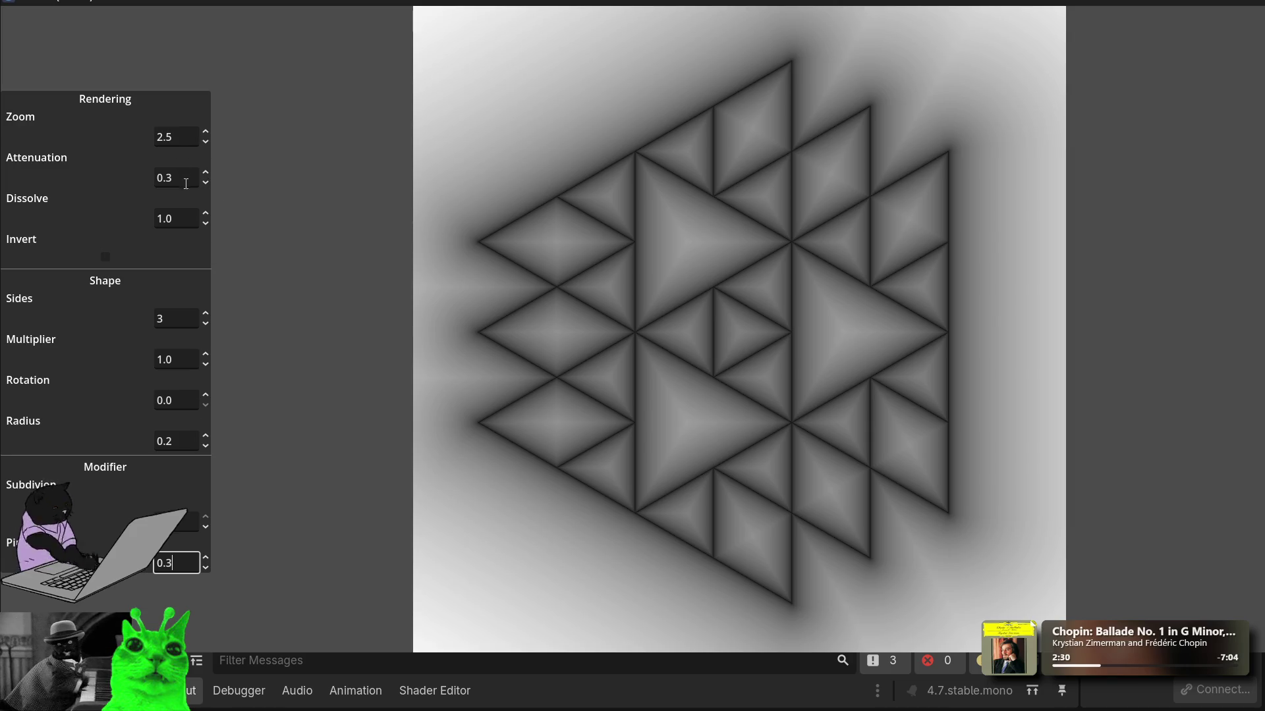
Step: Replace the Sides value and scroll it to 32 sides
double_click(201, 320)
type("12")
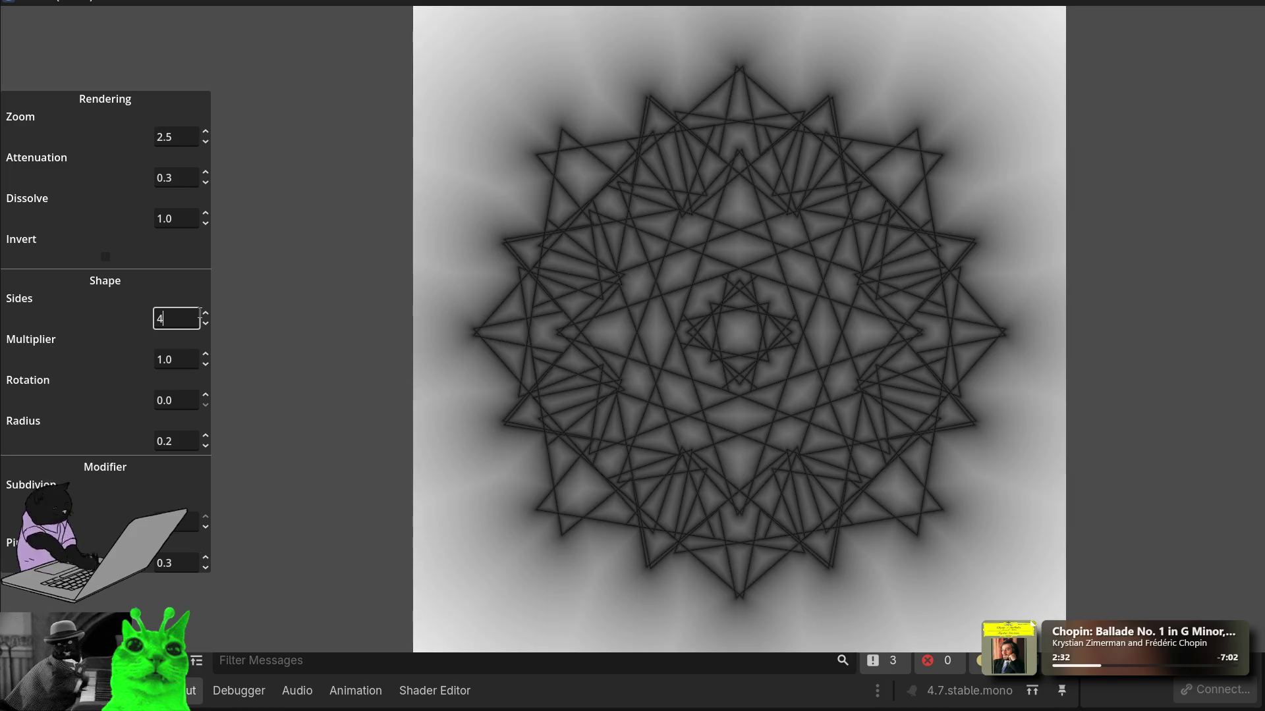
scroll(200, 313, "up", 16)
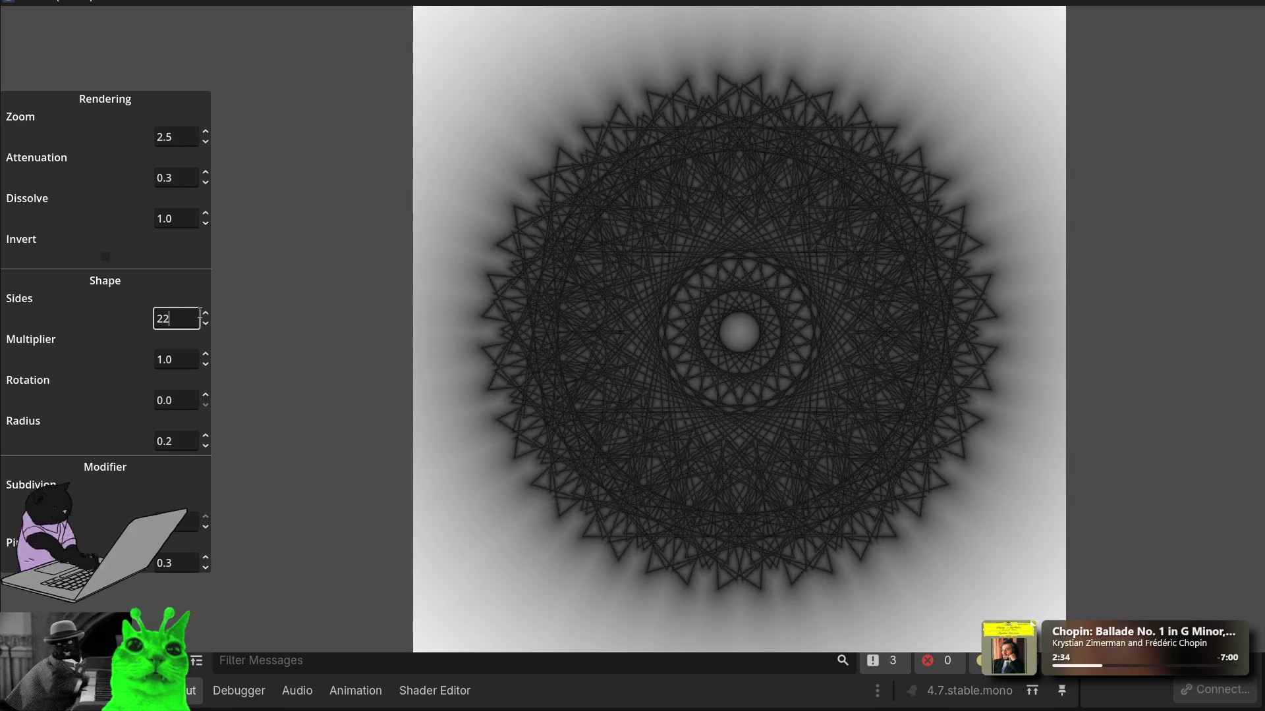
scroll(200, 313, "up", 6)
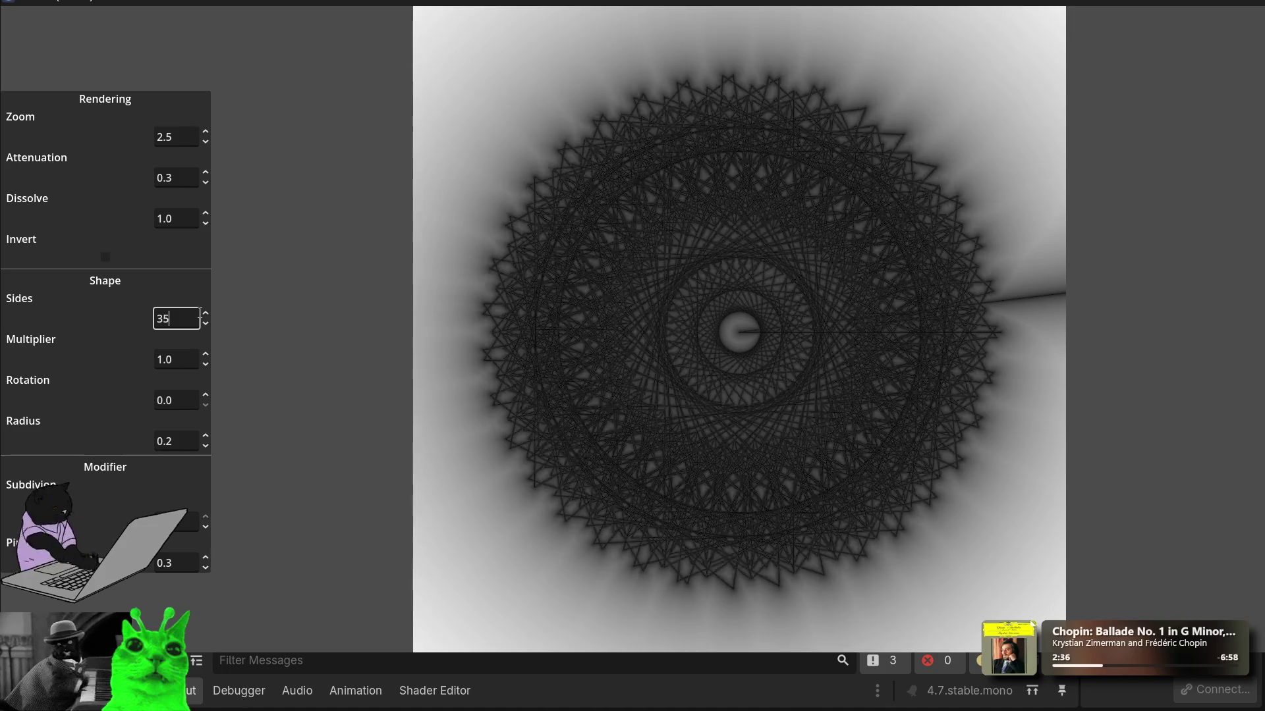
scroll(201, 313, "down", 1)
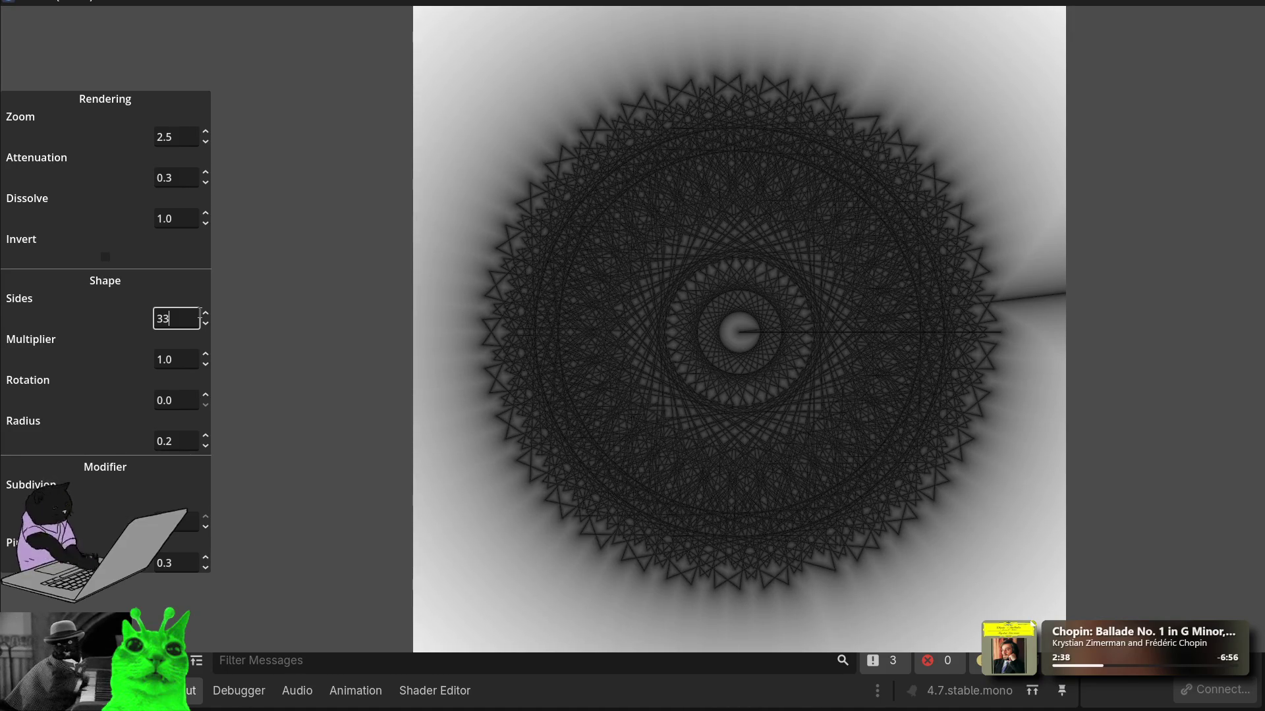
scroll(201, 313, "down", 1)
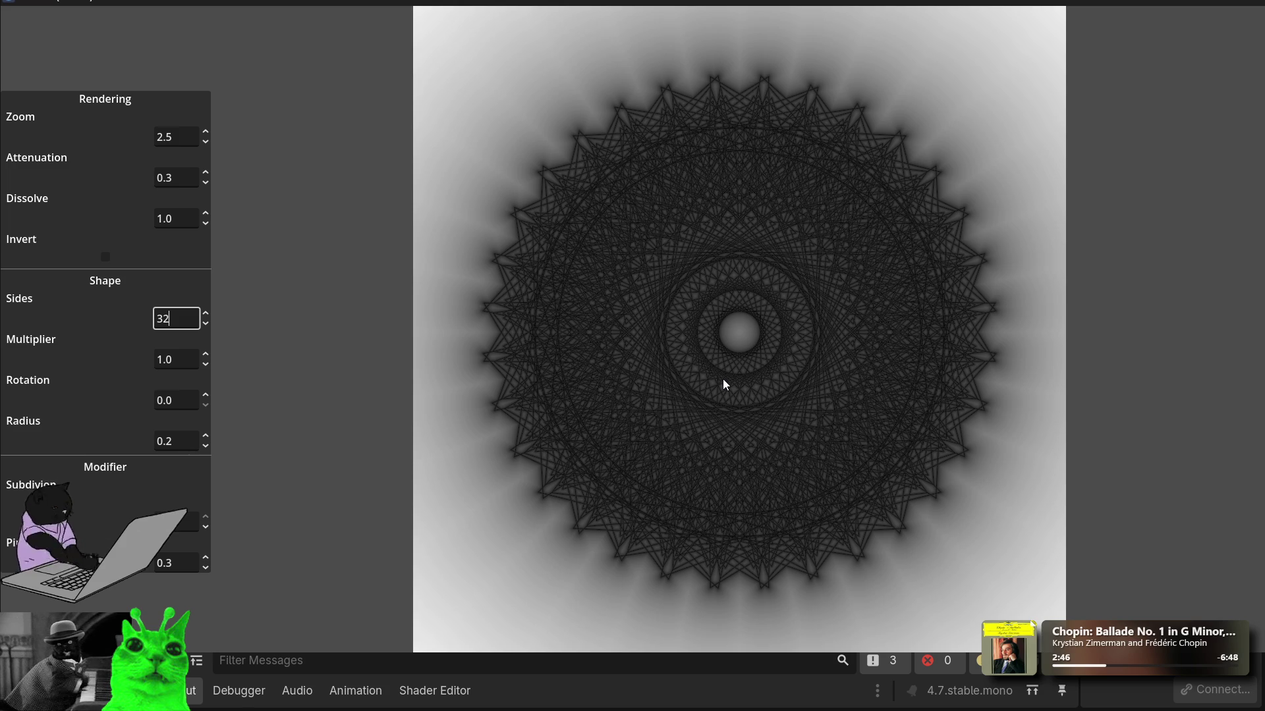
Step: Scroll the Multiplier spinbox up to 7.0
left_click(180, 362)
scroll(181, 361, "up", 20)
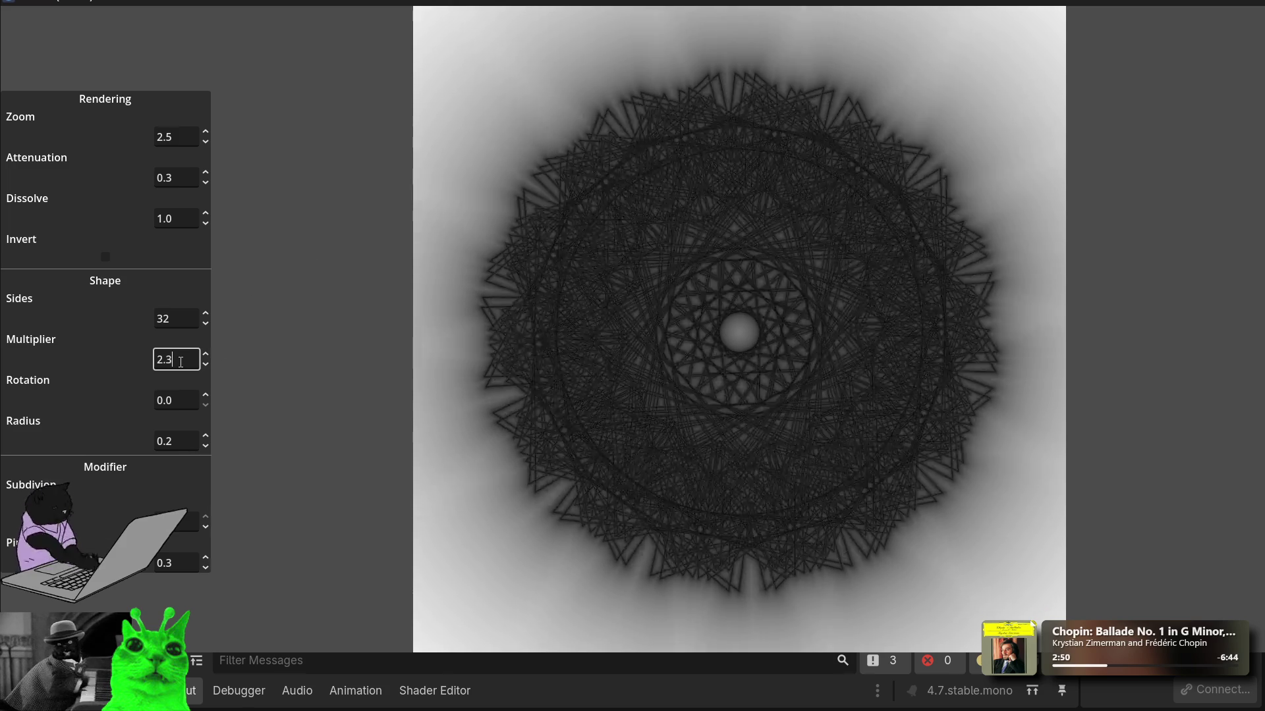
scroll(180, 362, "up", 15)
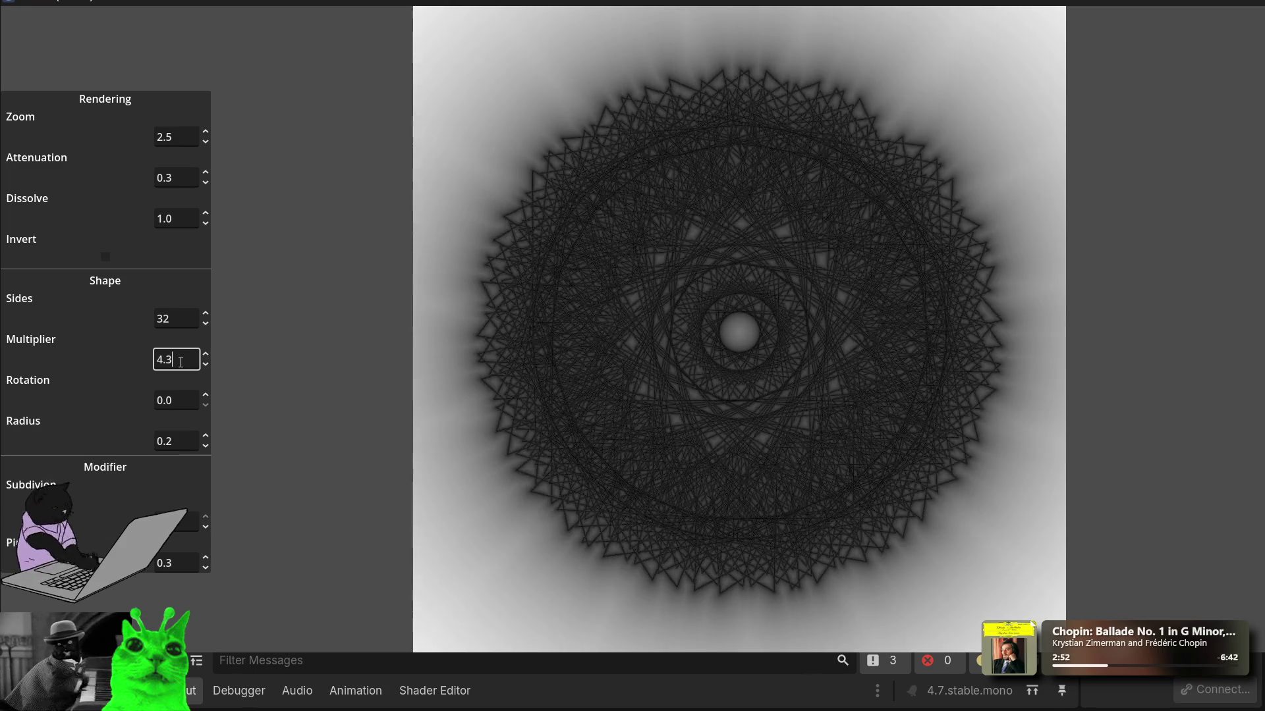
scroll(180, 362, "up", 14)
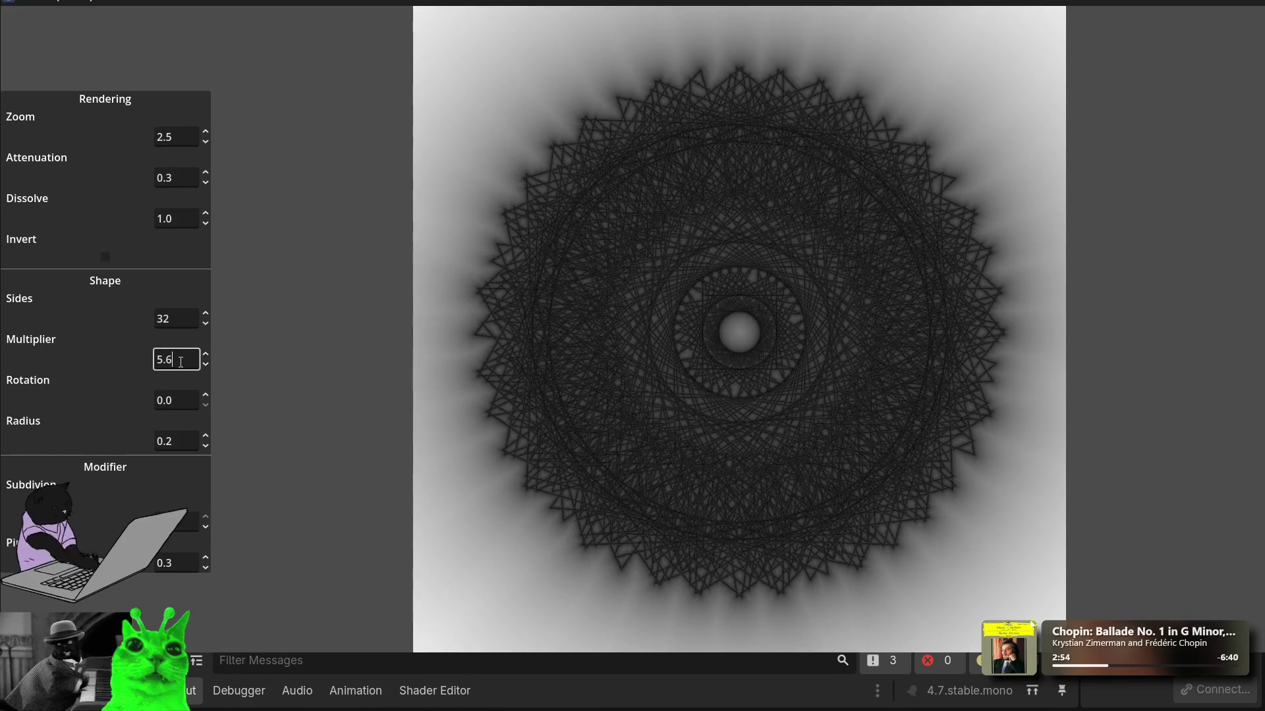
scroll(180, 361, "up", 8)
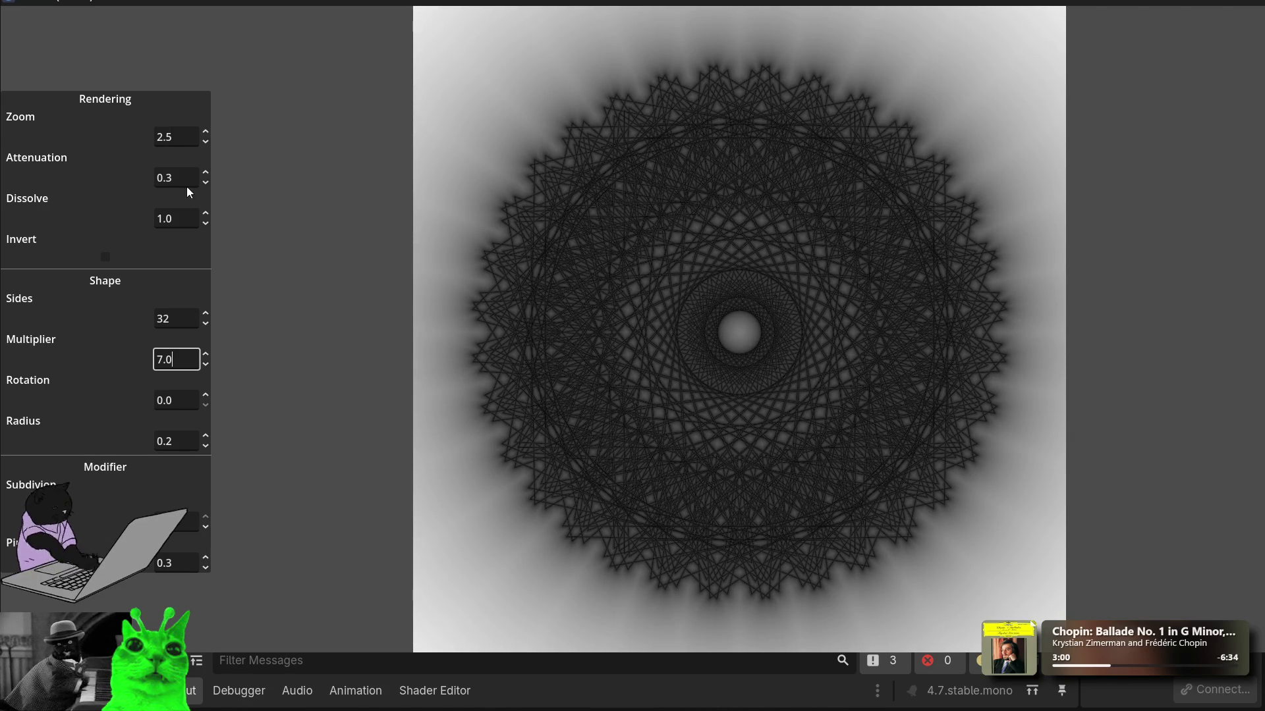
Step: Scroll Zoom to 1.6 and lower Sides from 32 to 31
left_click(180, 137)
scroll(182, 133, "up", 9)
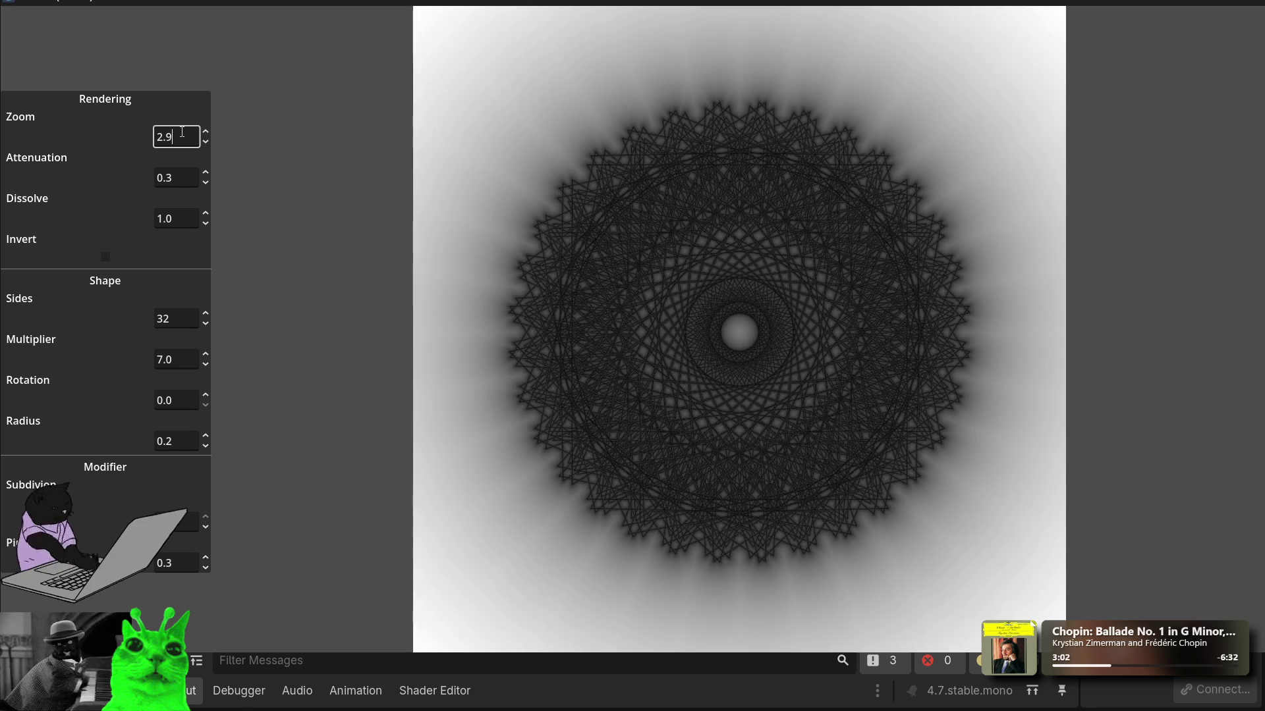
scroll(182, 133, "down", 20)
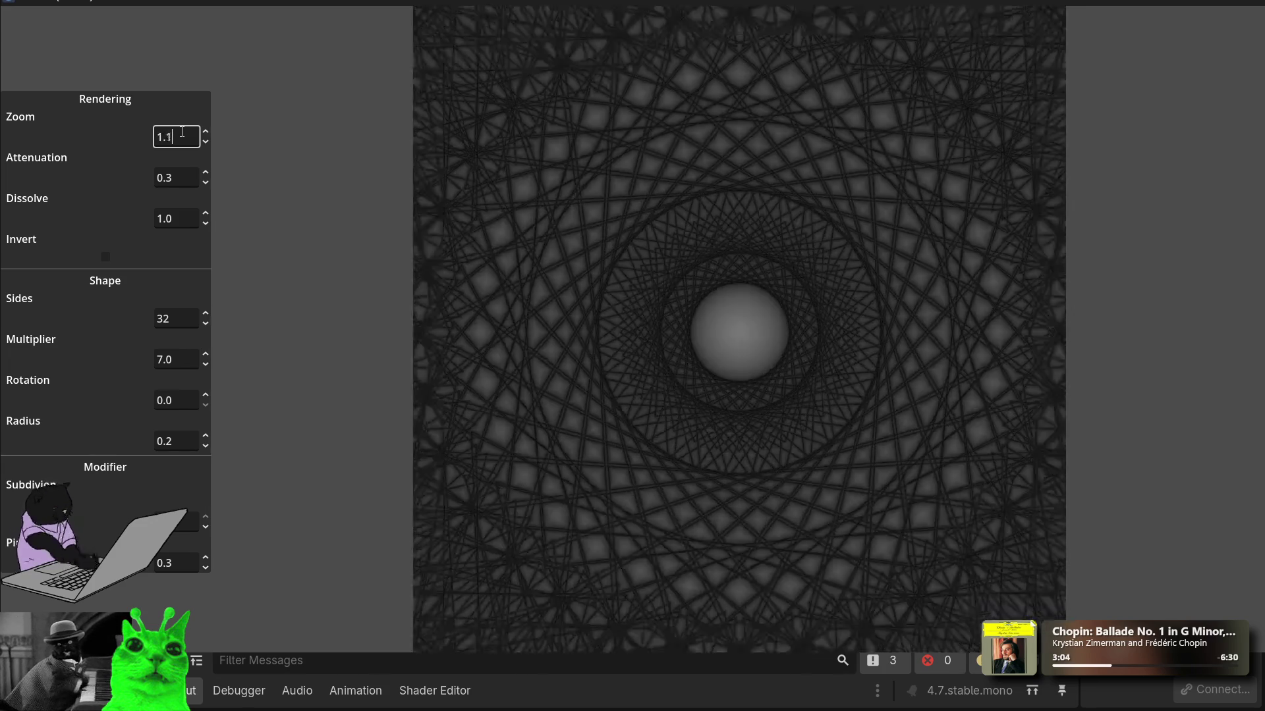
scroll(181, 133, "up", 8)
scroll(182, 133, "up", 3)
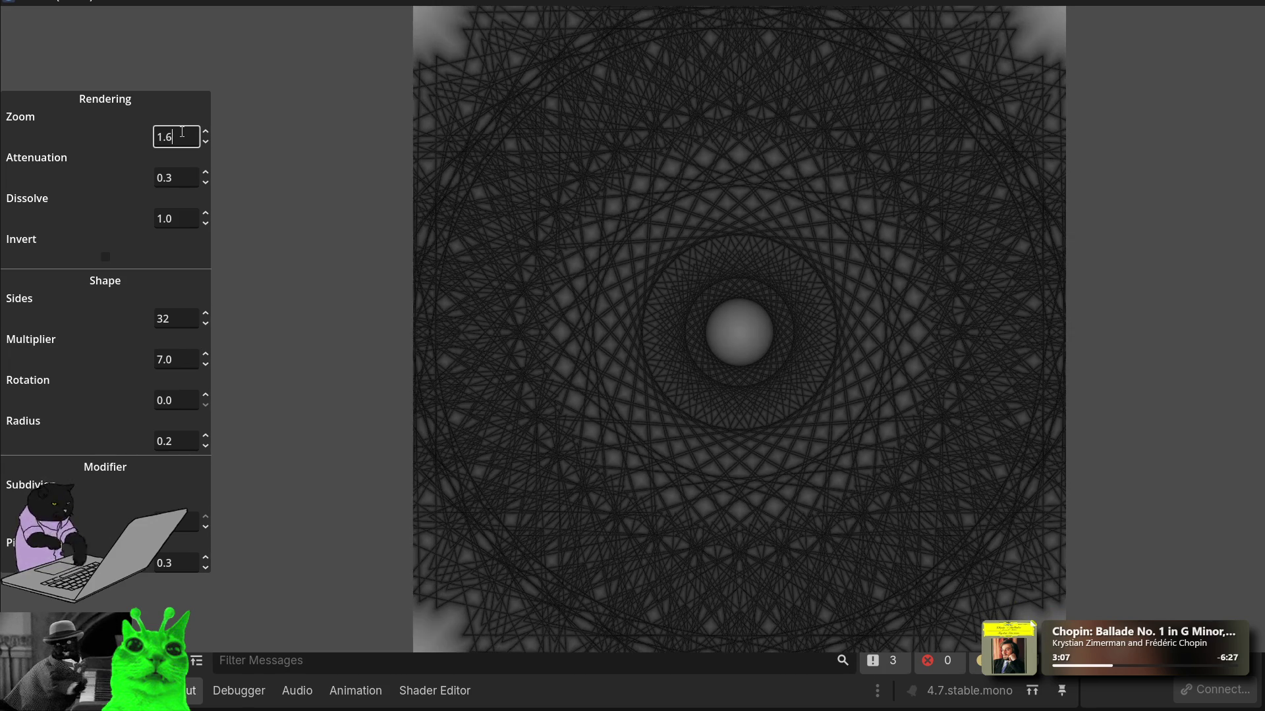
left_click(205, 324)
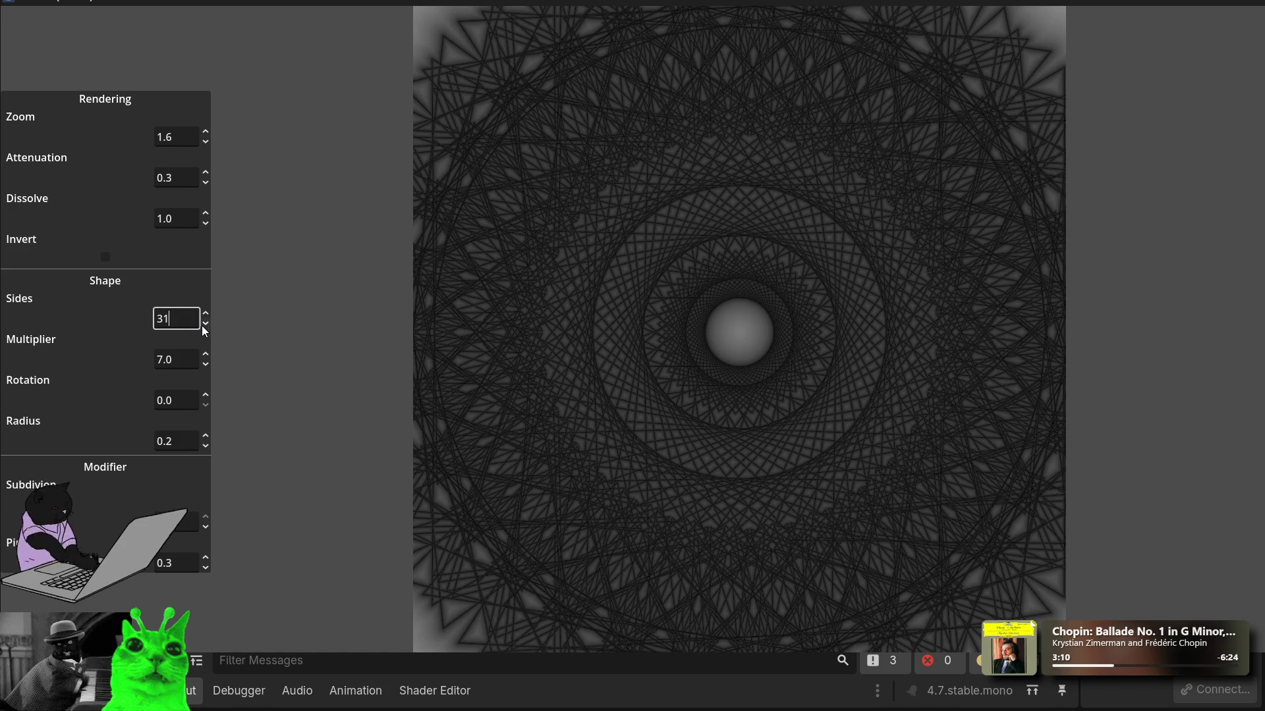
left_click(170, 361)
Step: Set the Multiplier to 2.0 by typing the value
scroll(170, 362, "up", 8)
scroll(169, 364, "up", 20)
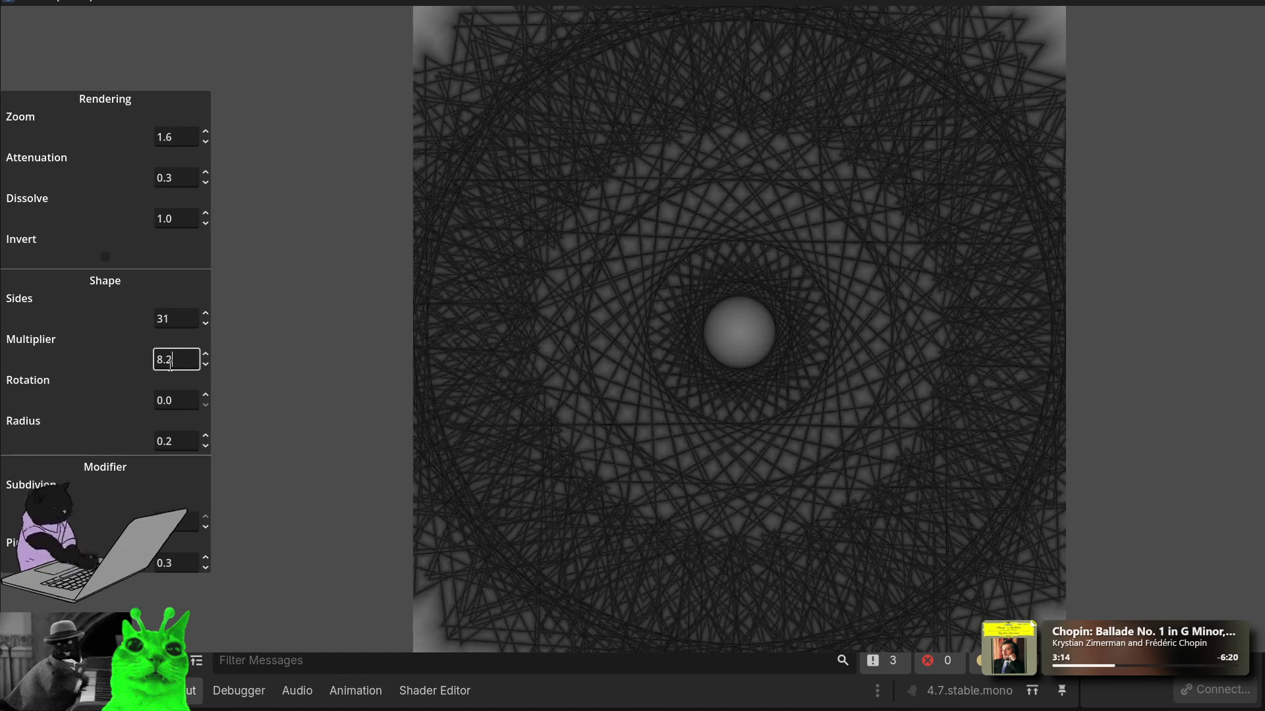
scroll(170, 364, "up", 20)
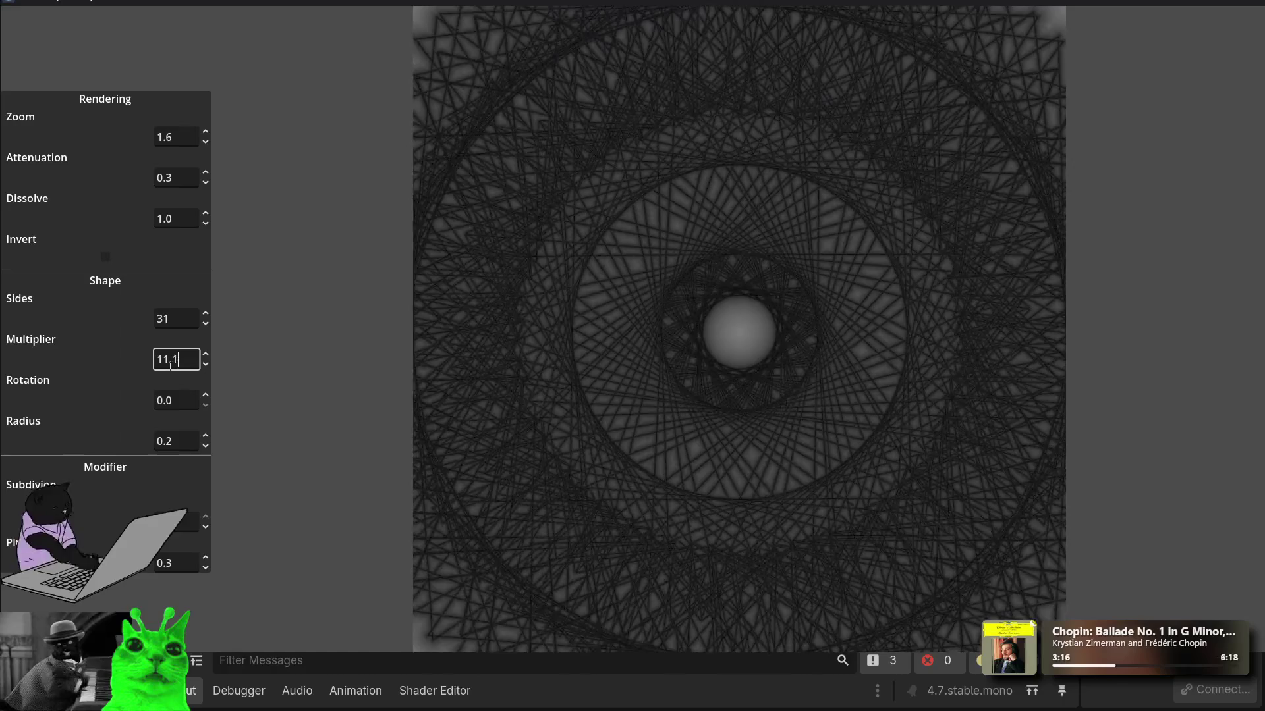
scroll(166, 367, "up", 9)
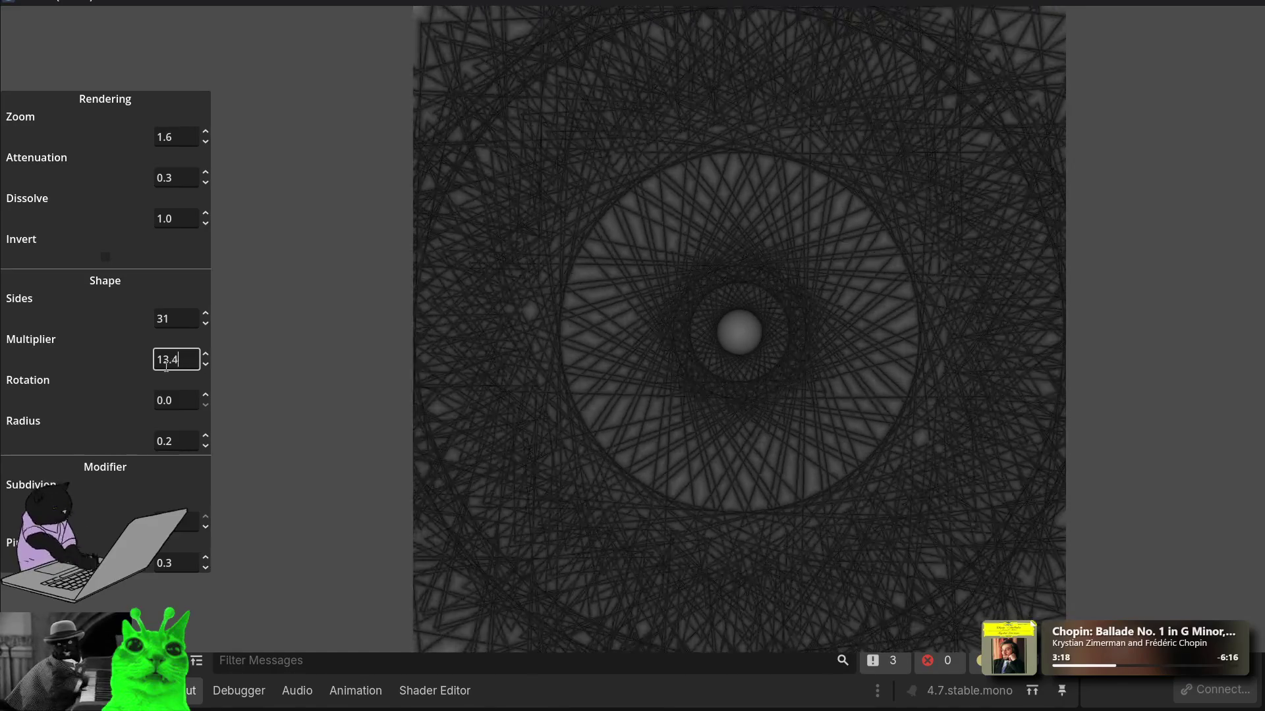
type("2")
key("ctrl+a")
type("2")
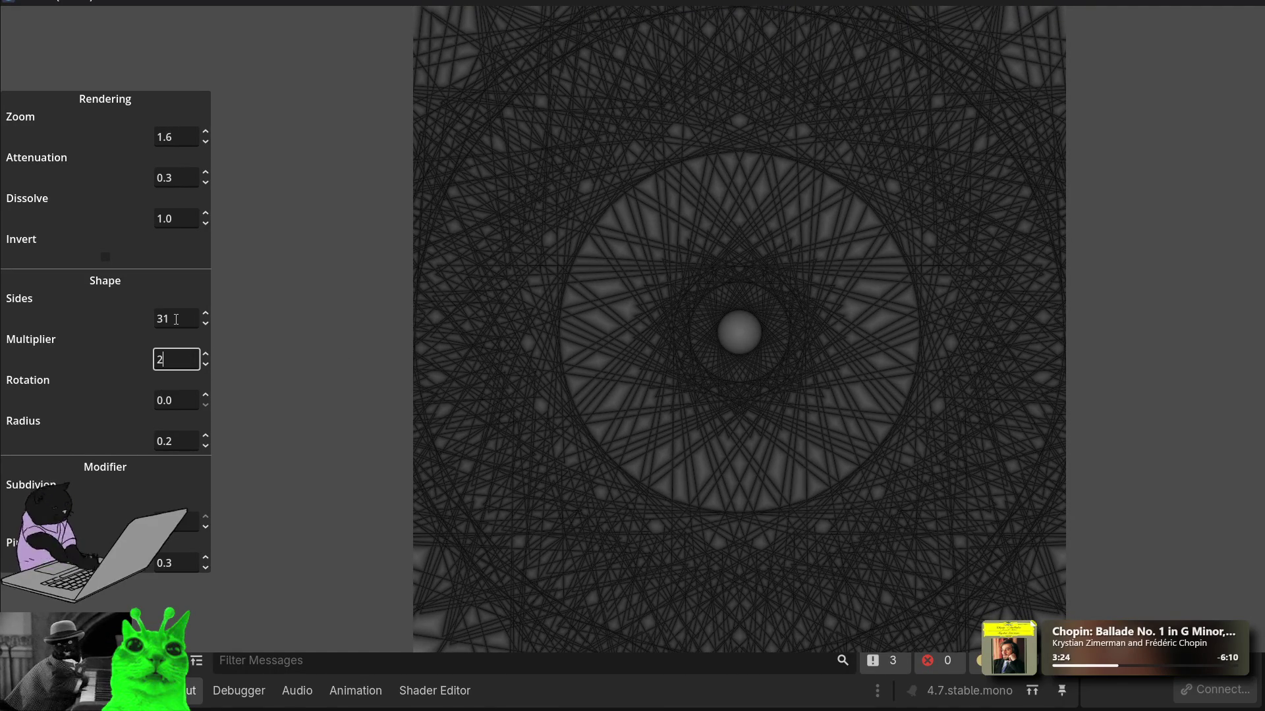
key("Return")
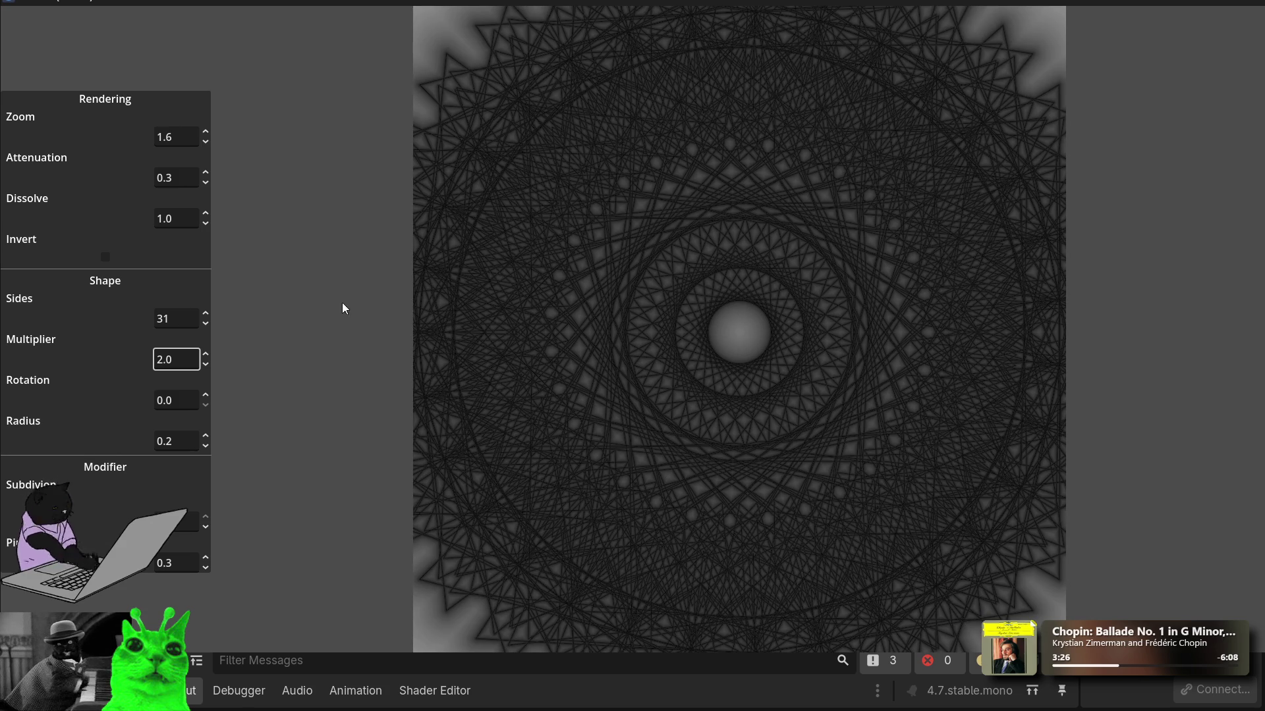
Step: Scroll Zoom to 2.2 and bring the last Modifier value down to 0.0
left_click(173, 136)
scroll(165, 136, "up", 6)
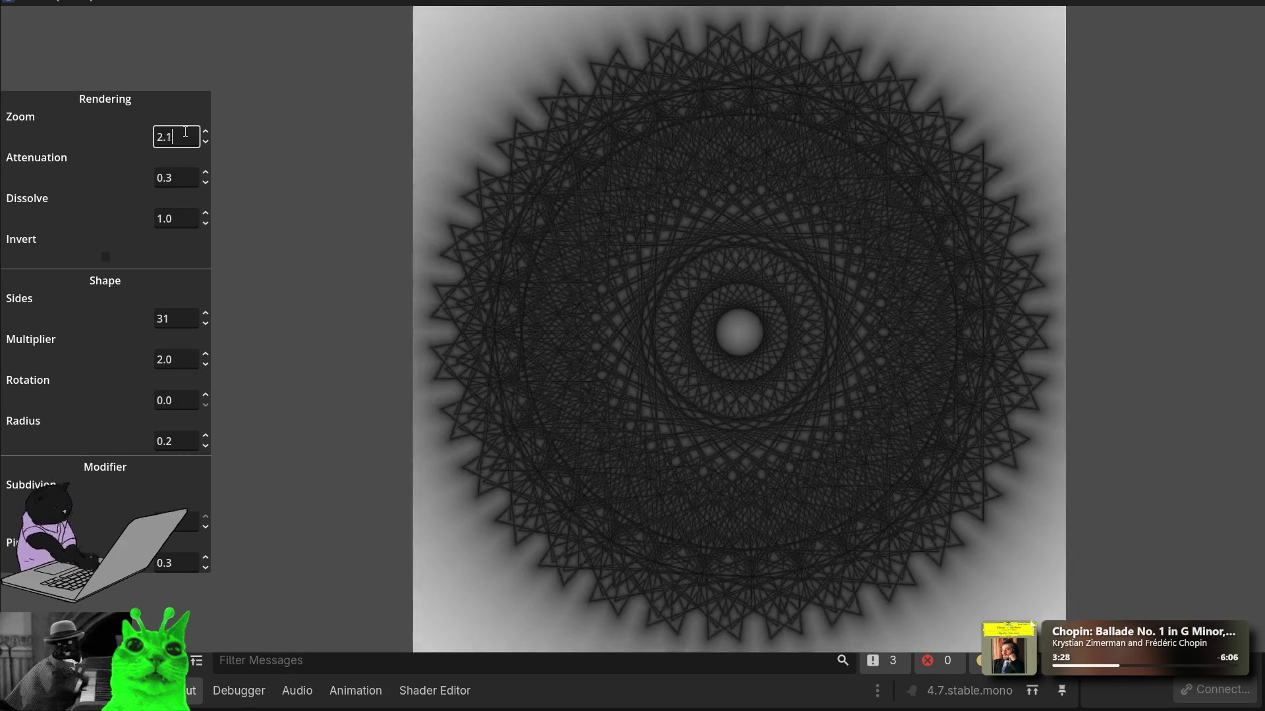
left_click(182, 561)
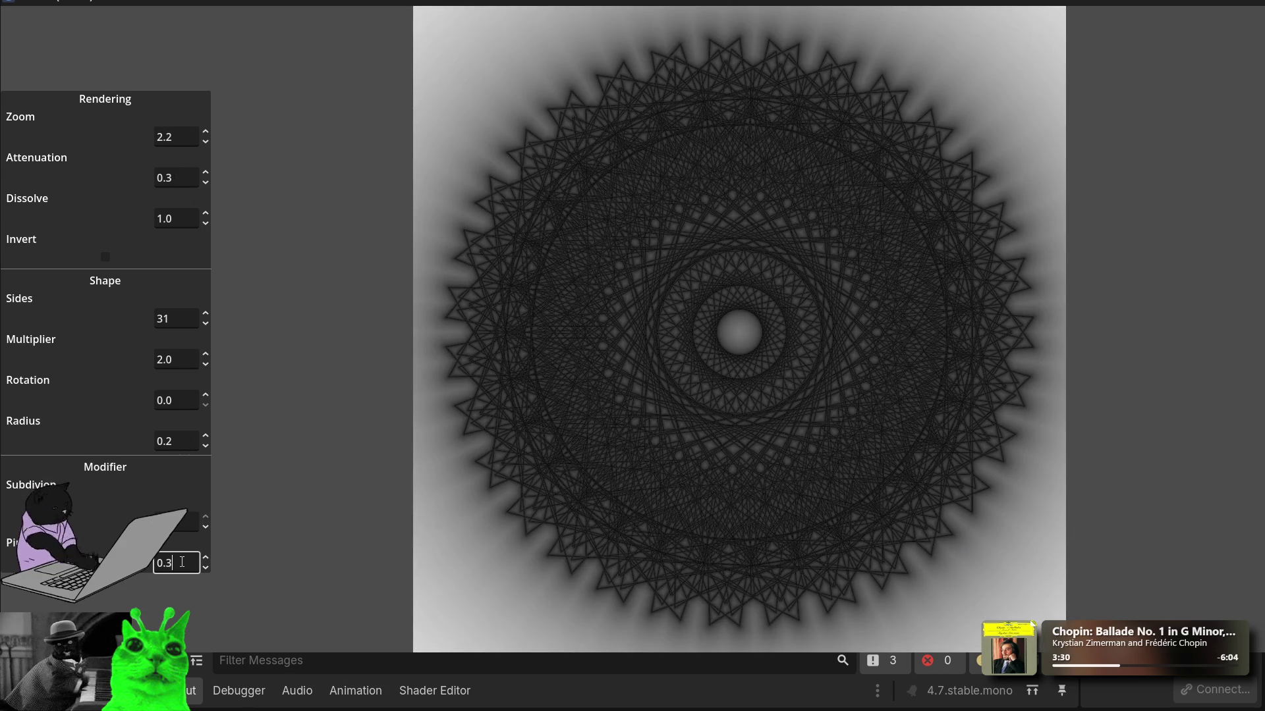
scroll(182, 561, "up", 2)
scroll(182, 562, "down", 4)
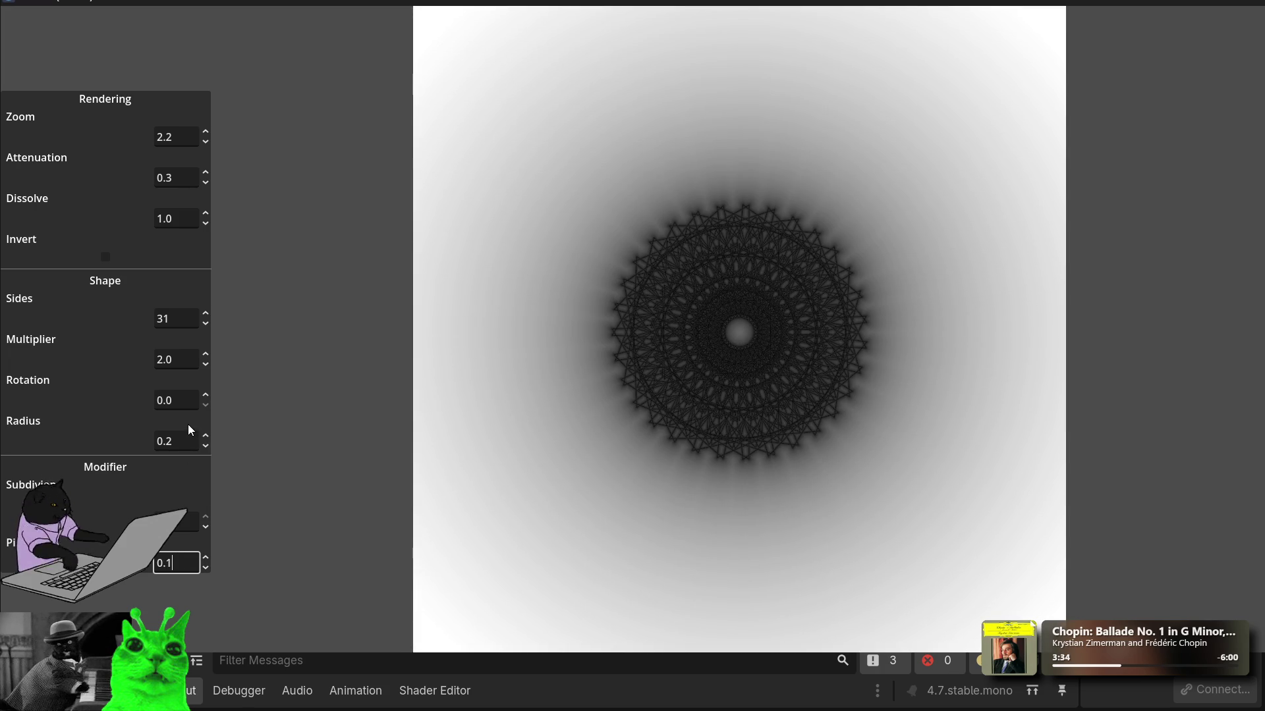
Step: Scroll the Radius value up and down, settling at 0.8
left_click(191, 435)
scroll(190, 434, "up", 8)
scroll(191, 435, "down", 4)
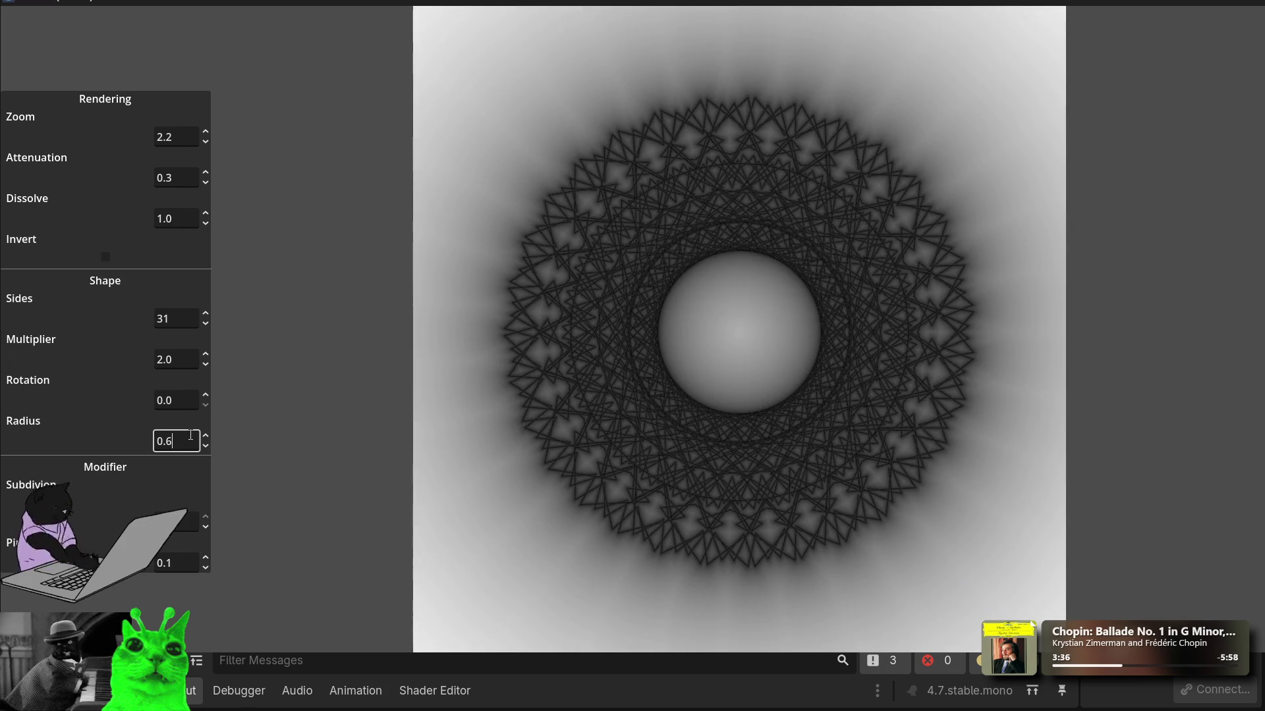
scroll(191, 434, "down", 3)
scroll(191, 435, "up", 6)
scroll(190, 434, "up", 5)
scroll(190, 434, "down", 12)
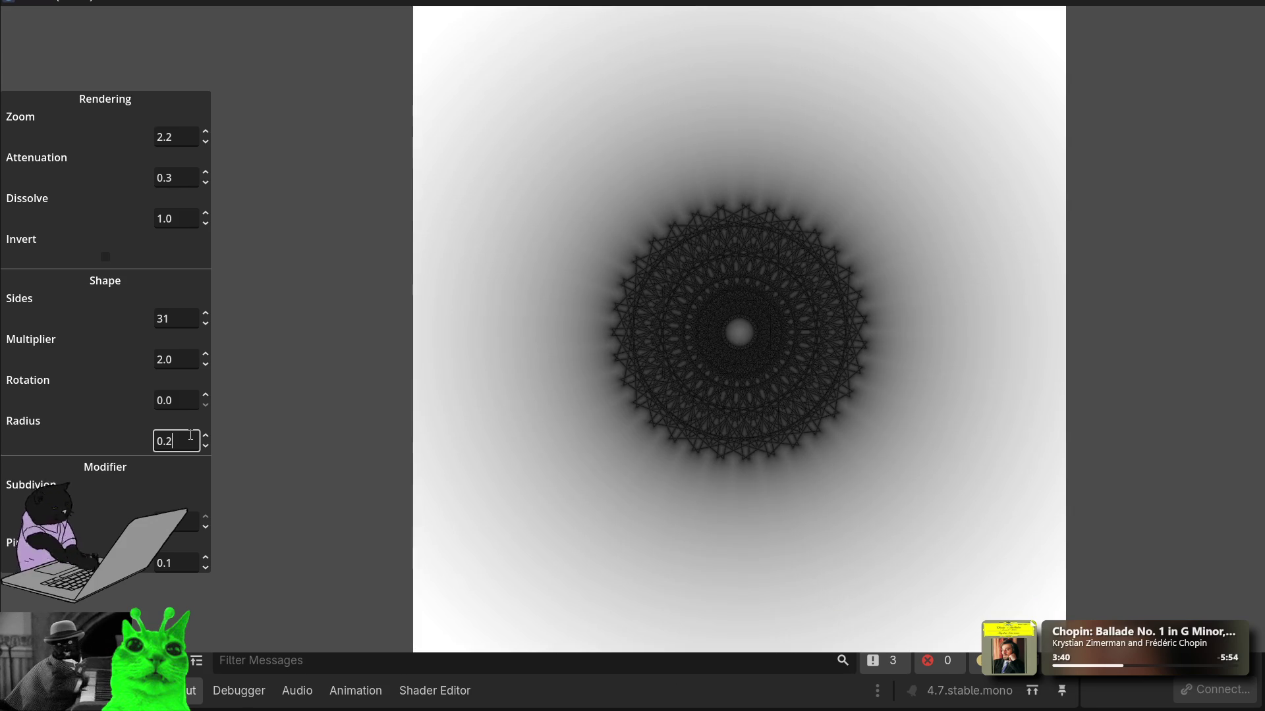
scroll(191, 435, "down", 2)
scroll(191, 435, "up", 10)
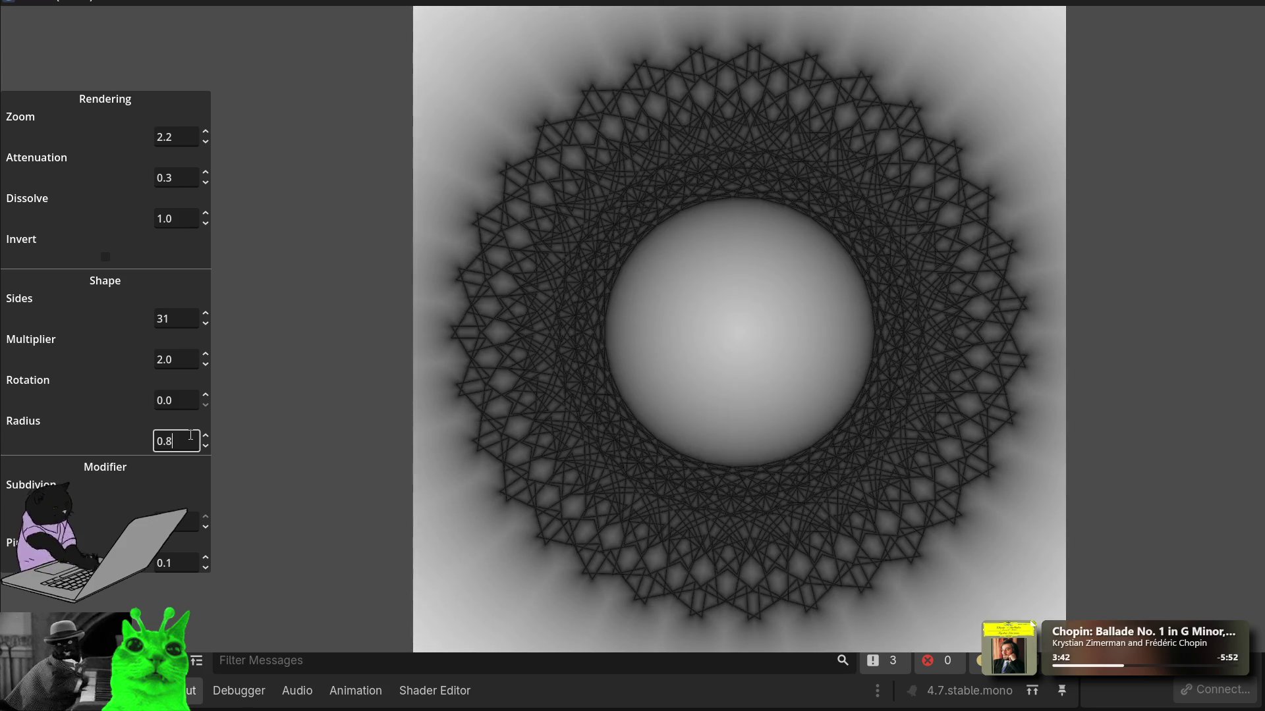
scroll(190, 435, "up", 1)
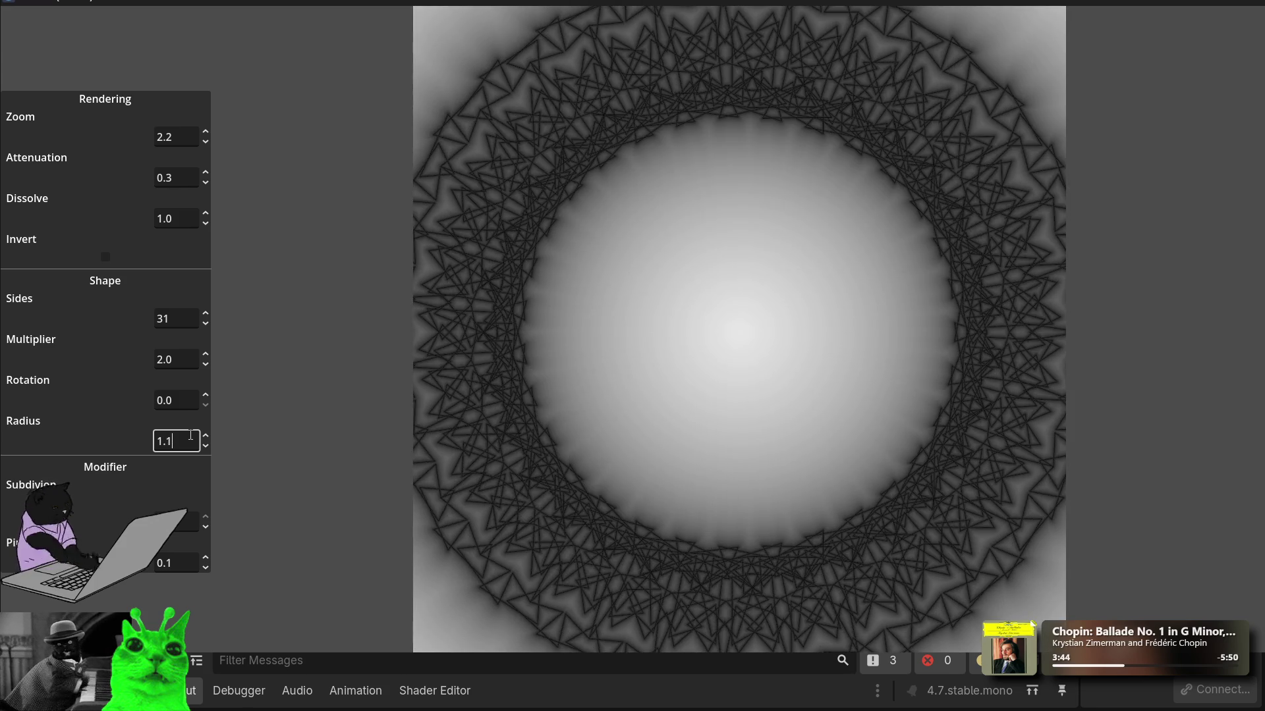
scroll(190, 435, "down", 8)
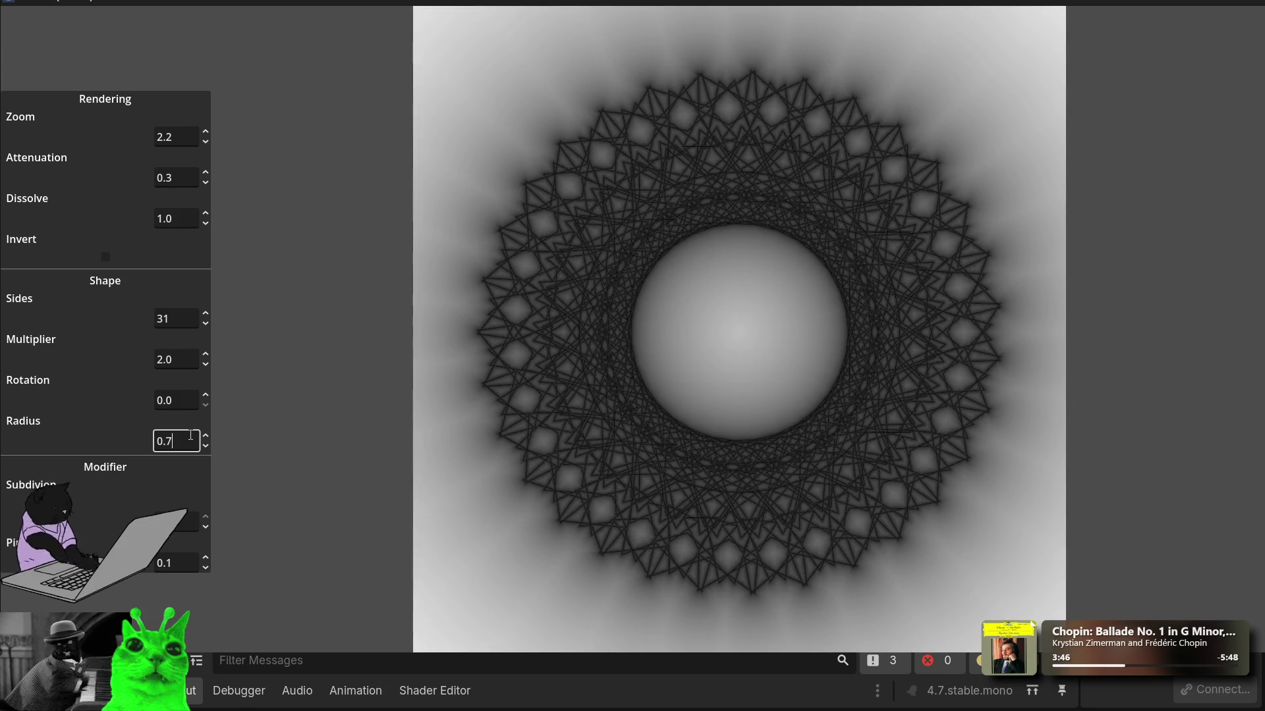
scroll(191, 434, "up", 4)
scroll(191, 435, "up", 1)
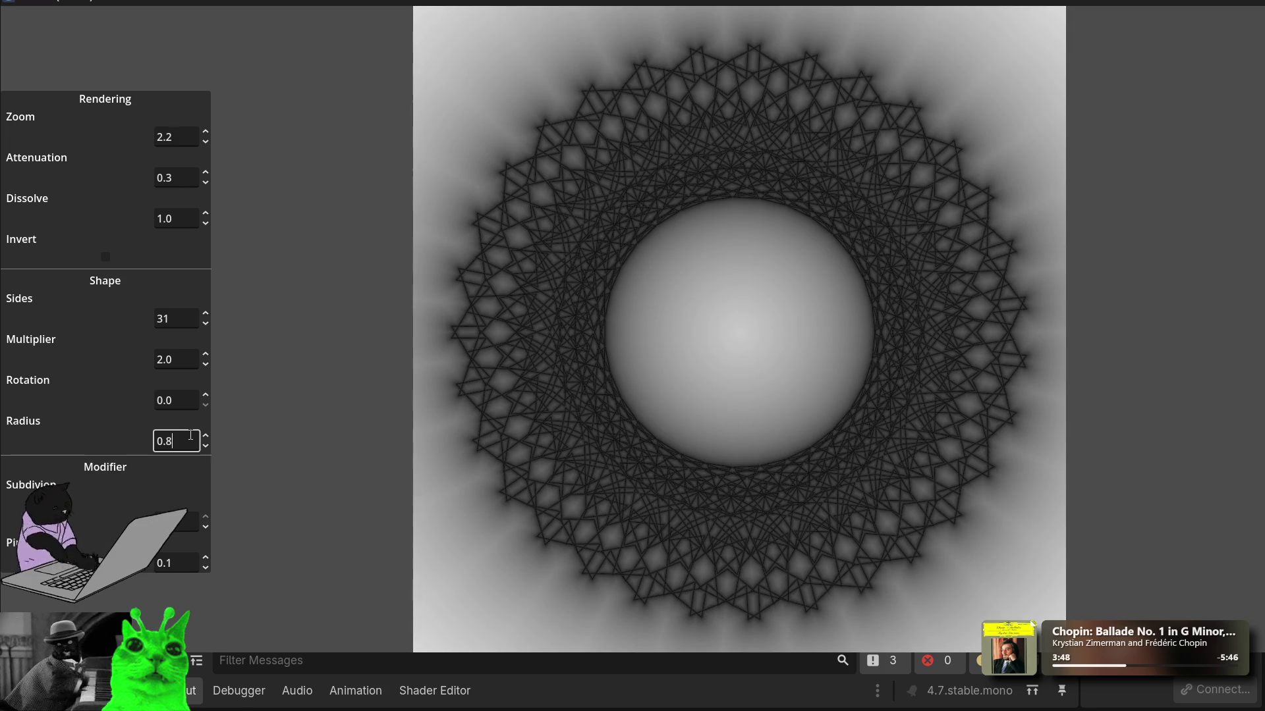
scroll(190, 435, "up", 1)
scroll(190, 435, "down", 1)
Step: Scroll the Multiplier to 5.3 for a dense 31-sided star ring
left_click(177, 359)
scroll(177, 359, "up", 12)
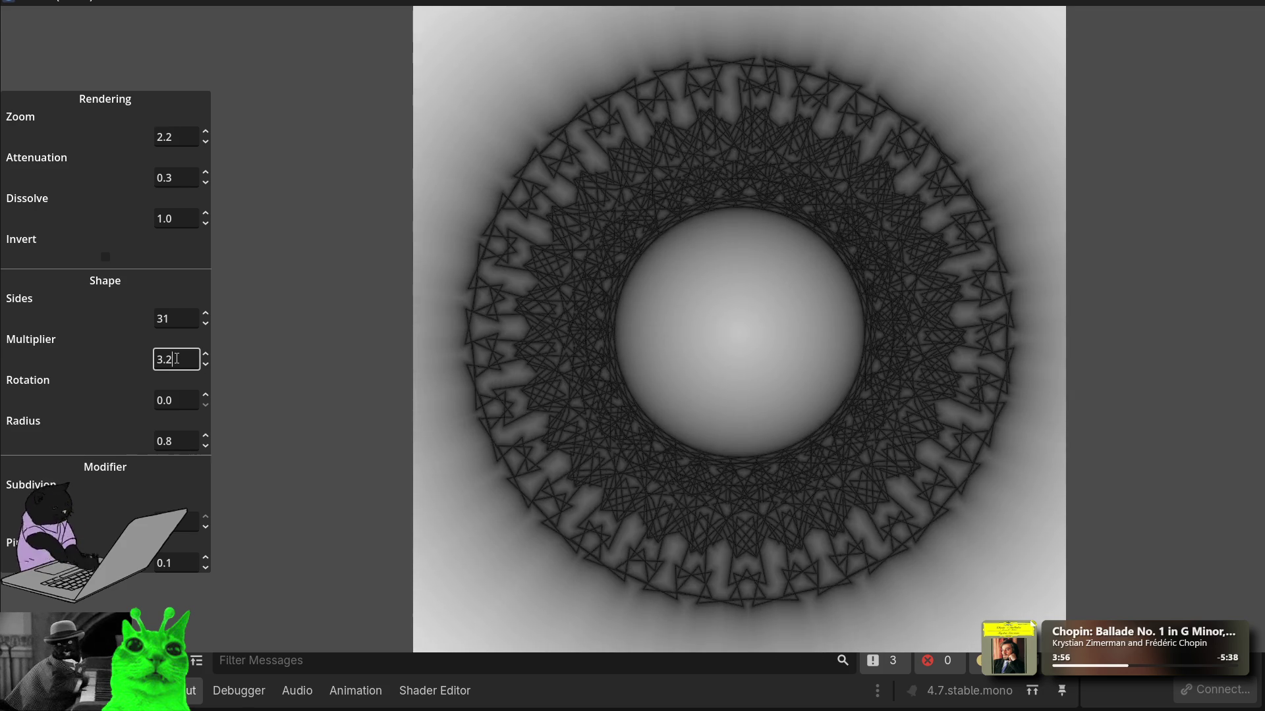
scroll(176, 359, "up", 18)
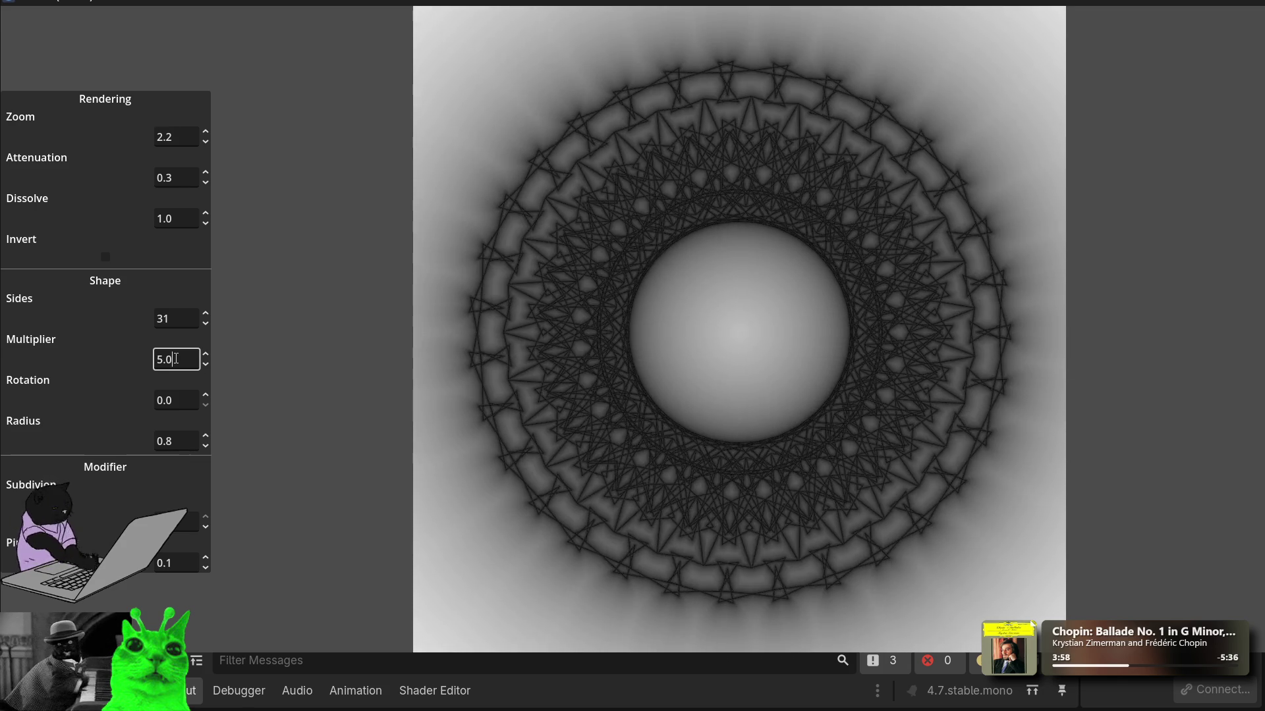
scroll(176, 359, "up", 12)
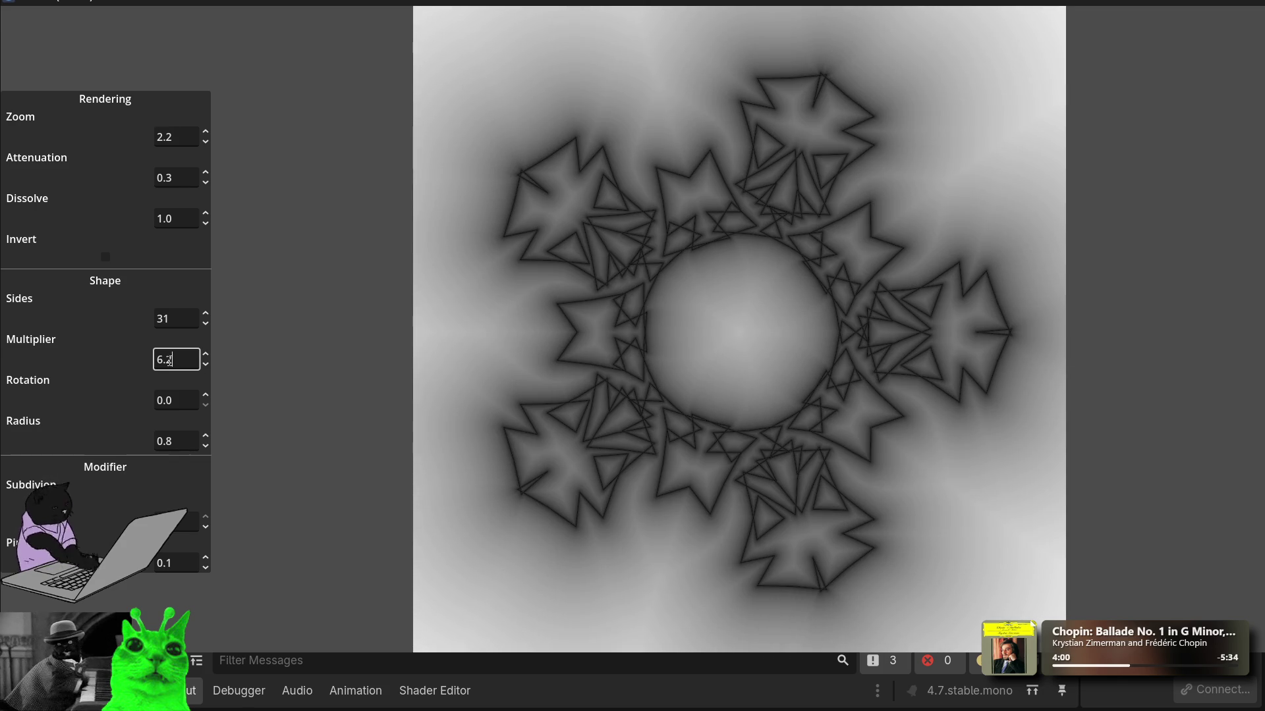
scroll(182, 366, "up", 8)
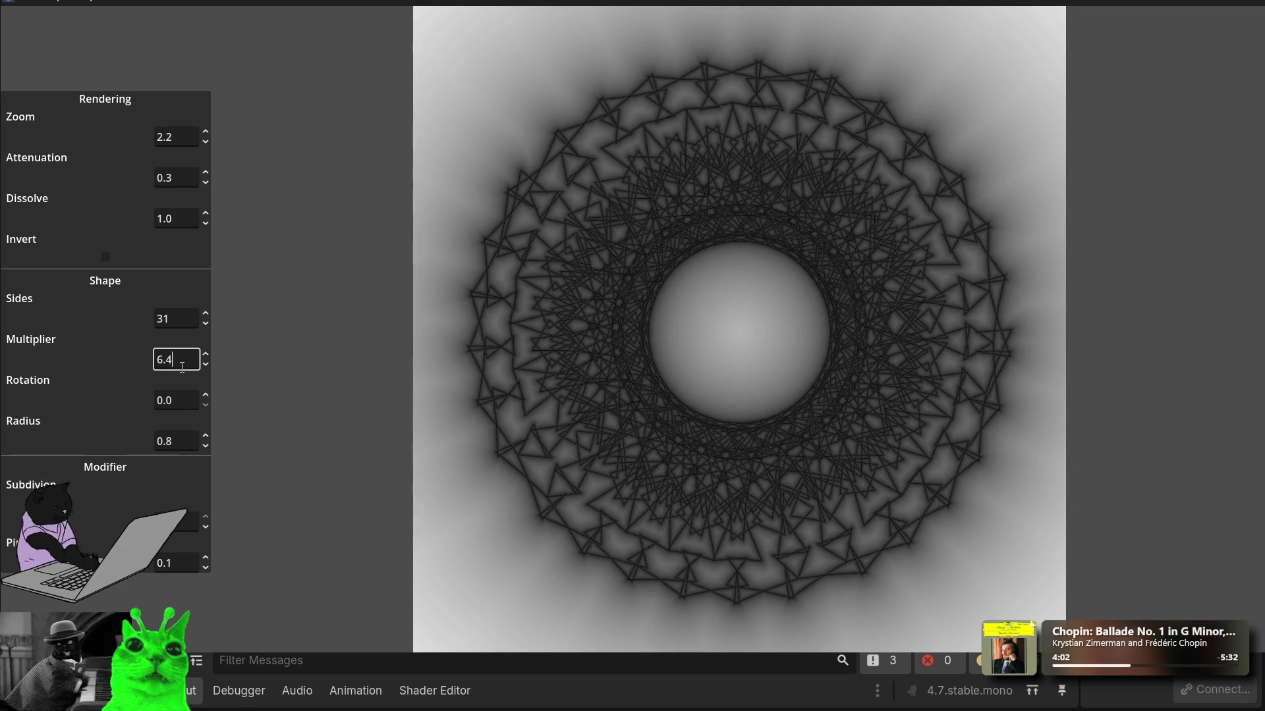
scroll(182, 367, "down", 9)
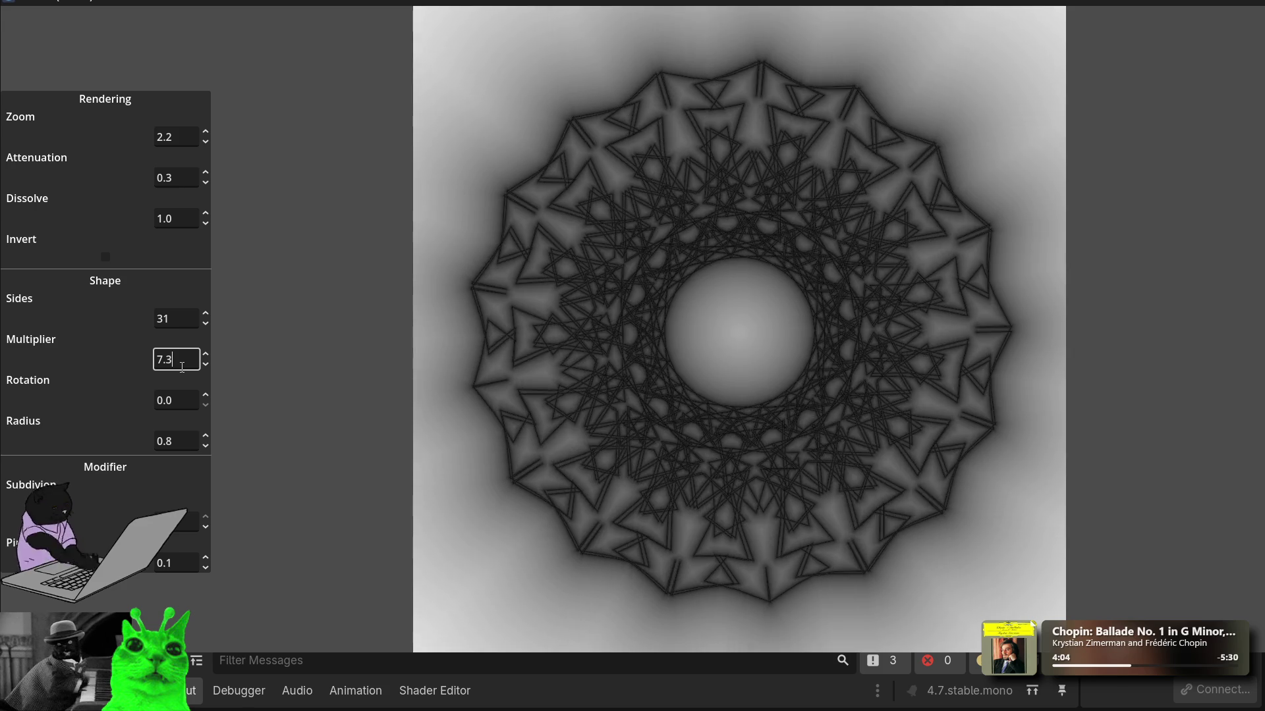
scroll(182, 367, "down", 8)
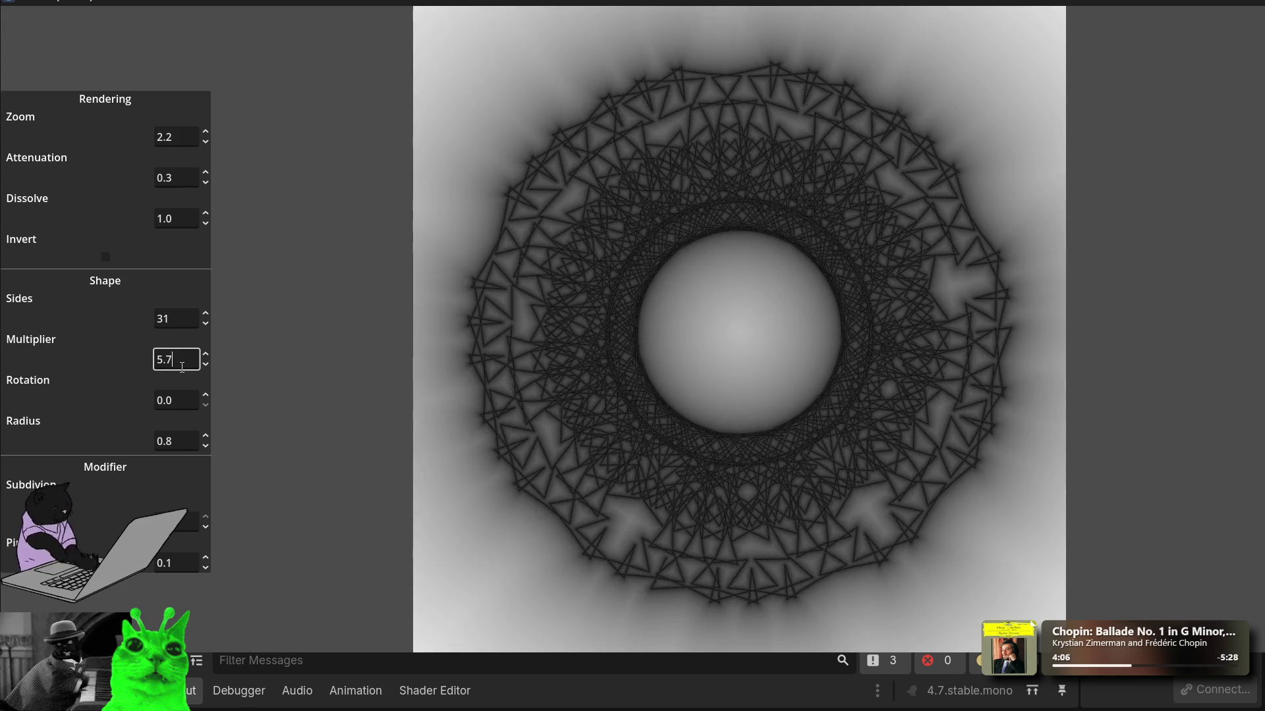
type("5.3")
Step: Briefly nudge Radius, then focus the Rotation value
left_click(177, 441)
scroll(178, 441, "up", 2)
scroll(178, 441, "down", 2)
left_click(167, 563)
left_click(182, 397)
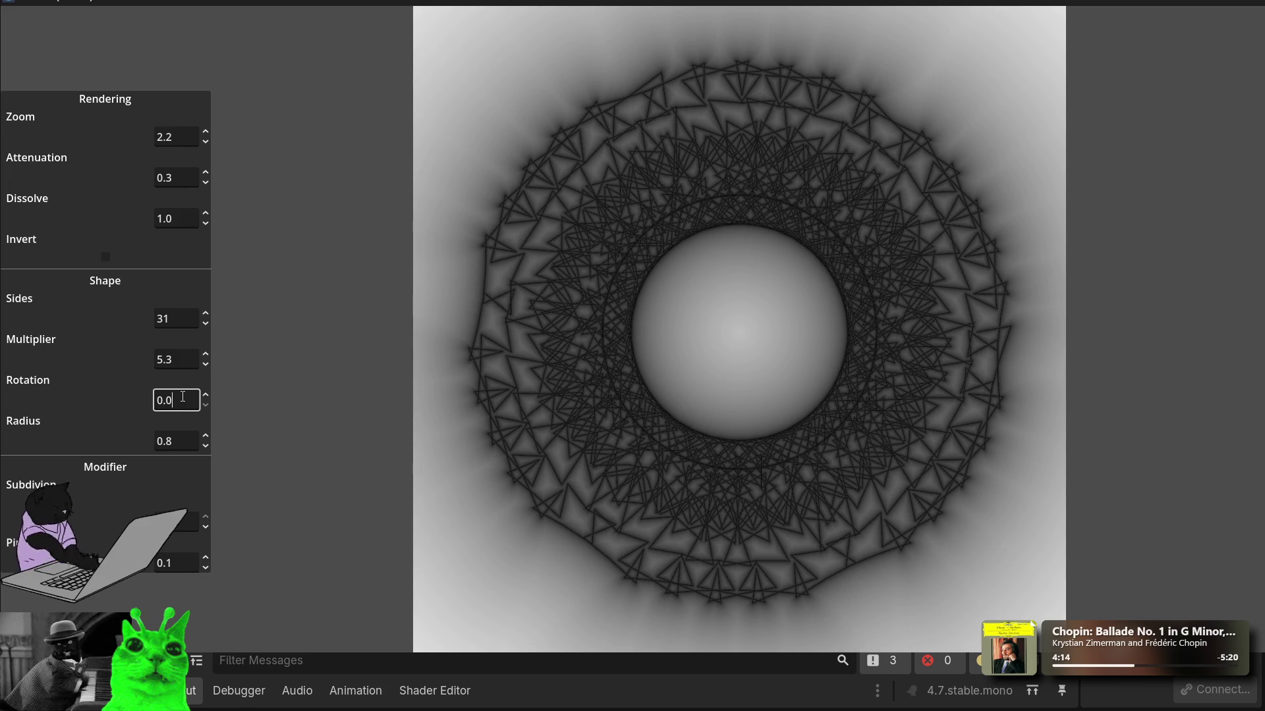
Step: Set Rotation to 90 and Sides to 4
scroll(183, 397, "up", 12)
key("ctrl+a")
type("90")
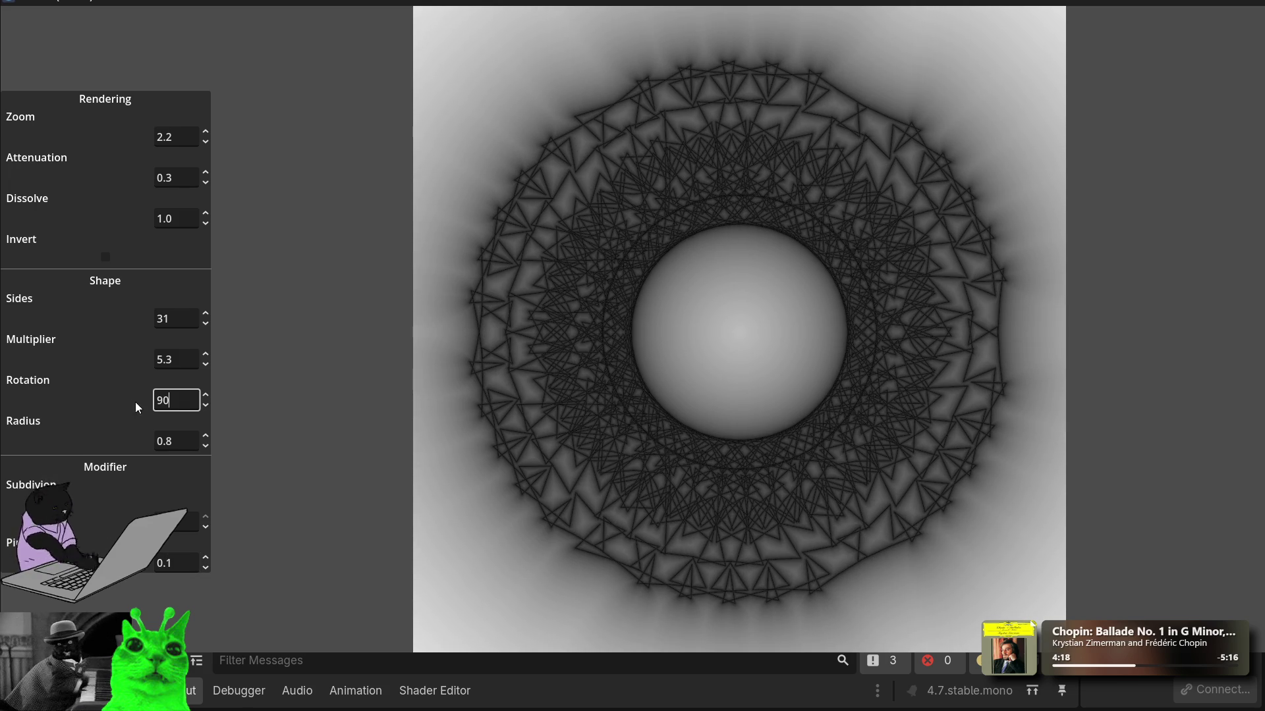
key("shift+Tab")
key("shift+Tab")
type("4")
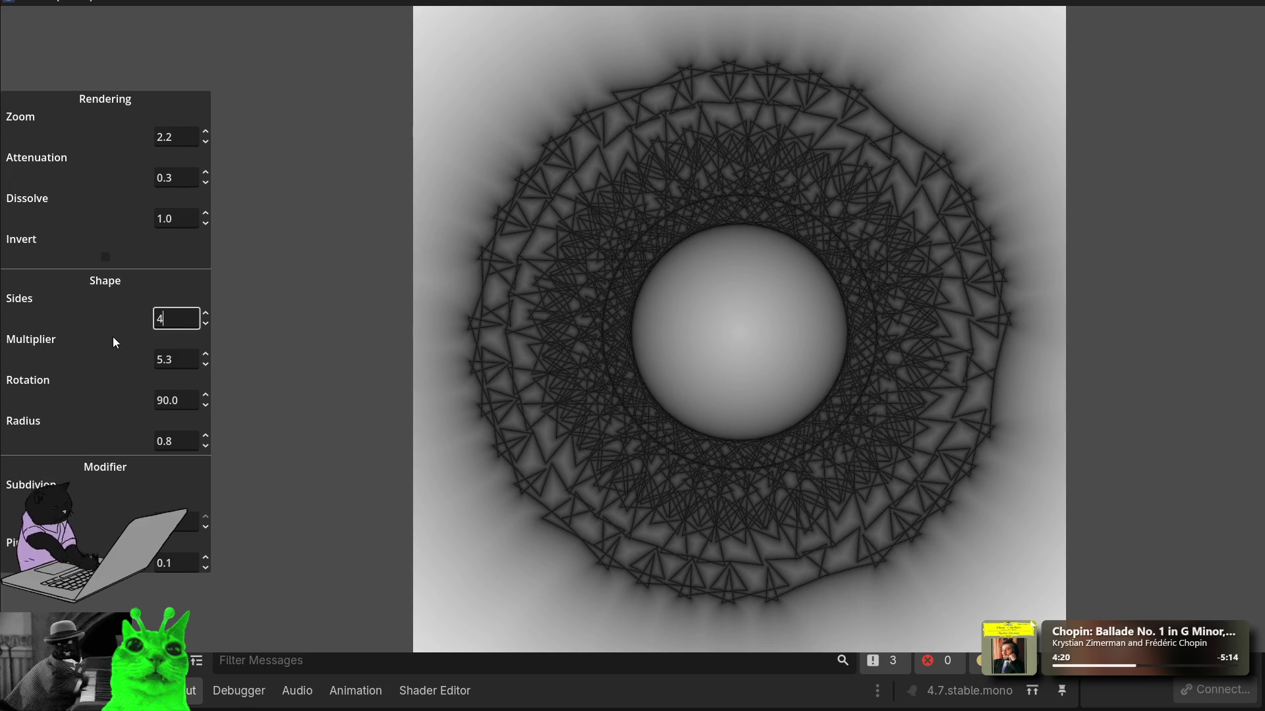
left_click(183, 403)
Step: Set Rotation to 45, Multiplier to 1.0 and the last Modifier to 0
type("45")
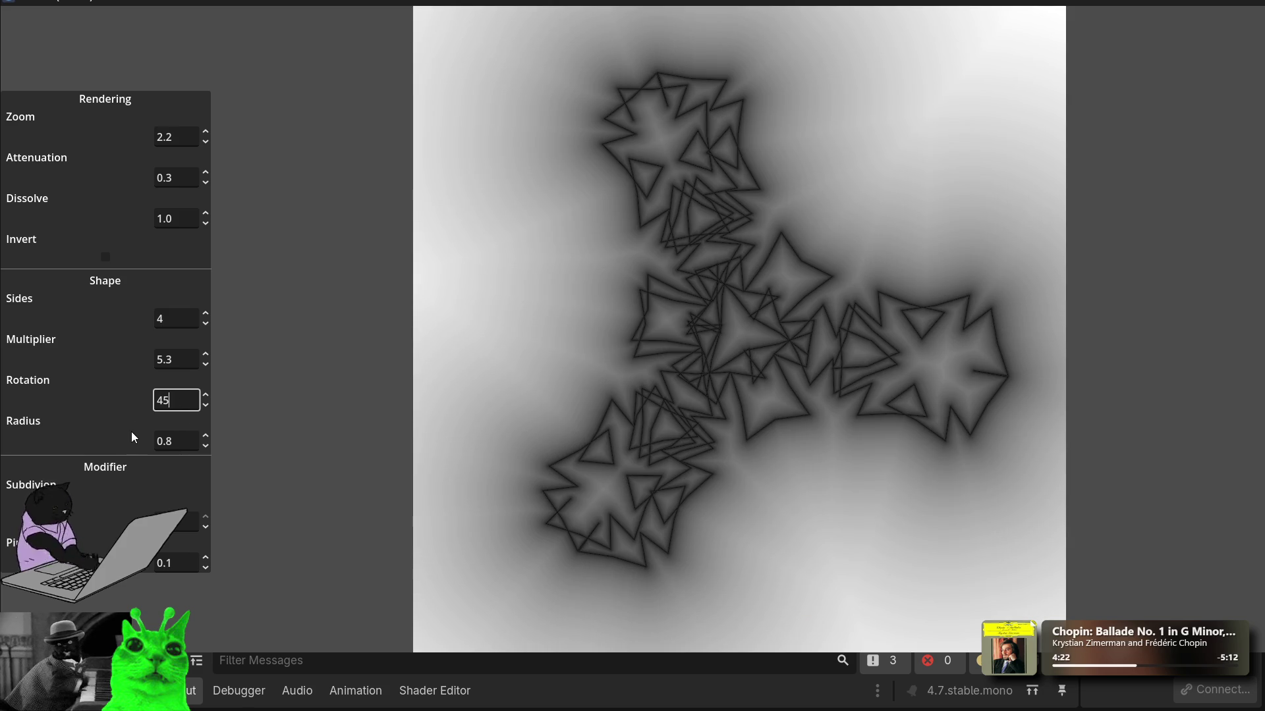
key("shift+Tab")
key("shift+Tab")
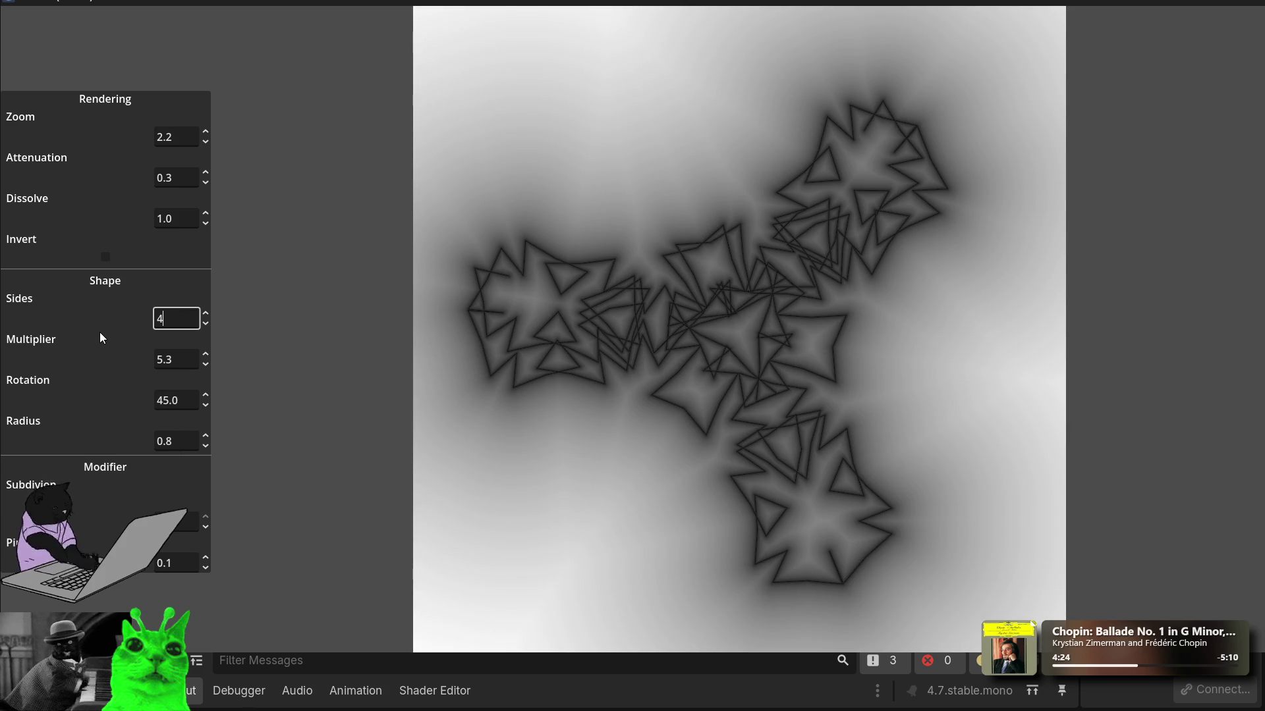
key("Tab")
type("1")
left_click(179, 401)
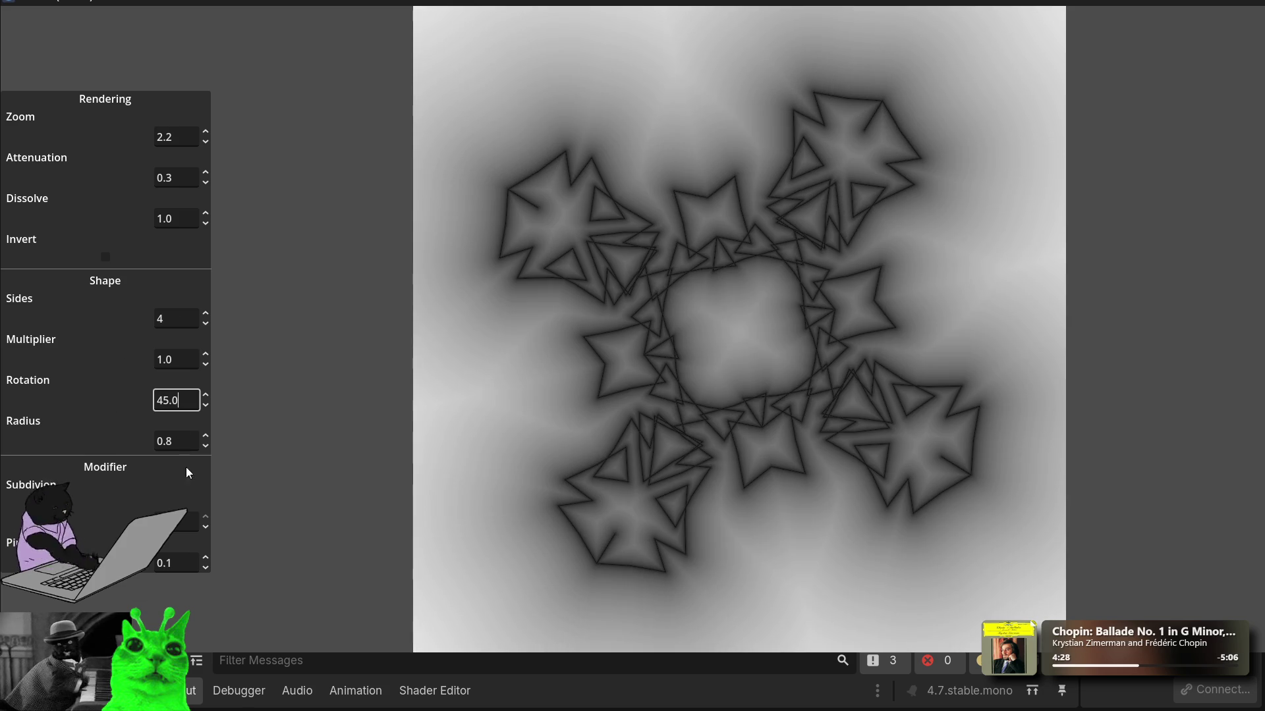
key("Tab")
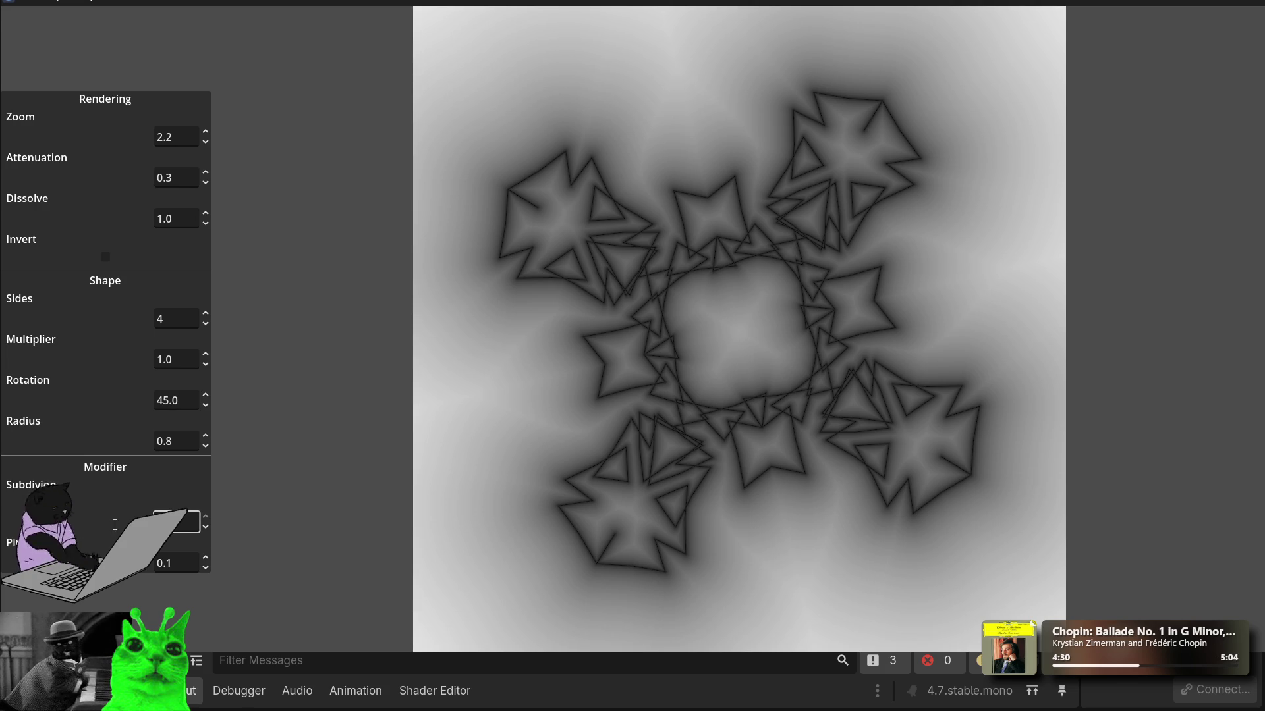
key("Tab")
type("0")
key("shift+Tab")
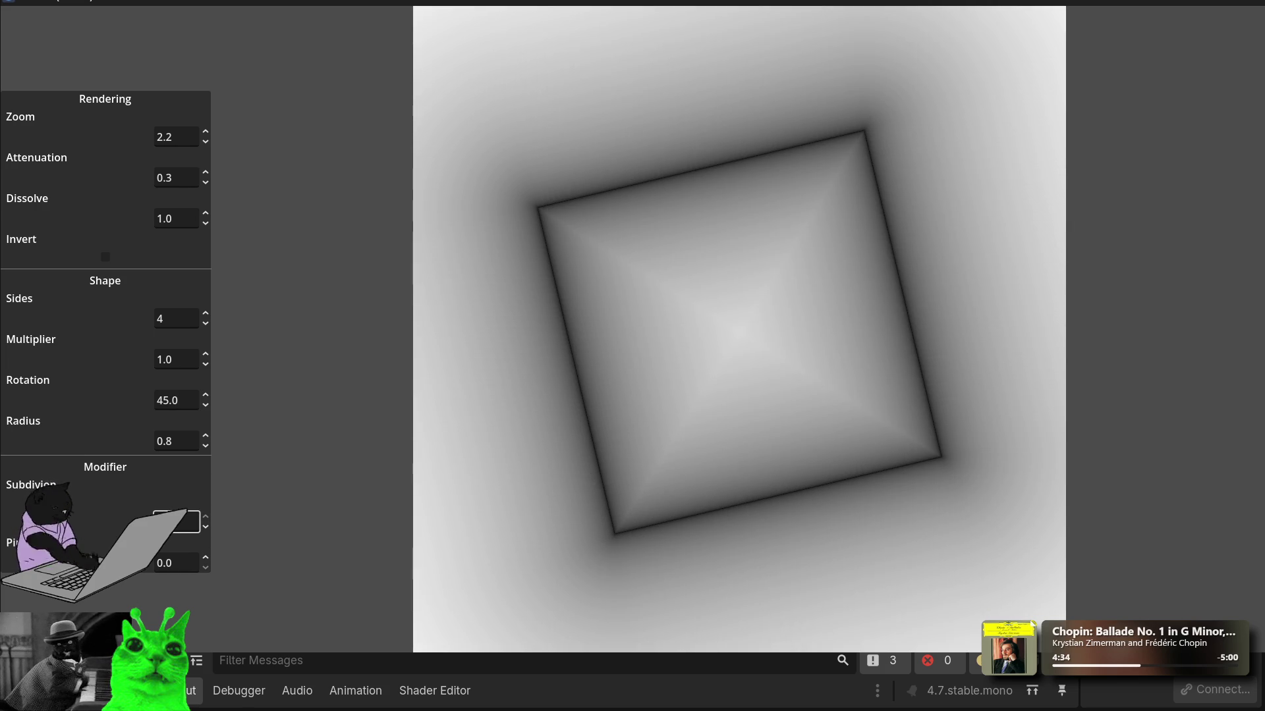
Step: Fine-tune Rotation to 45.5 so the square becomes a diamond, then retype it as 0
left_click(177, 397)
key("BackSpace")
type("5")
key("Return")
scroll(177, 403, "down", 4)
scroll(176, 404, "down", 3)
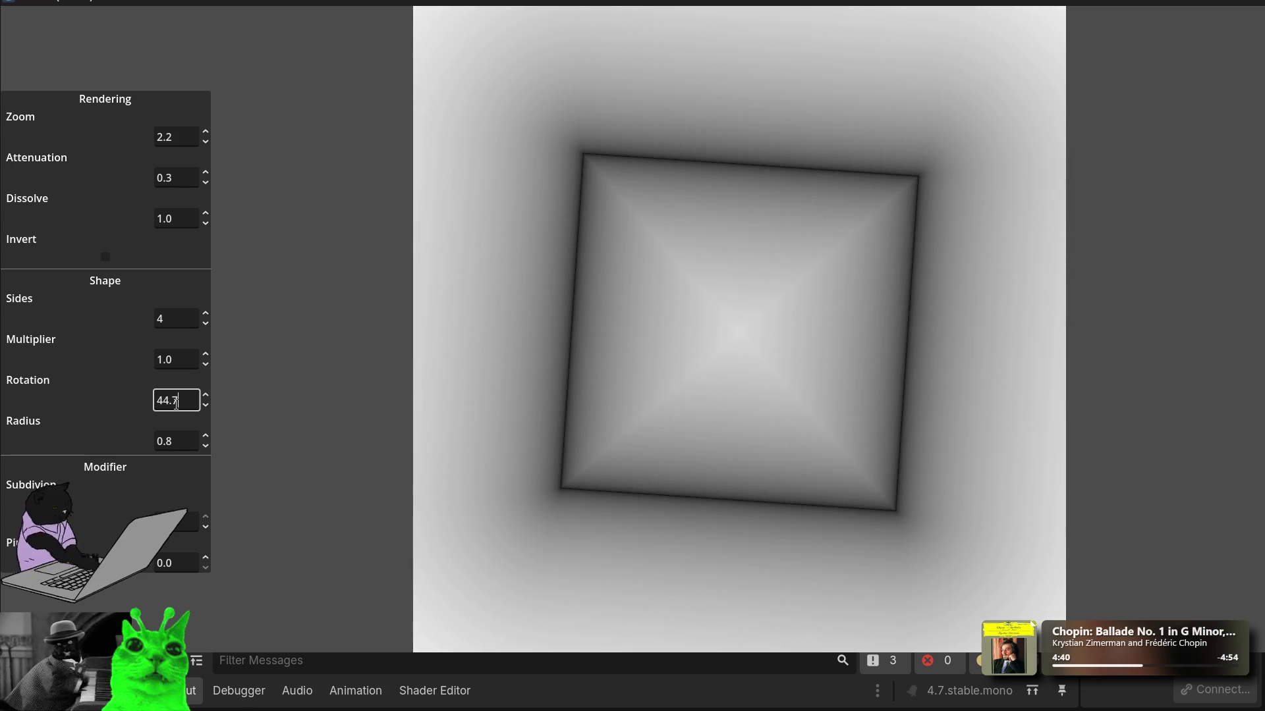
scroll(177, 403, "down", 1)
scroll(177, 403, "up", 9)
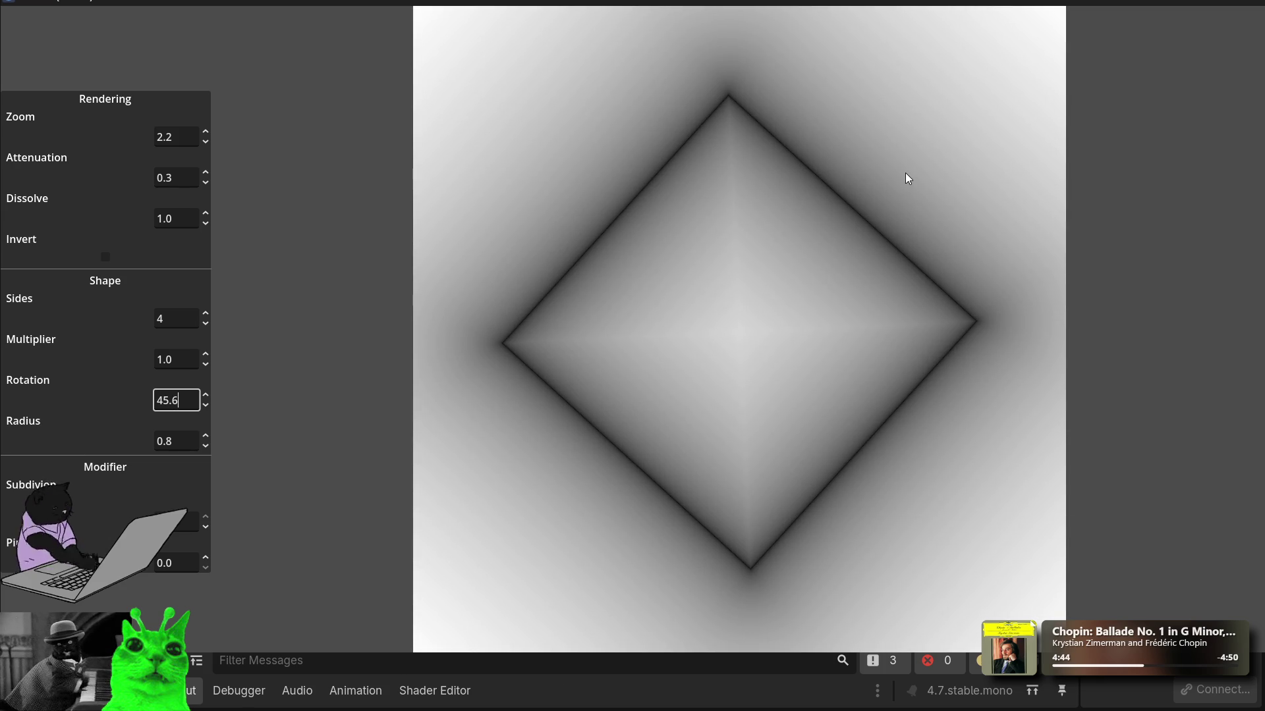
key("ctrl+a")
type("0")
key("alt+Tab")
Step: Jump to the create_Lines definition and inspect its rotation-based point calculation
scroll(544, 367, "down", 9)
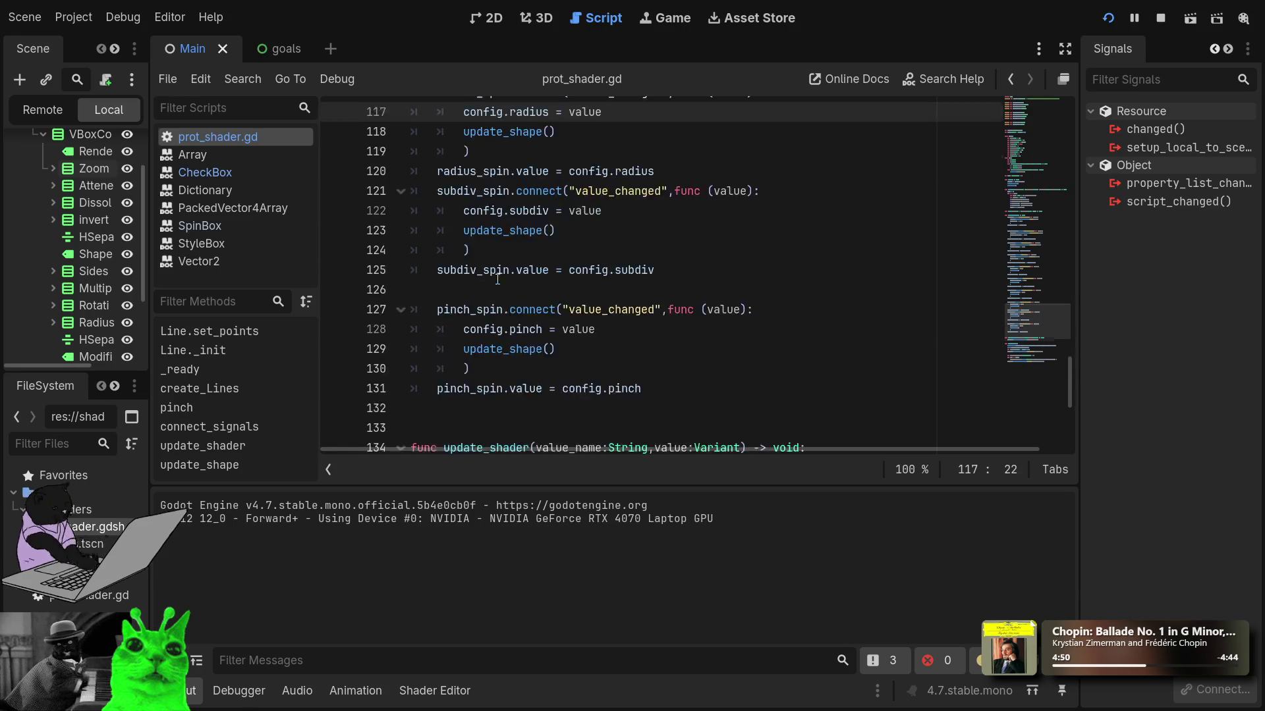
scroll(593, 316, "up", 4)
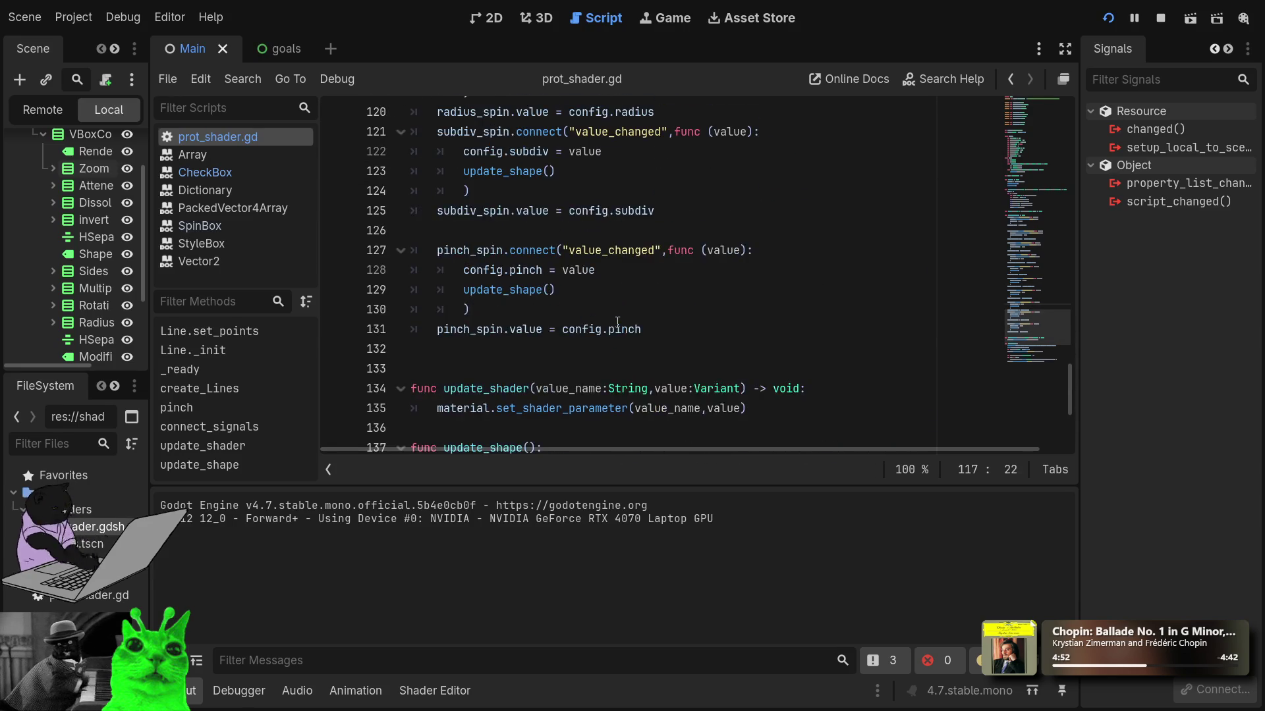
scroll(527, 303, "down", 3)
left_click(456, 293)
left_click(454, 296, "ctrl")
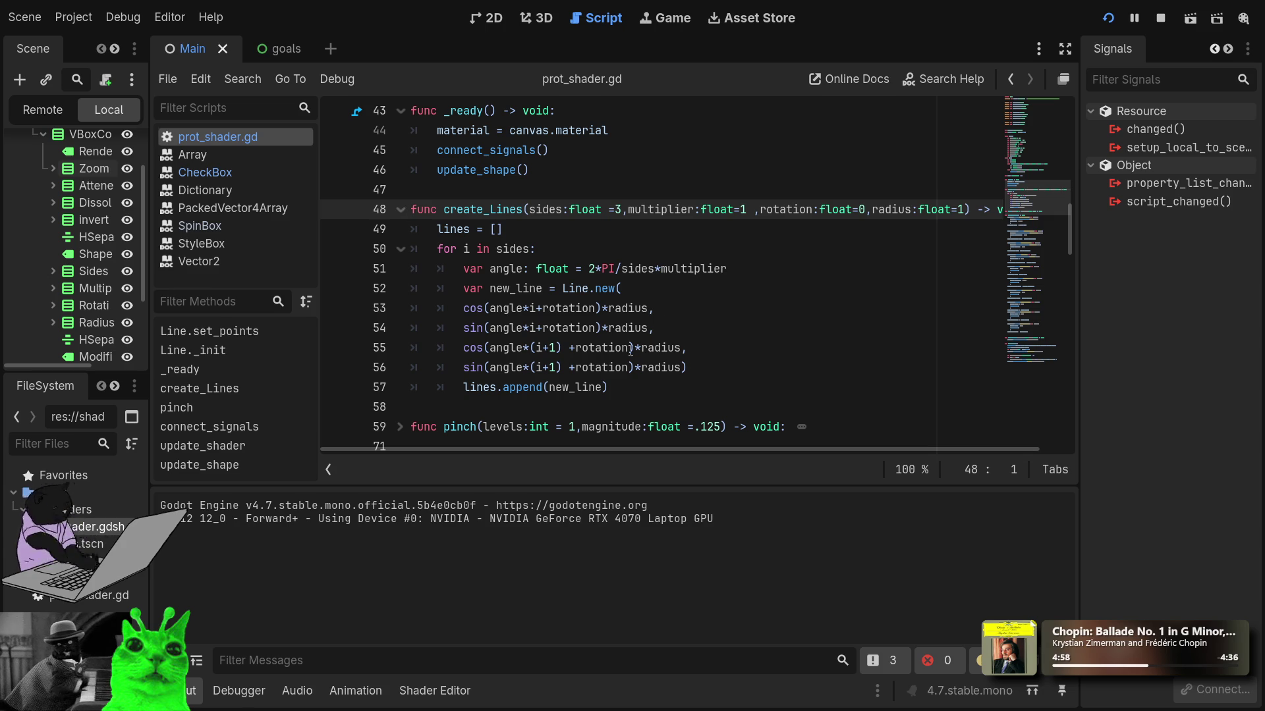
left_click(626, 308)
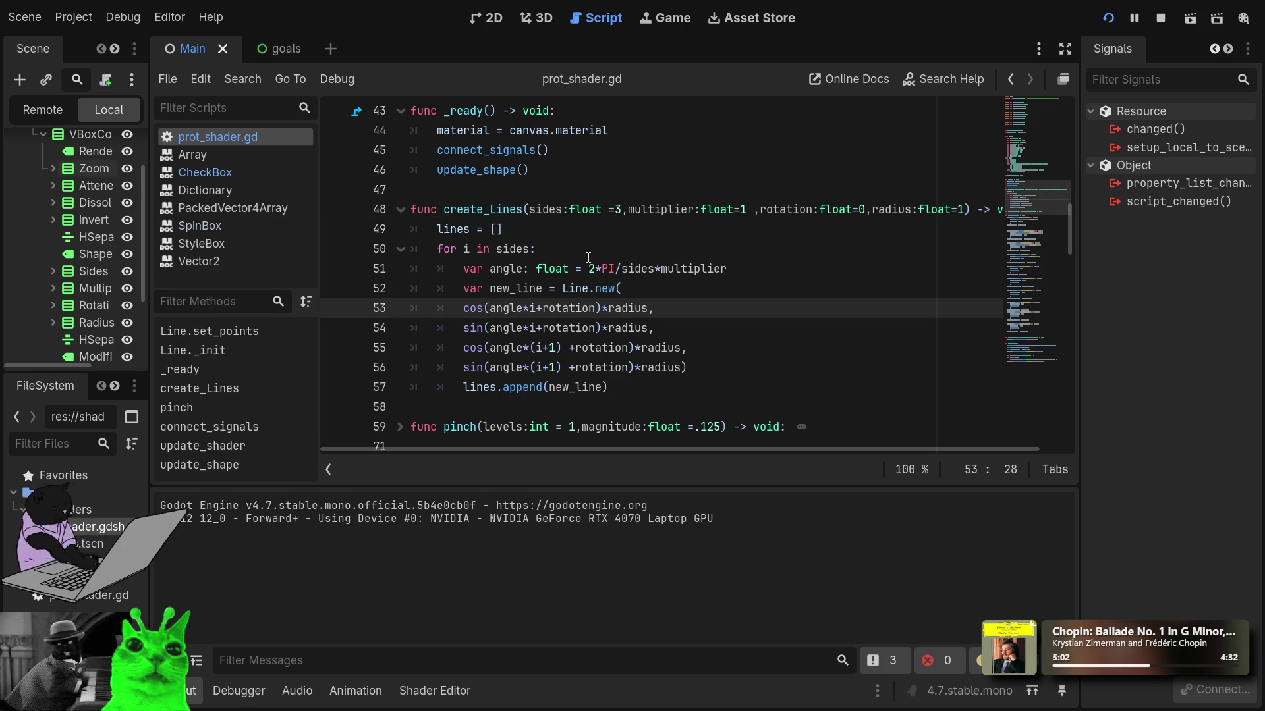
Step: Add a new line after lines = [] converting rotation by 180/PI
left_click(588, 257)
key("Up")
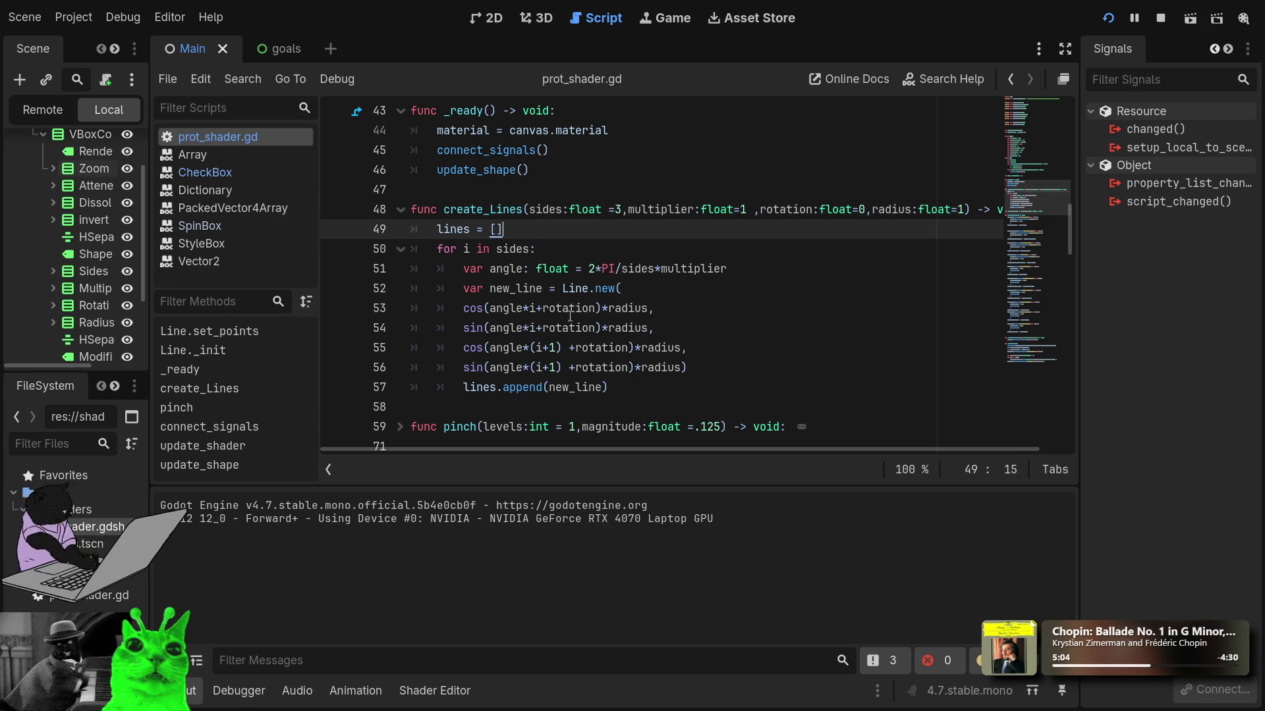
key("Return")
type("rotat")
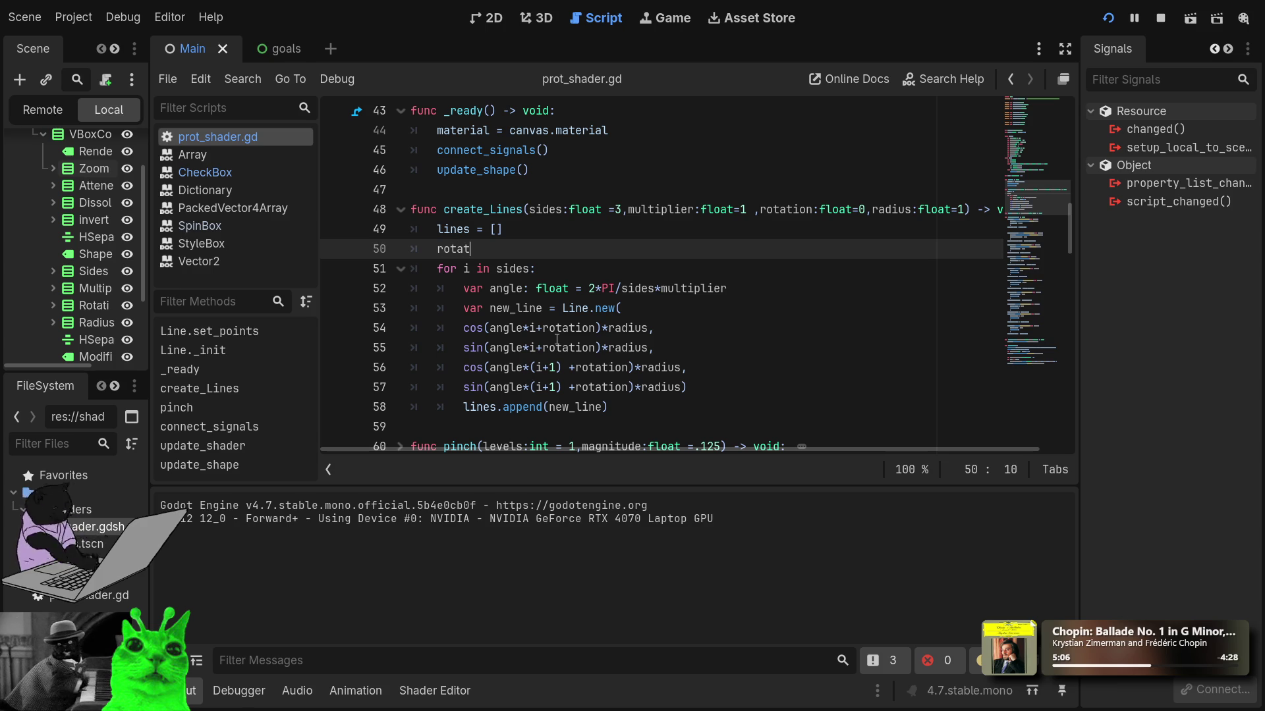
type("ion = t")
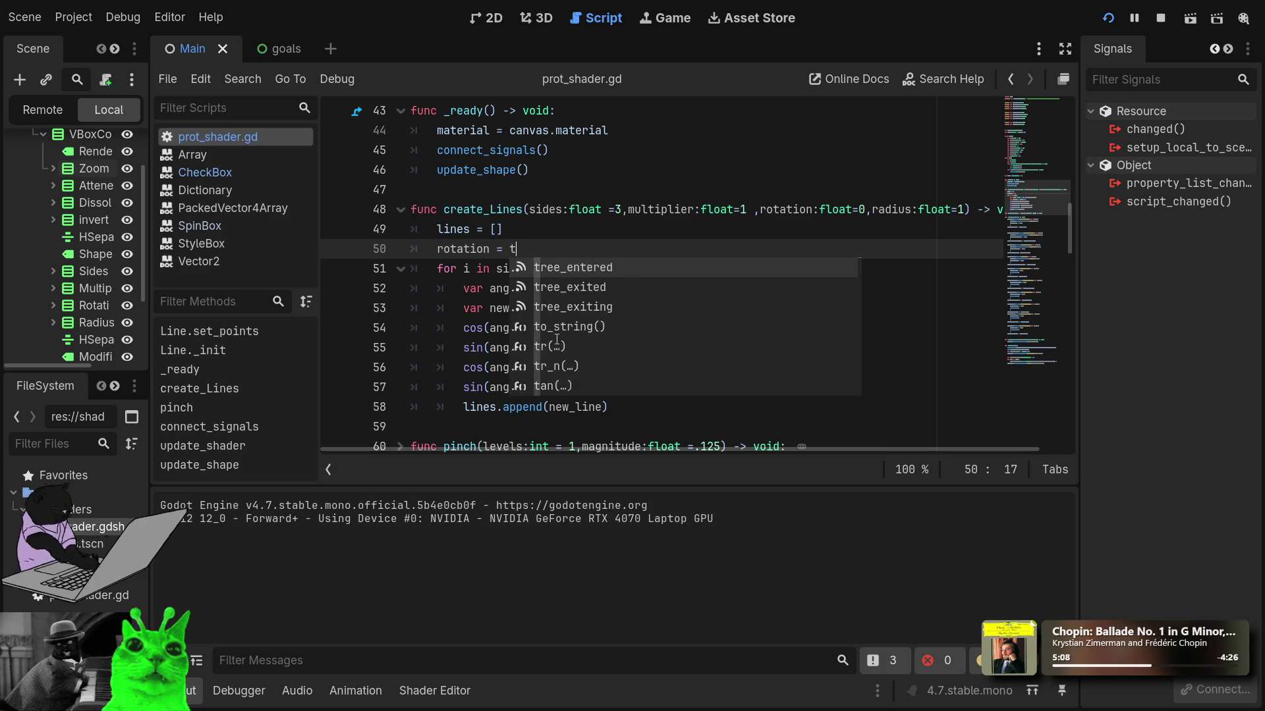
key("BackSpace")
type("rotation")
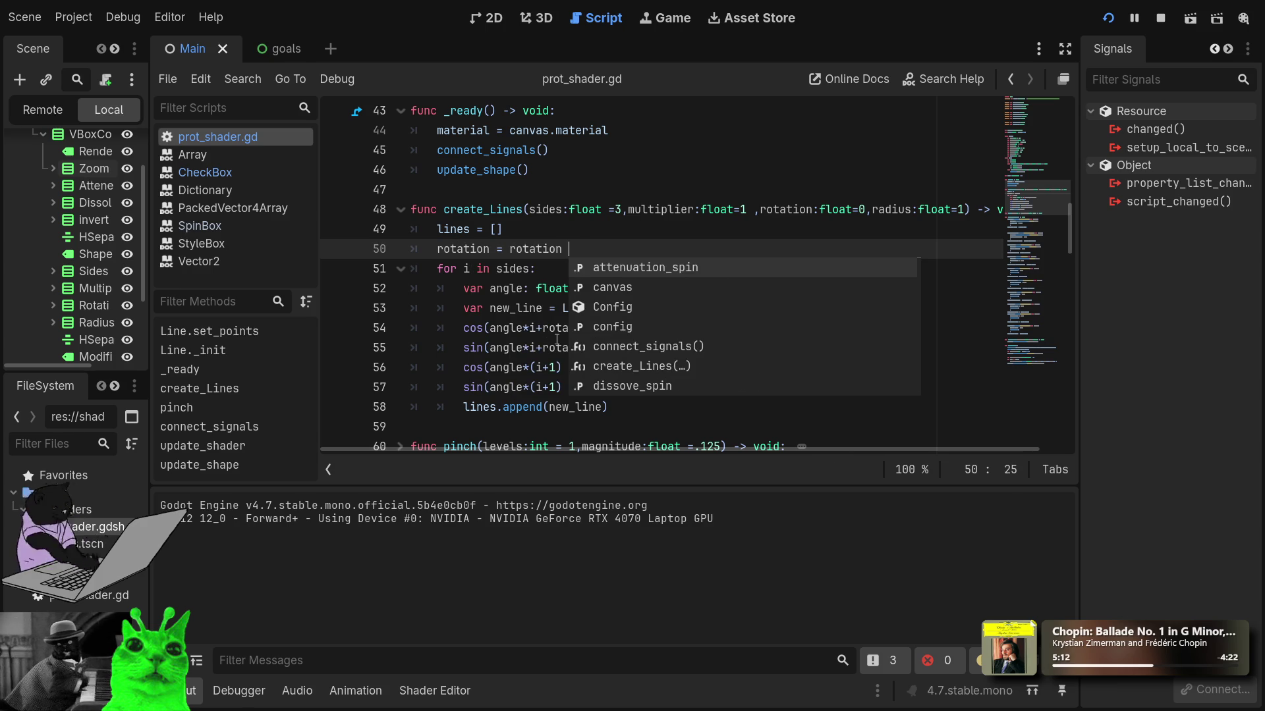
type(" *")
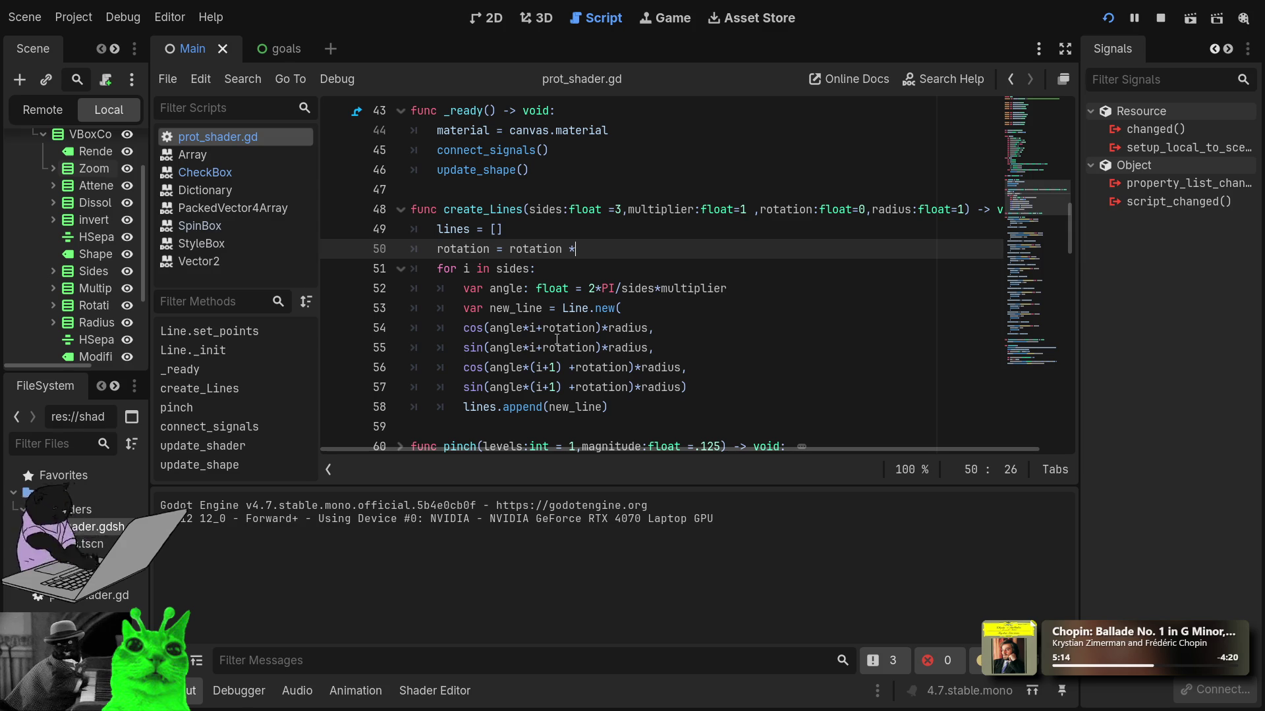
type("180/")
type("p")
key("BackSpace")
key("BackSpace")
type("MA")
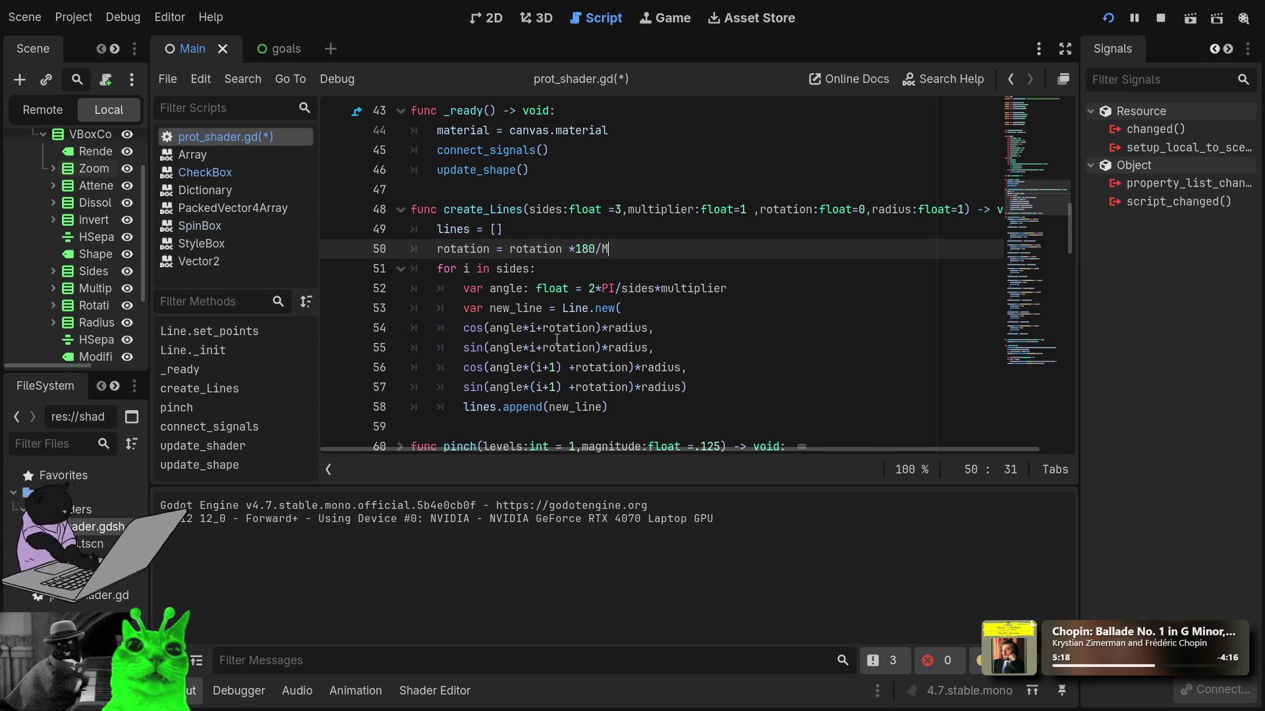
key("BackSpace")
type("PI")
key("Down")
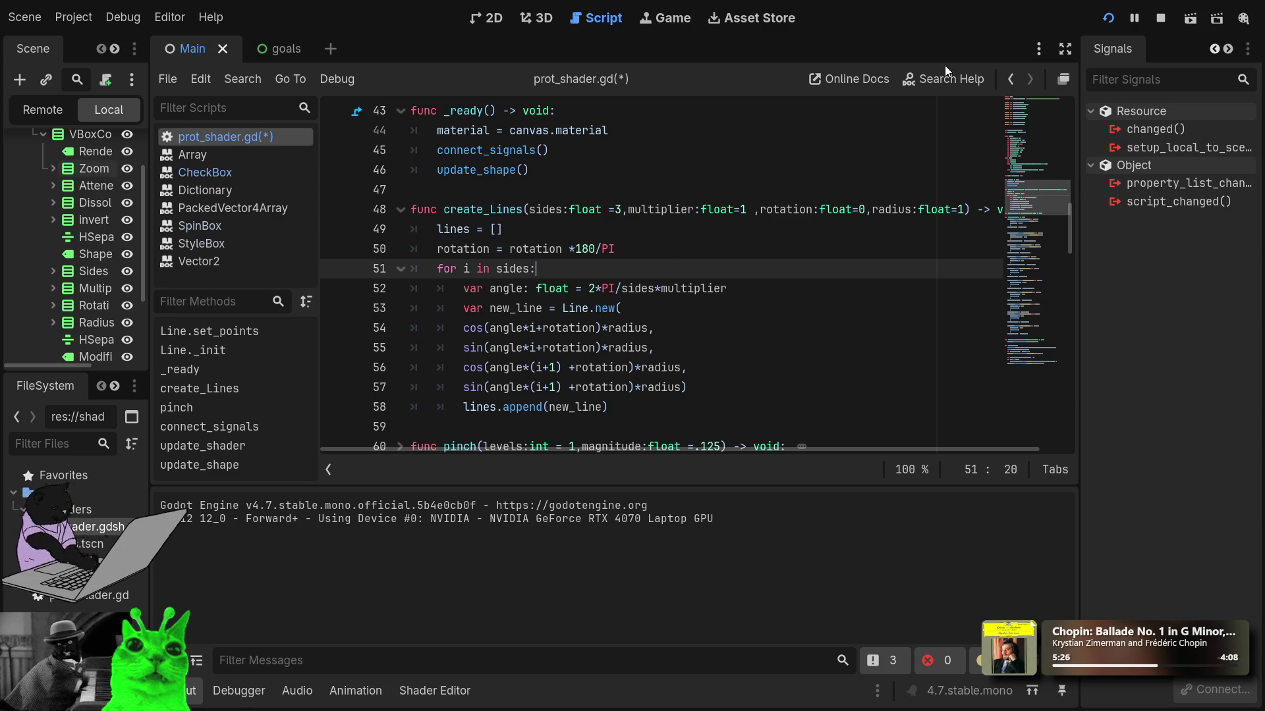
Step: Correct the new line so it reads rotation *= 180/PI
scroll(575, 347, "down", 3)
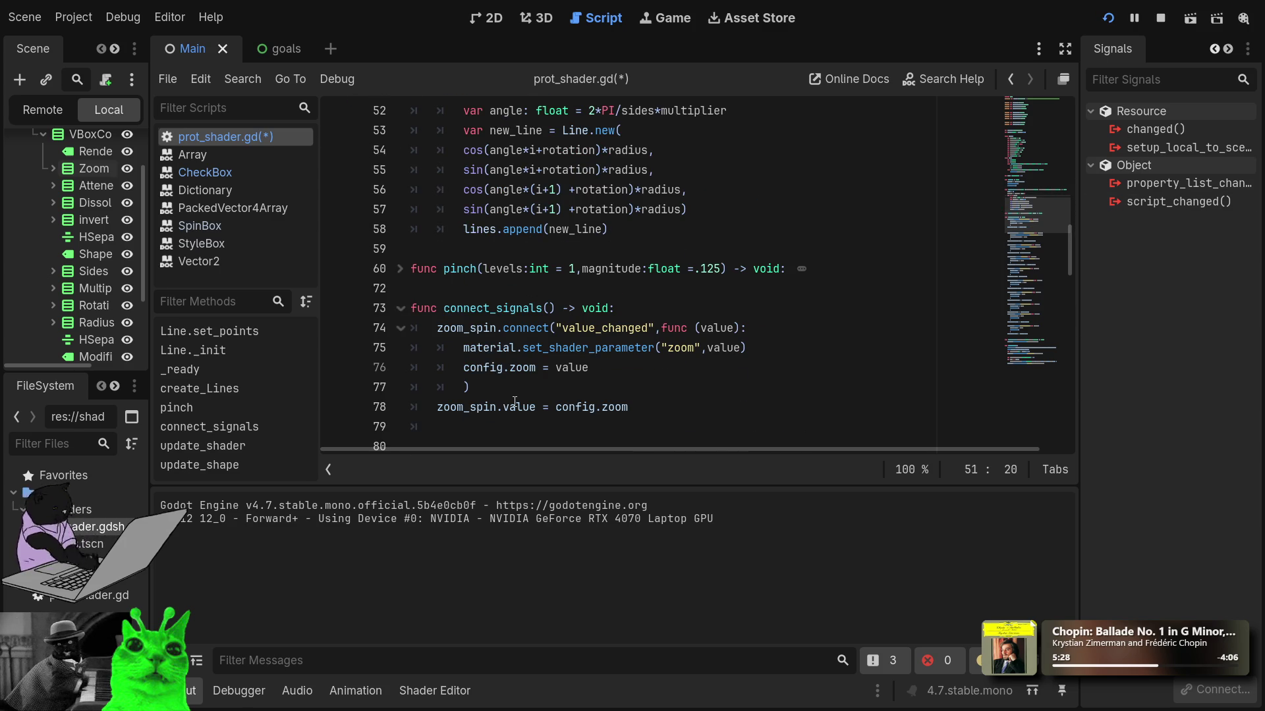
scroll(514, 401, "up", 2)
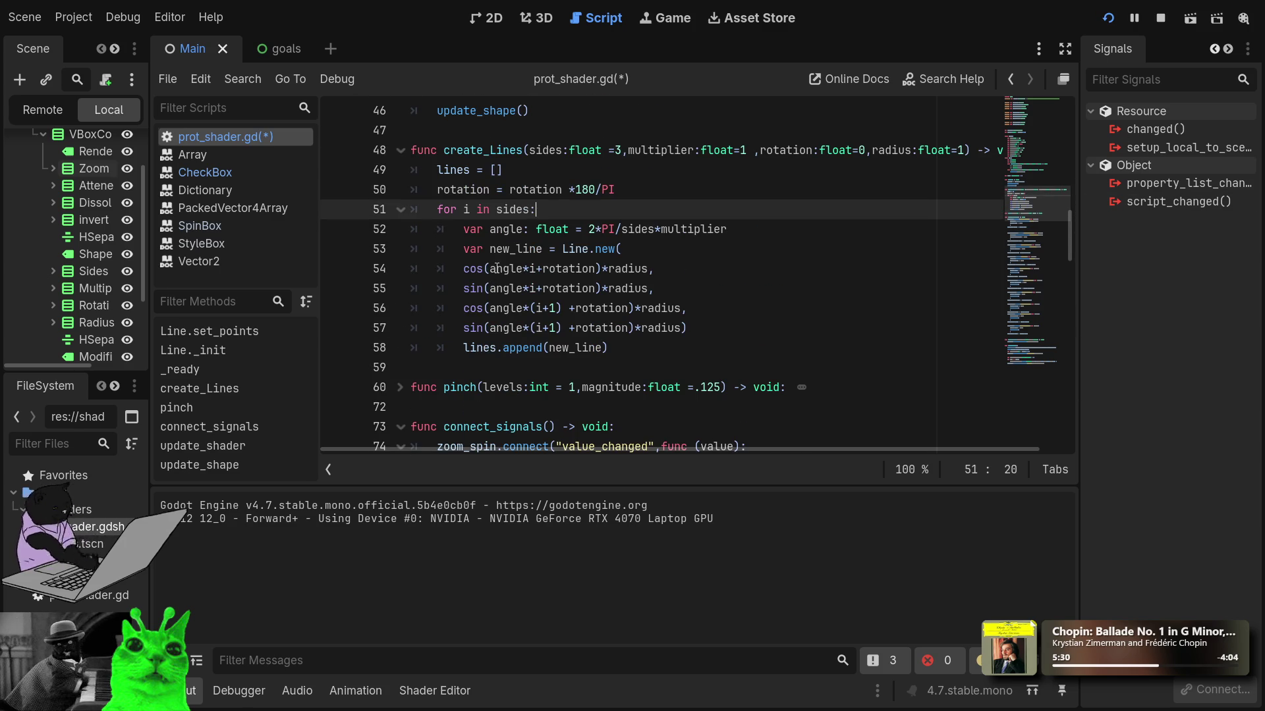
left_click(520, 170)
left_click(534, 201)
left_click(564, 190)
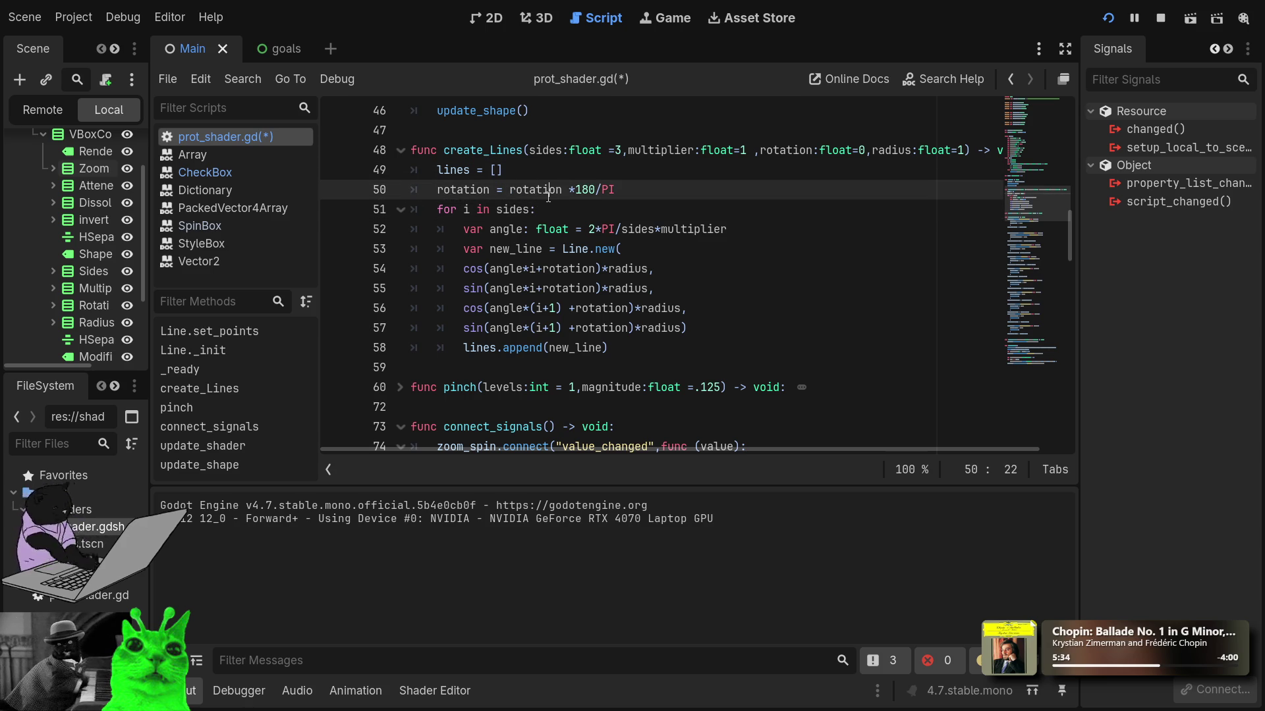
double_click(549, 191)
key("BackSpace")
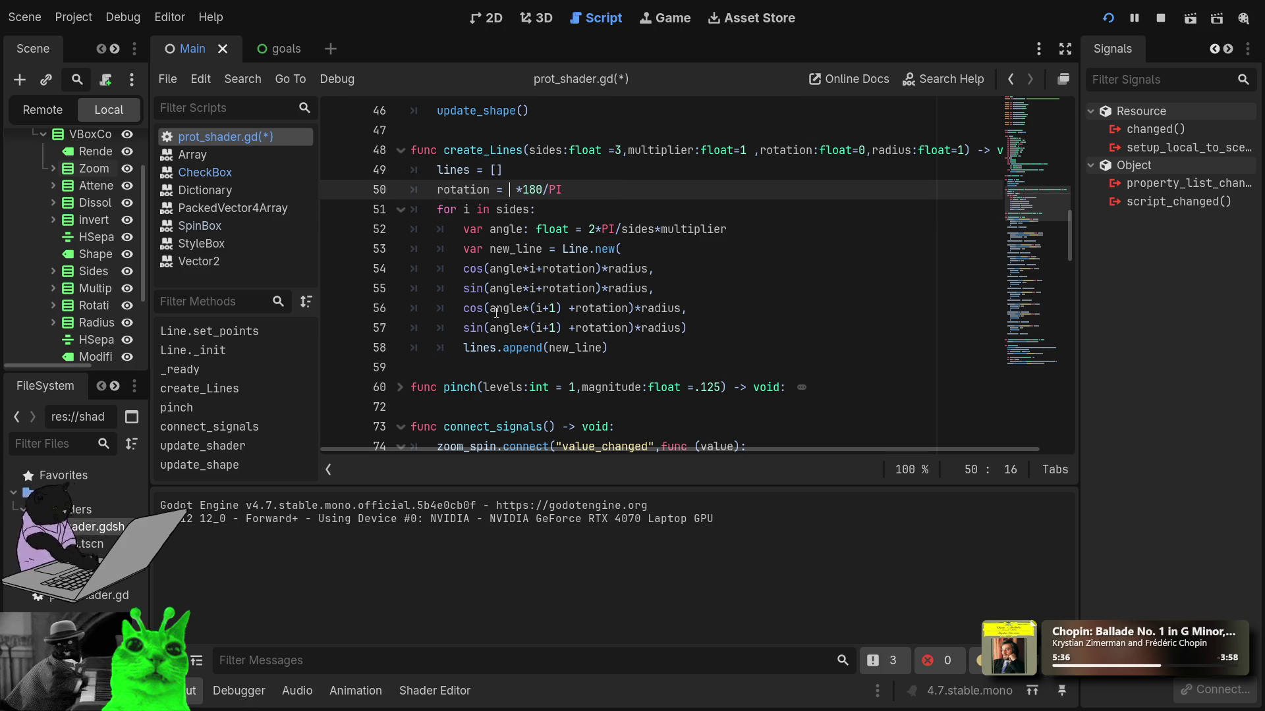
key("Delete")
type("*")
scroll(493, 162, "down", 10)
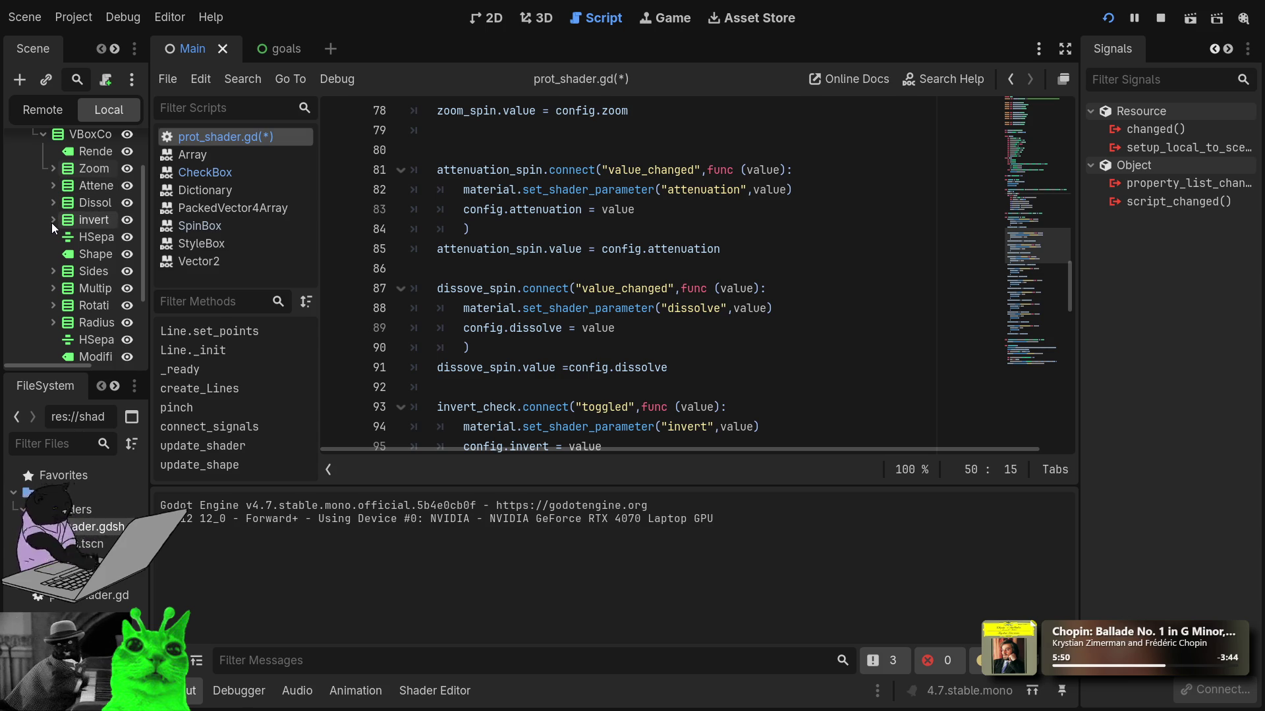
Step: Set the Dissolve spinbox's Range Step to 0.01
left_click(52, 196)
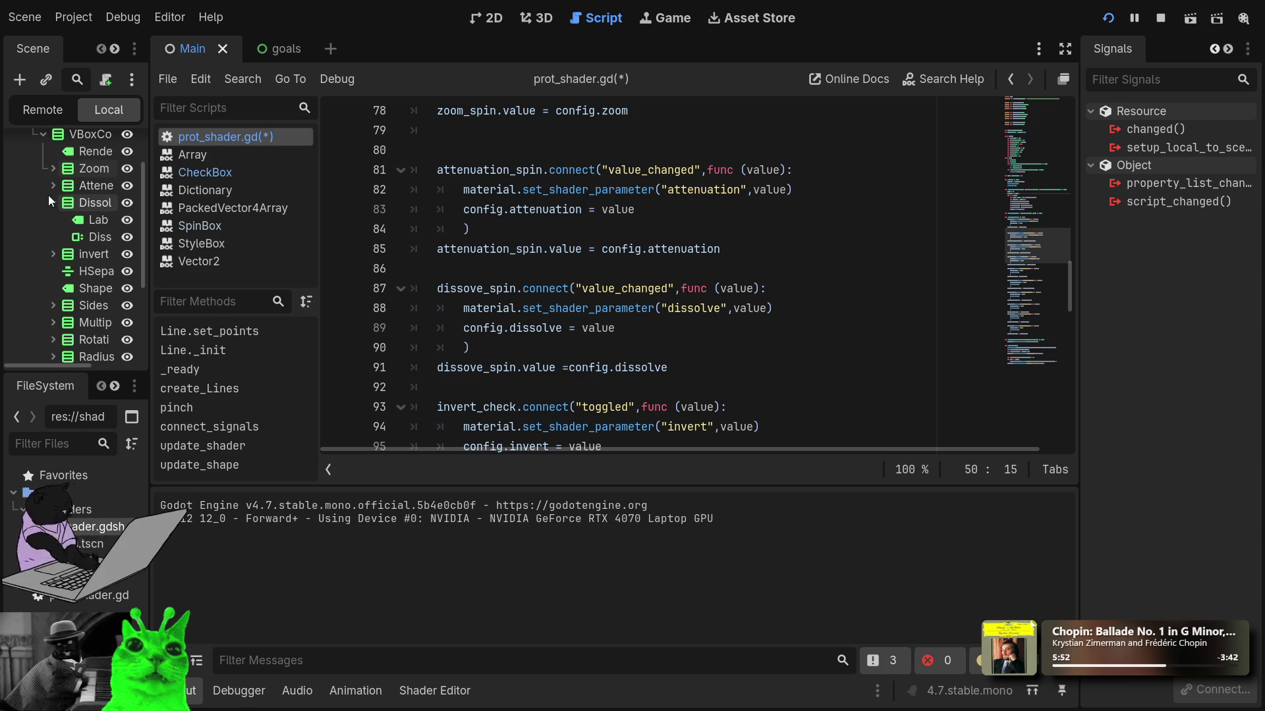
left_click(88, 238)
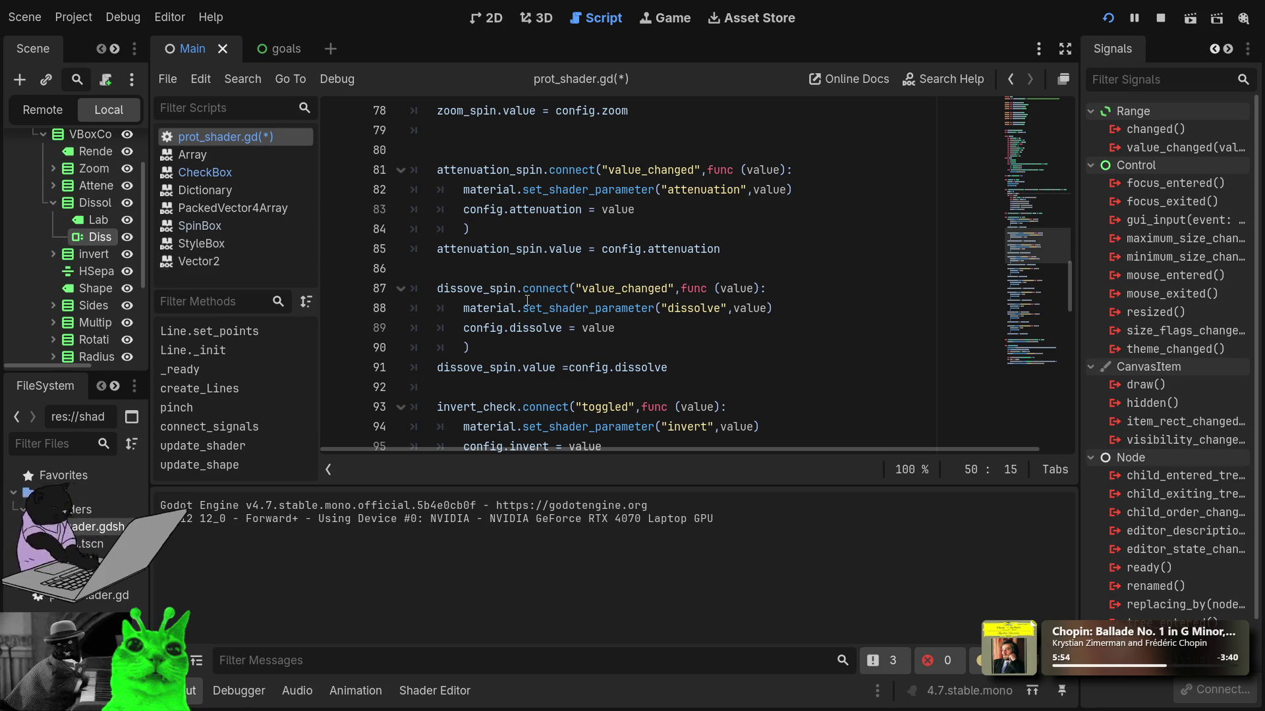
left_click(1214, 50)
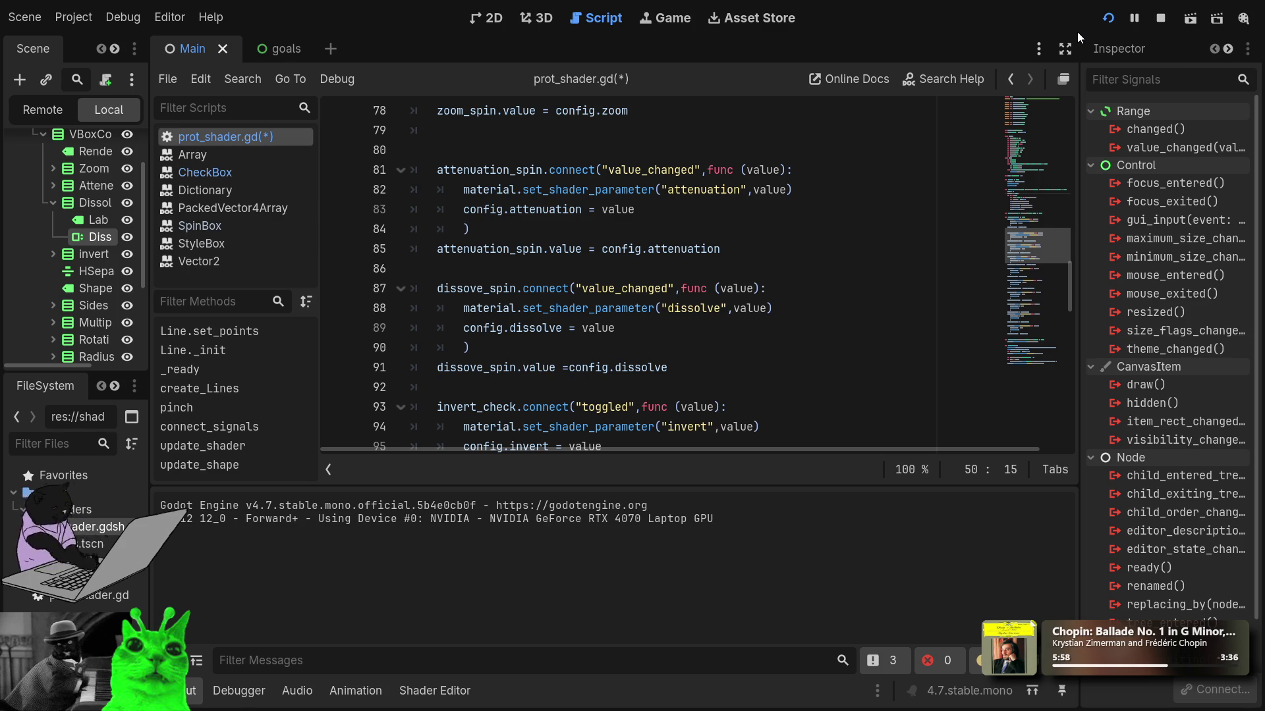
left_click(1112, 49)
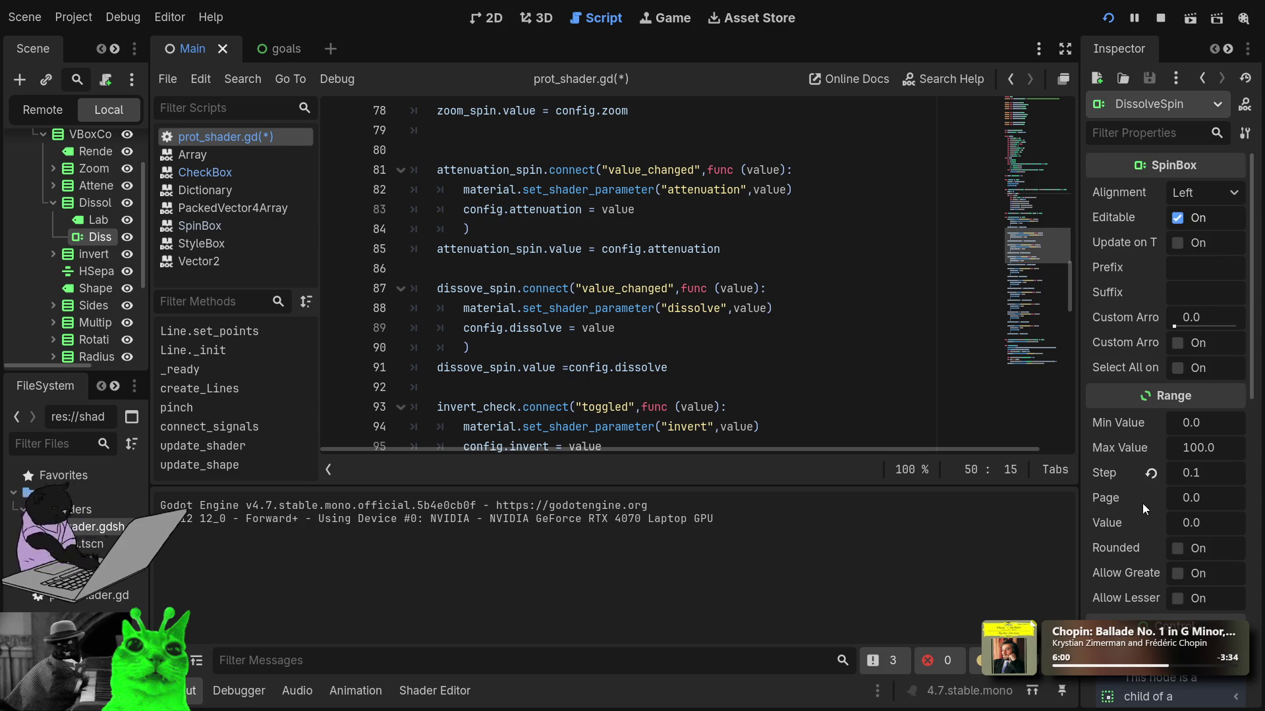
left_click(1199, 470)
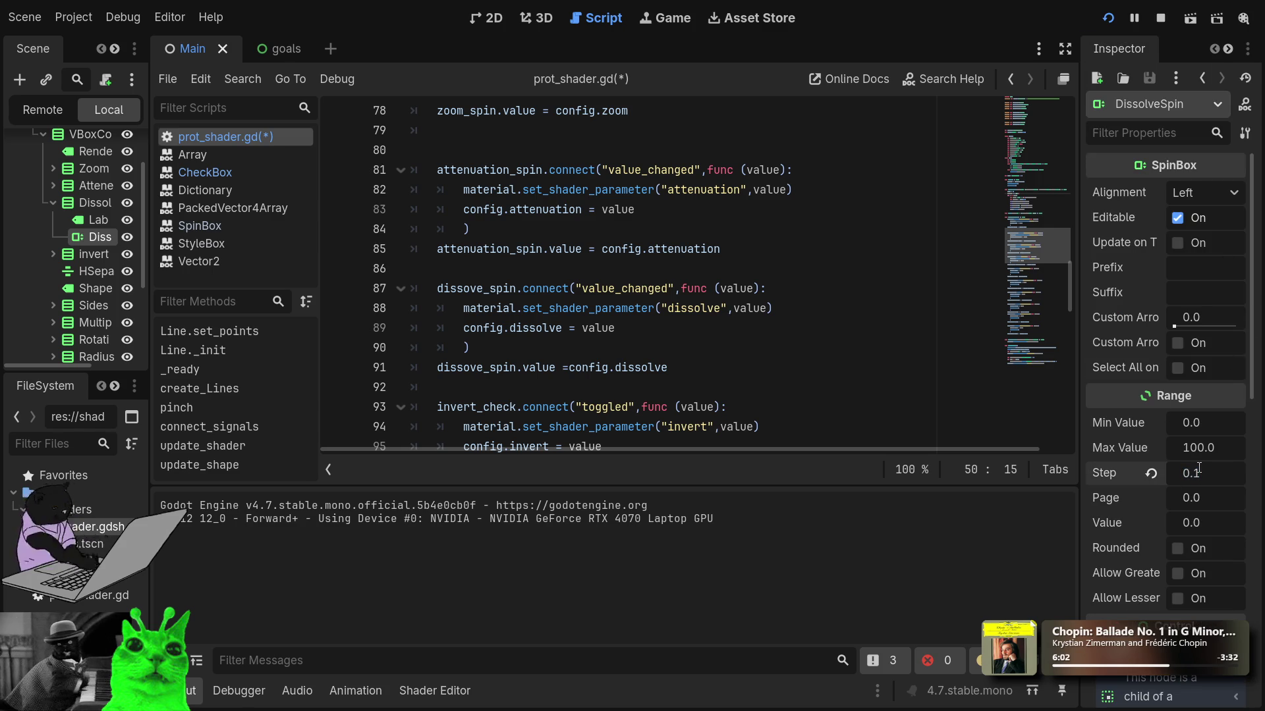
type("0")
key("Return")
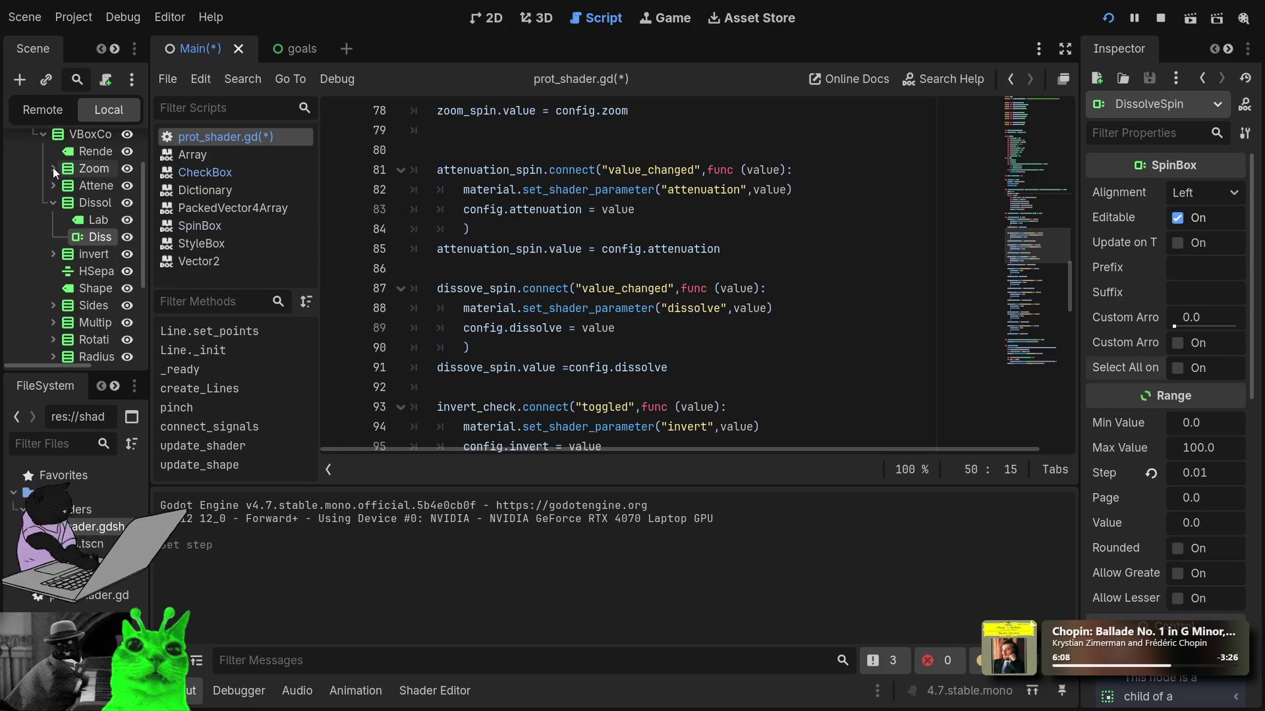
Step: Set the Zoom spinbox's Range Step to 0.01
left_click(53, 168)
left_click(98, 204)
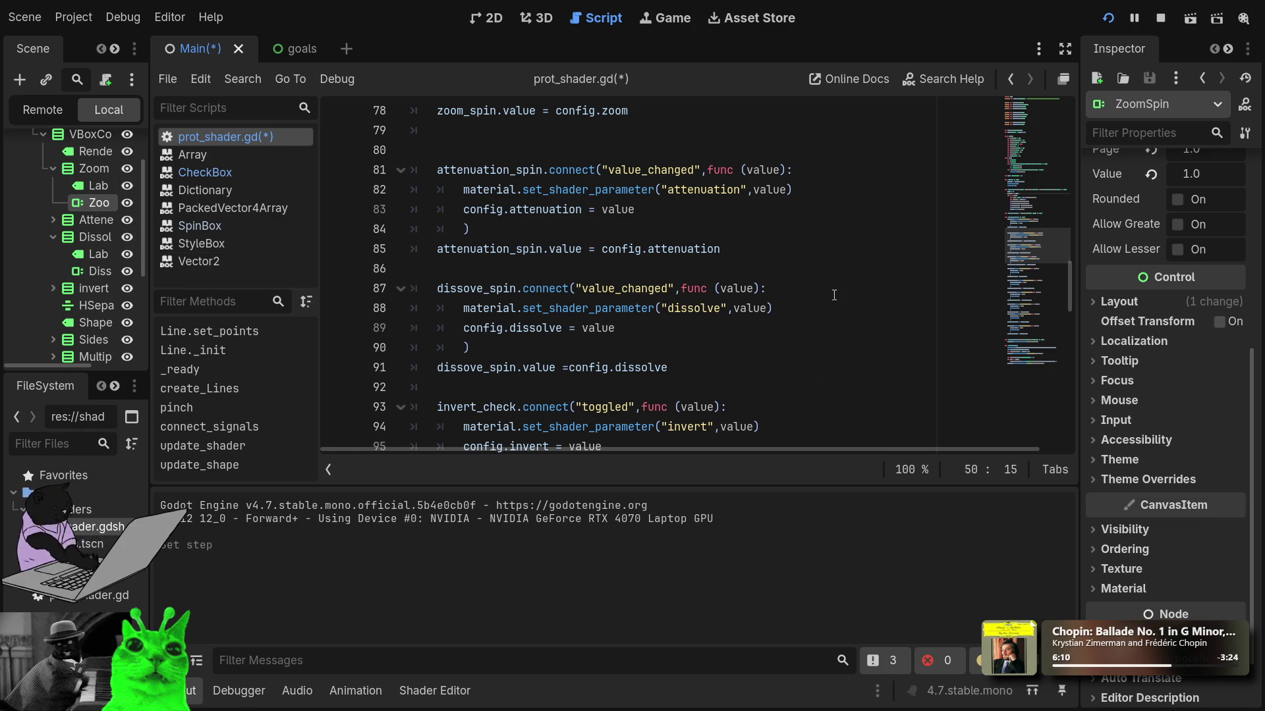
scroll(1210, 178, "up", 3)
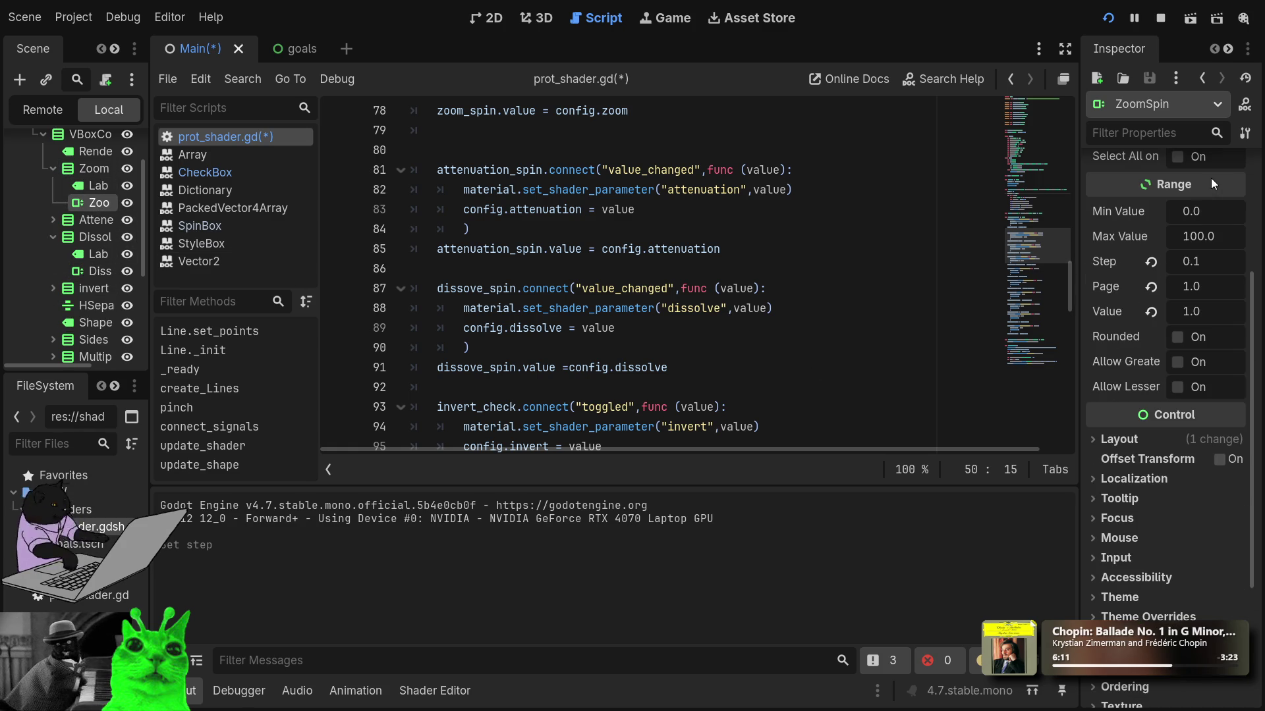
left_click(1194, 260)
key("Return")
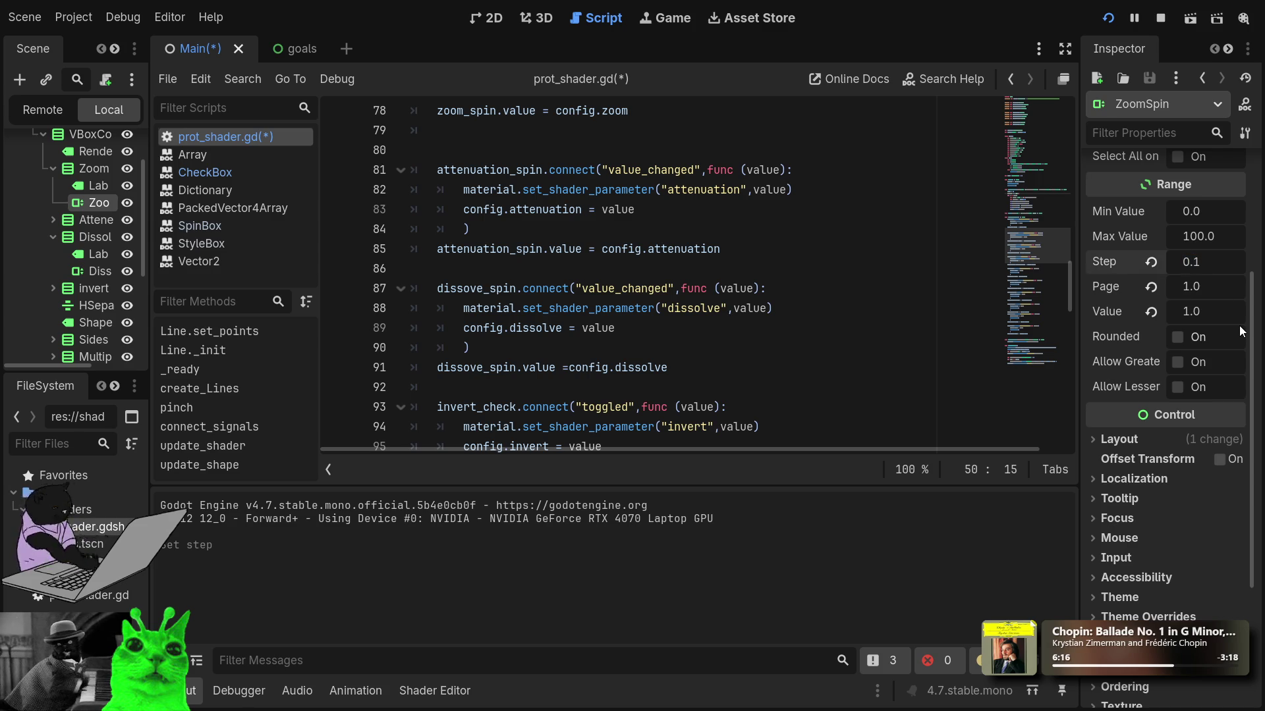
type("0")
key("Return")
scroll(98, 296, "down", 5)
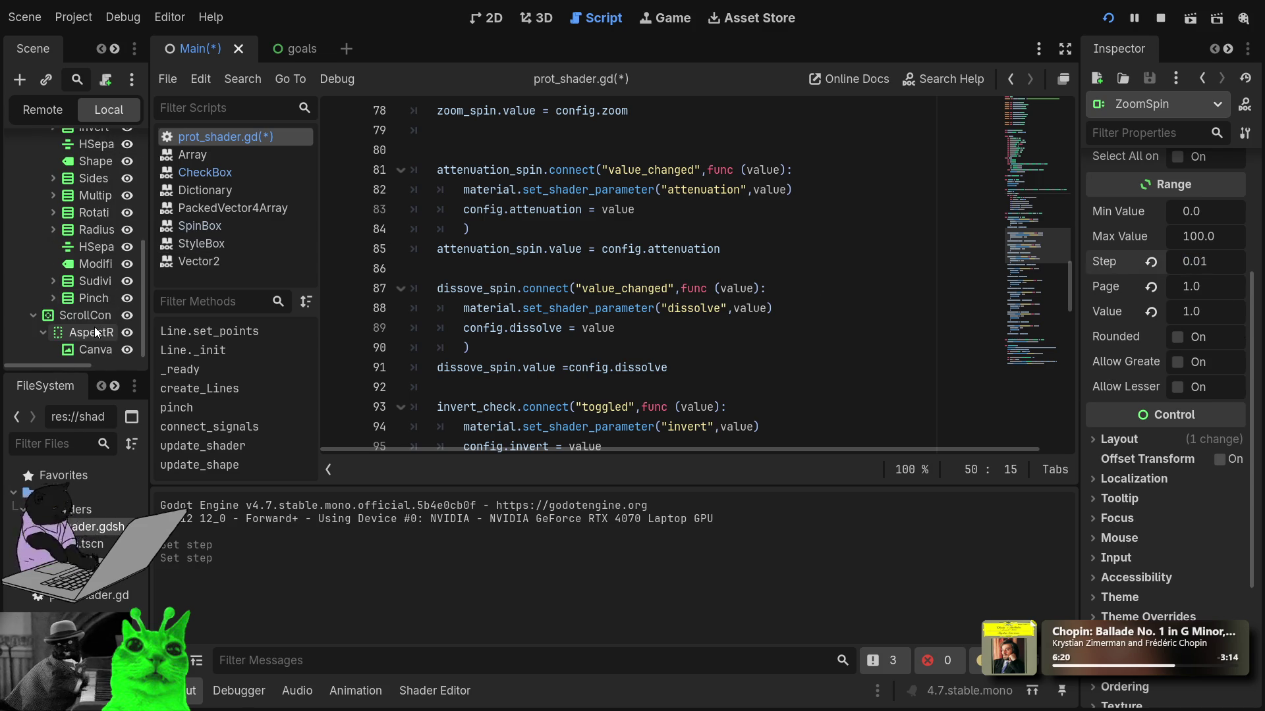
left_click(74, 295)
Step: Rename the misnamed spinbox in the Pinch group to Pinch
left_click(54, 290)
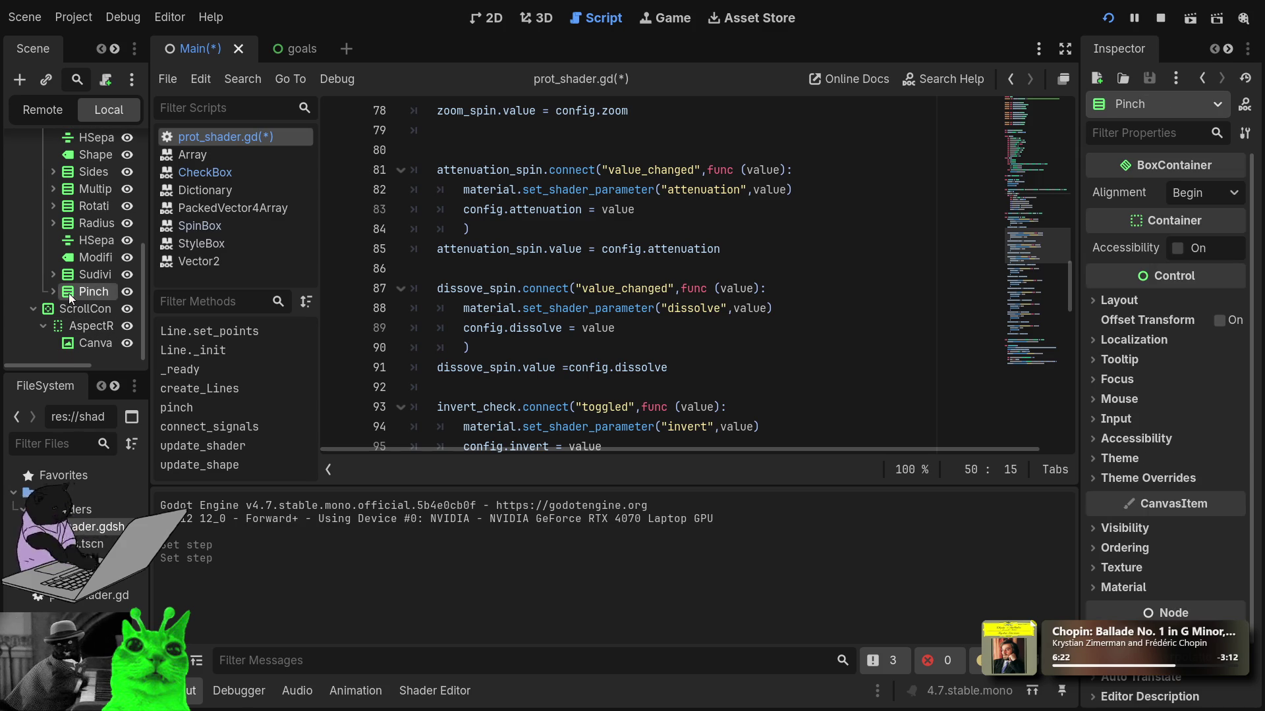
left_click(93, 326)
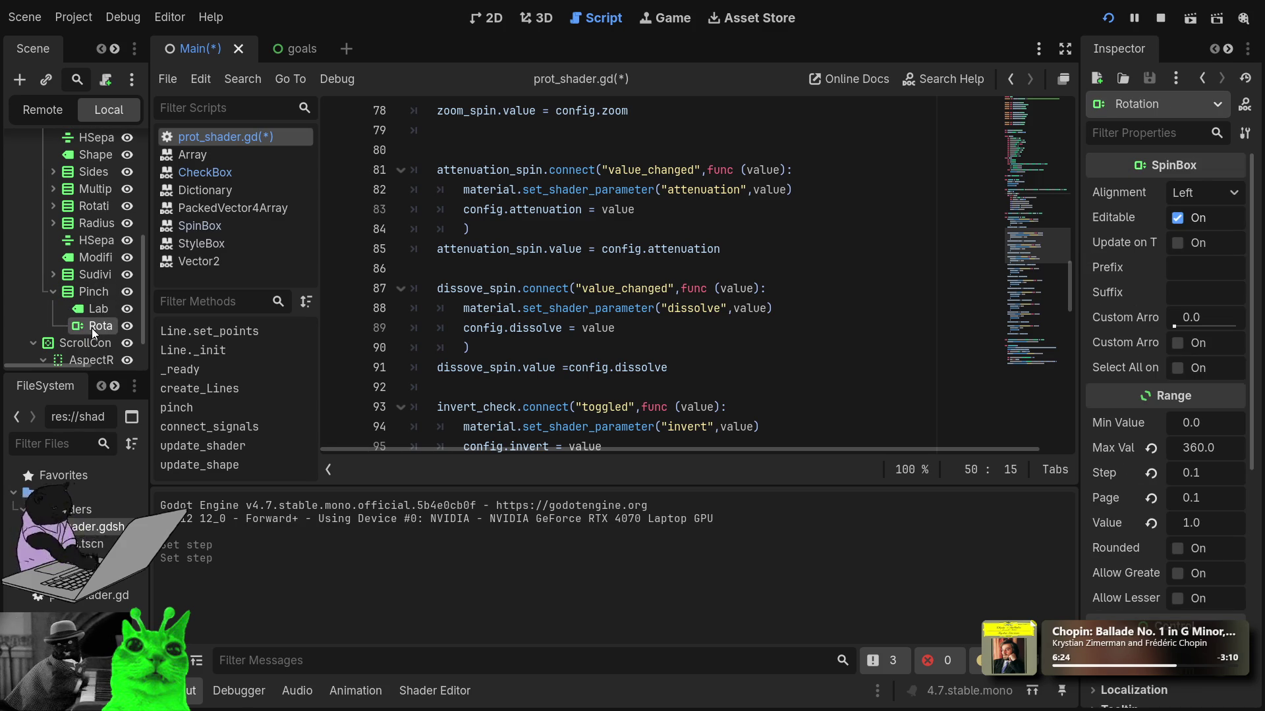
left_click(1191, 423)
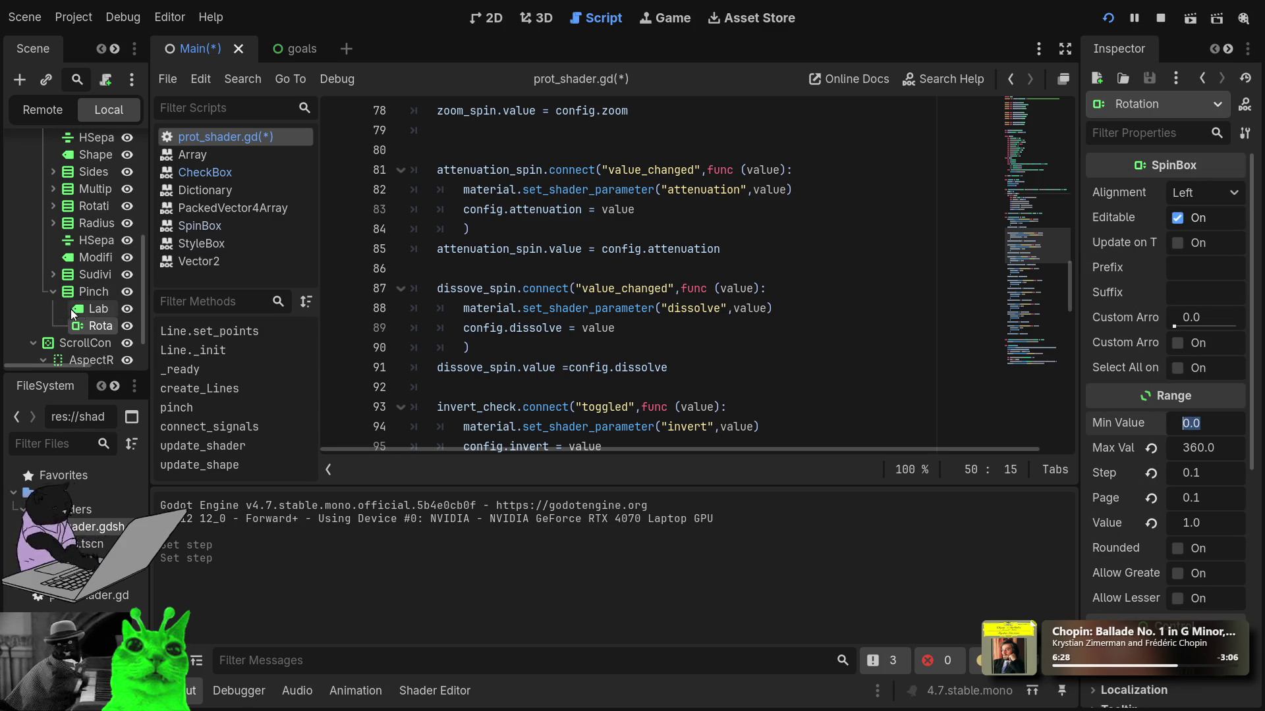
left_click(101, 328)
type("Pinch")
key("Return")
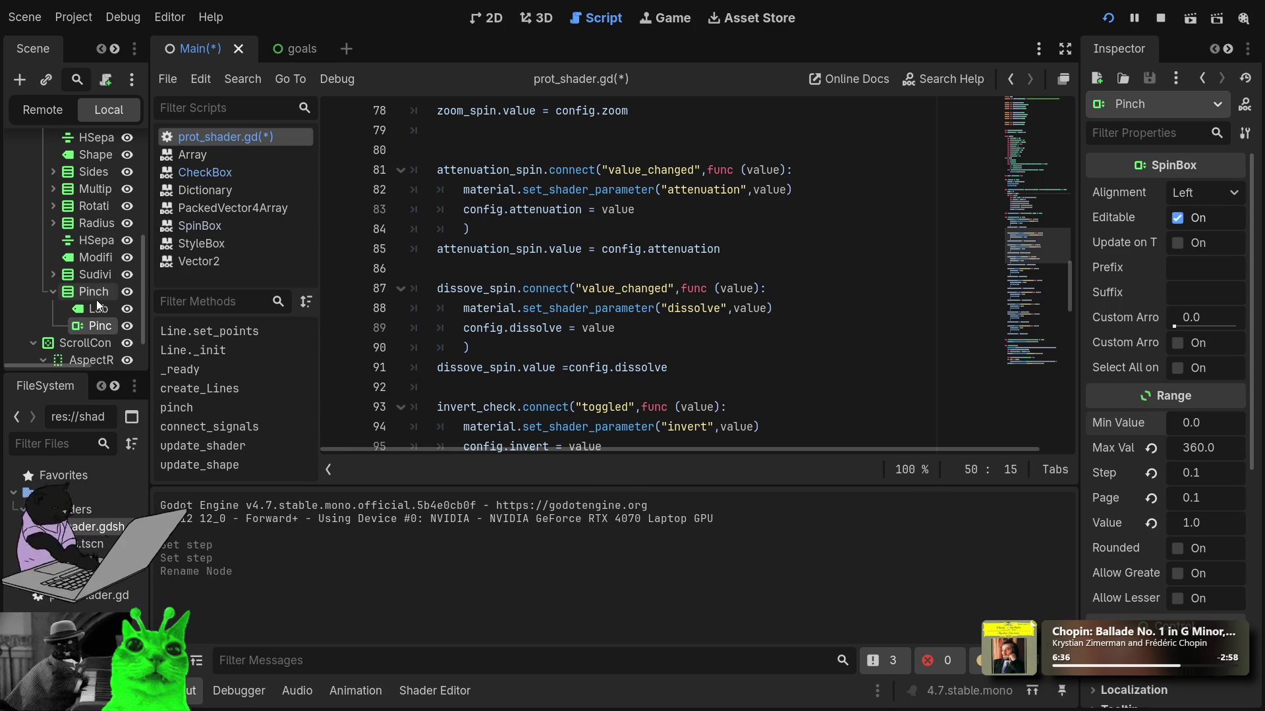
Step: Give the Pinch spinbox a Min of -100 and a Max of 100
scroll(96, 305, "down", 1)
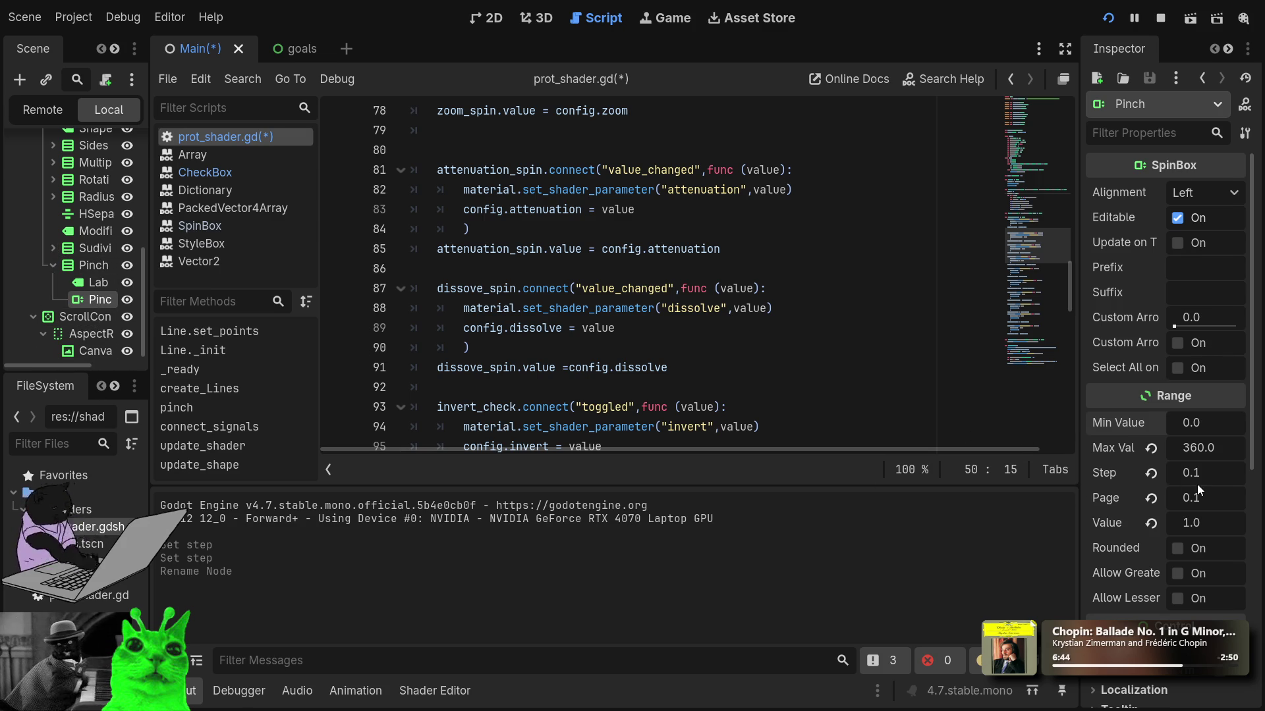
left_click(1202, 449)
left_click(1200, 429)
key("Tab")
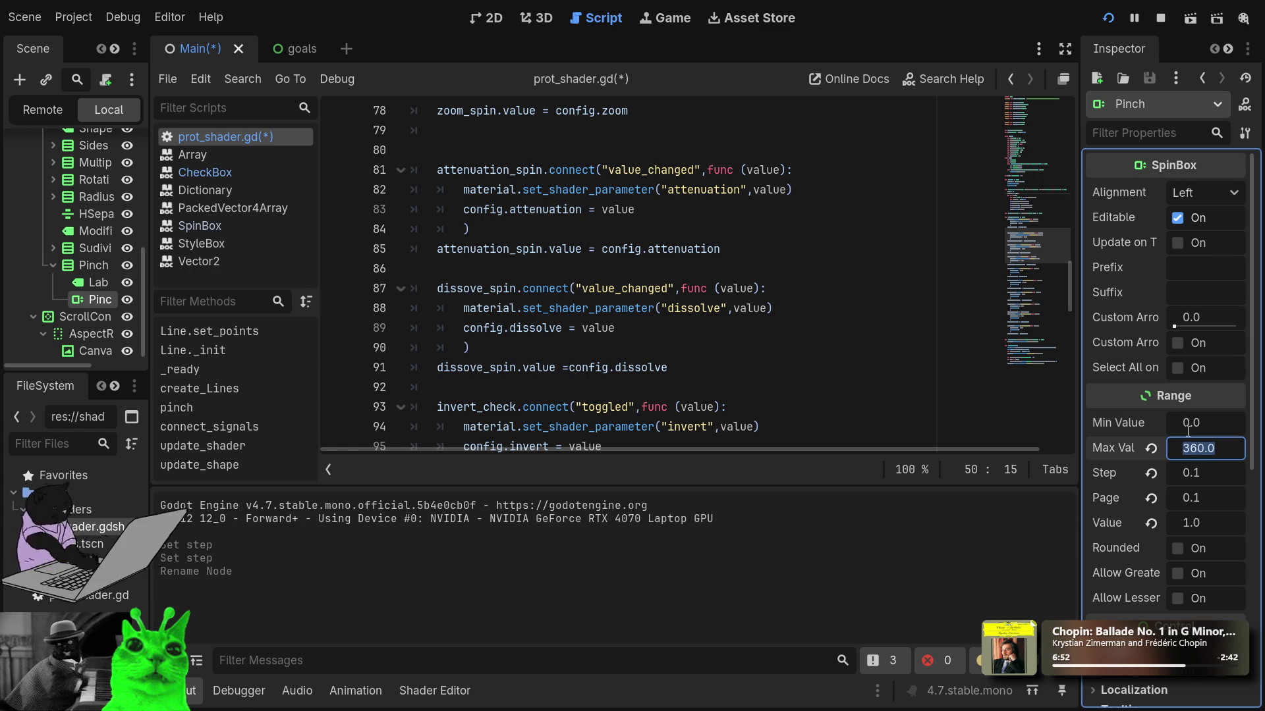
key("Tab")
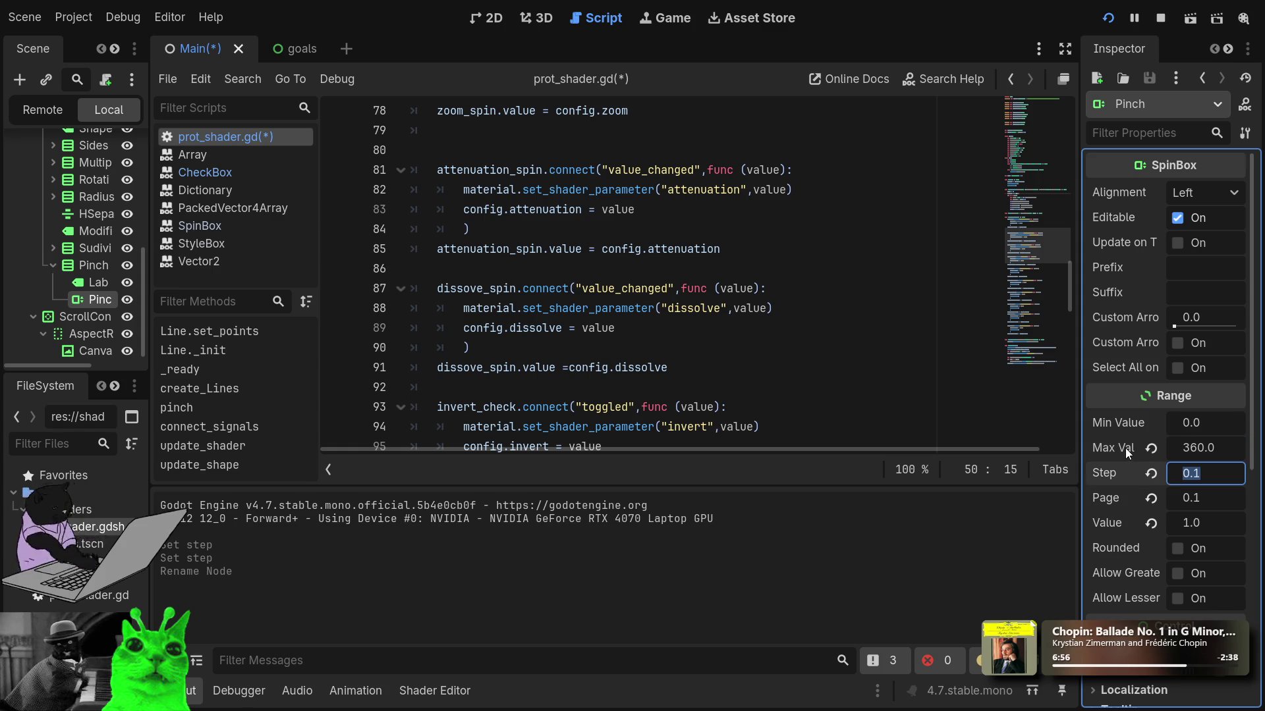
left_click(1208, 444)
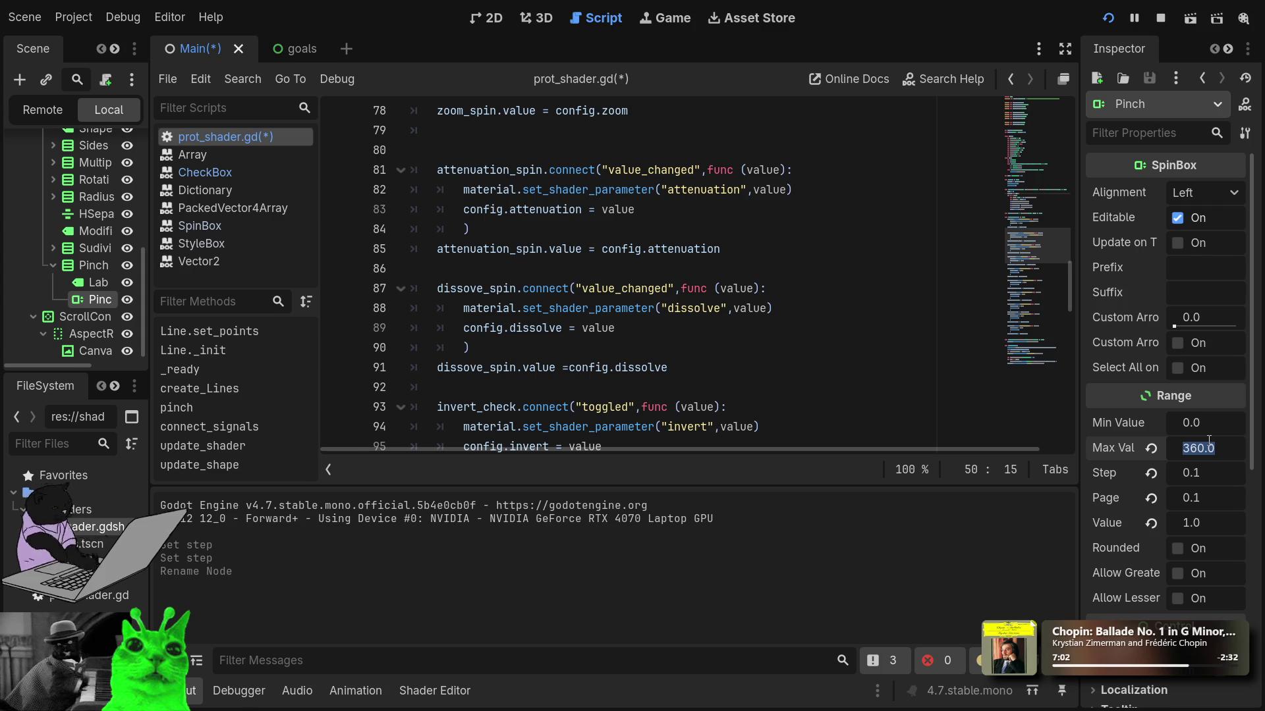
type("100")
left_click(1200, 429)
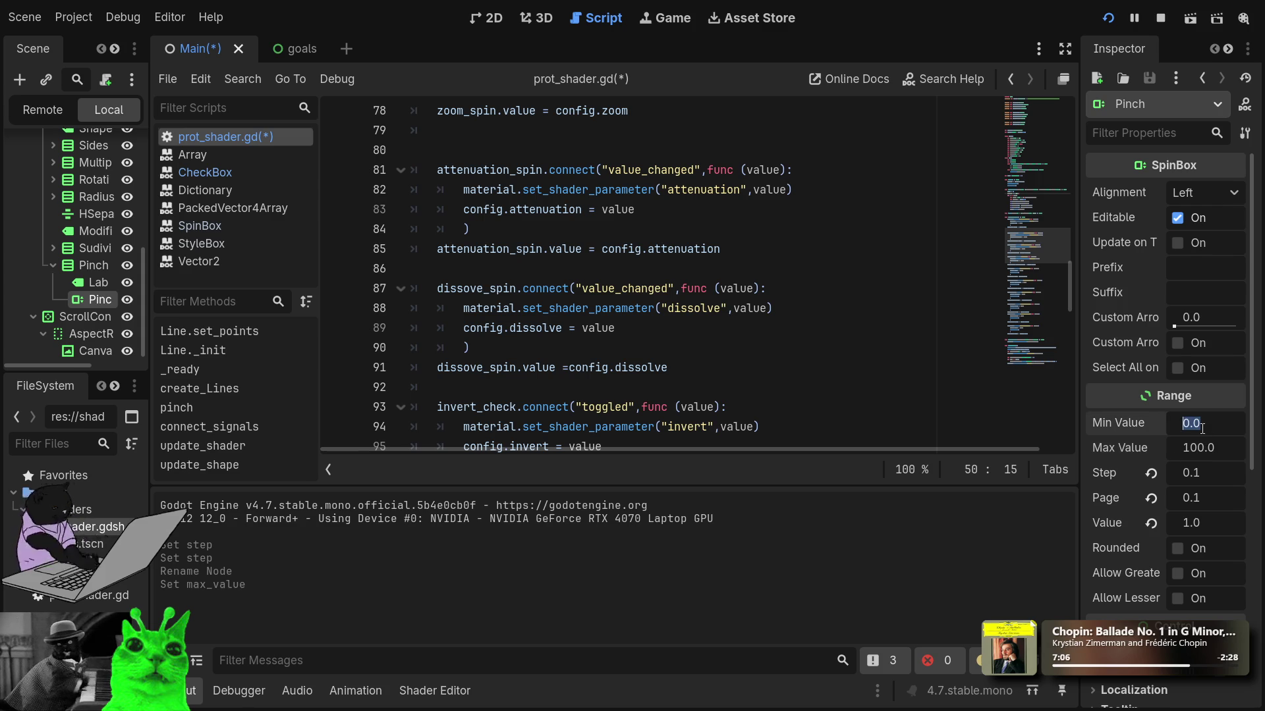
type("-100")
key("Tab")
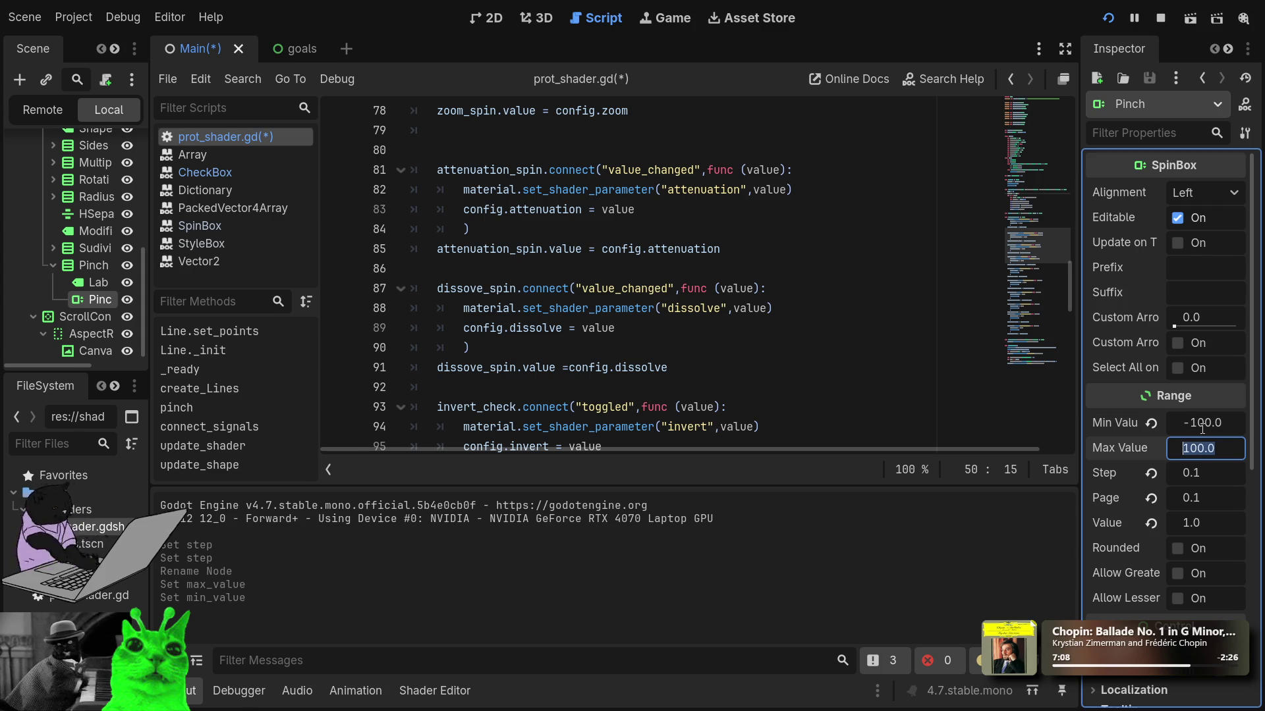
Step: Set Pinch's Step to 0.01, revert Page to 0, then save and run with F5
left_click(1198, 472)
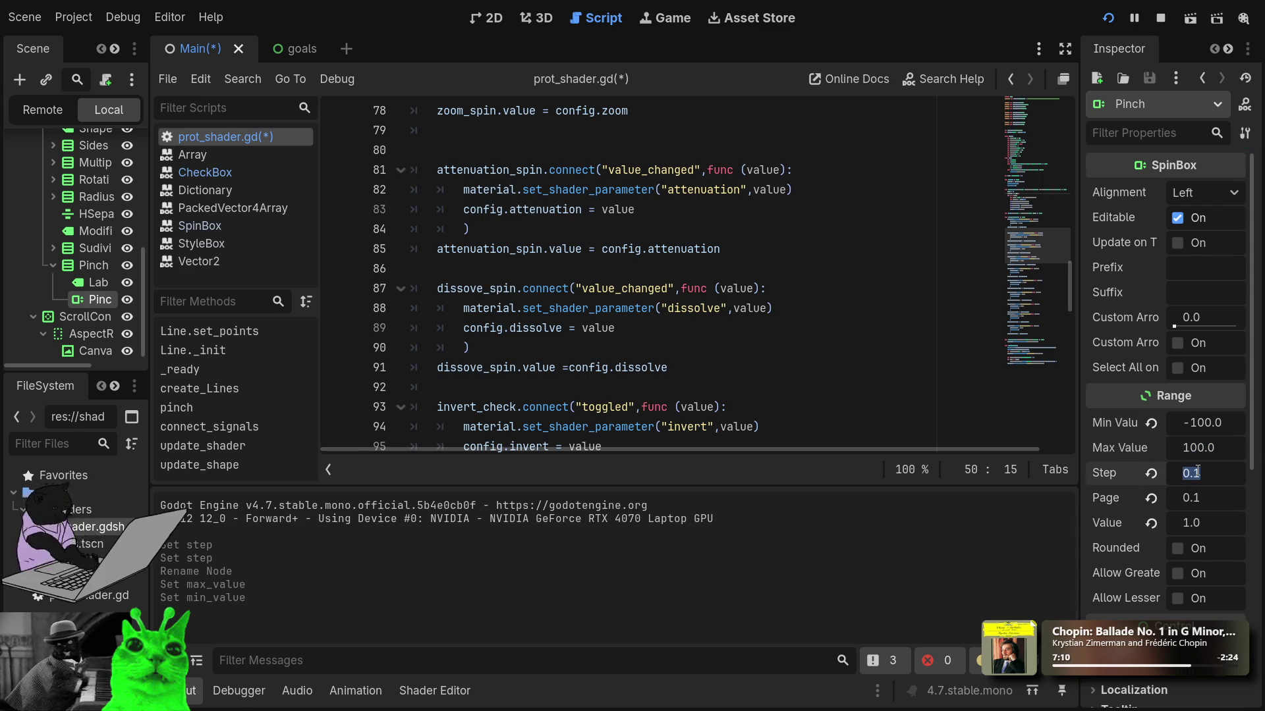
type("0.01")
left_click(1150, 499)
left_click(1215, 524)
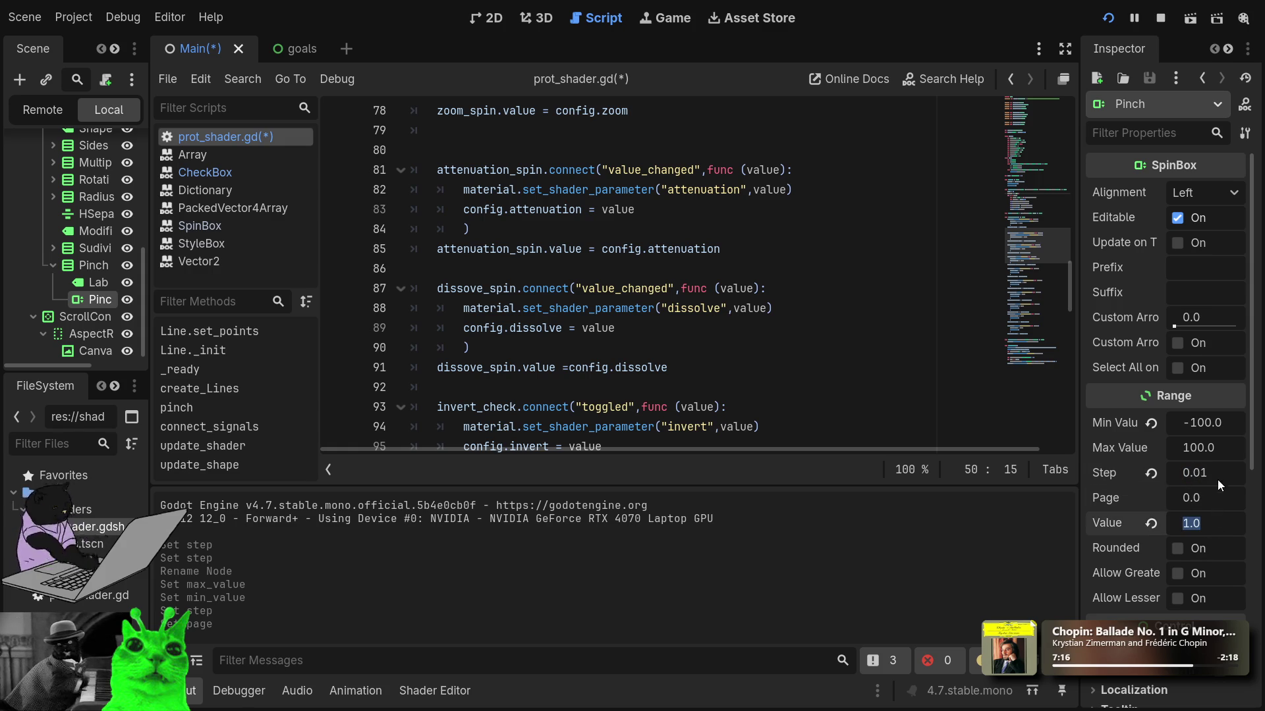
key("F5")
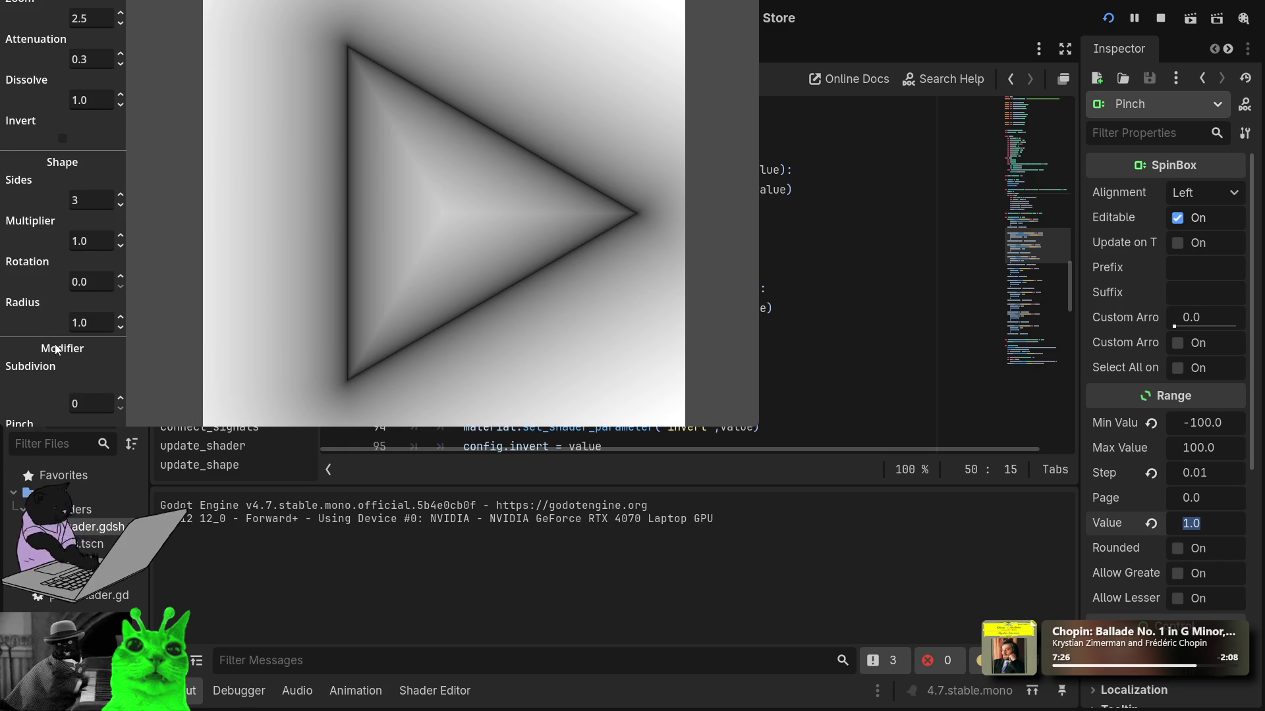
Step: Raise Subdivision to 1, enlarge the demo window, and type new Pinch values
left_click(120, 398)
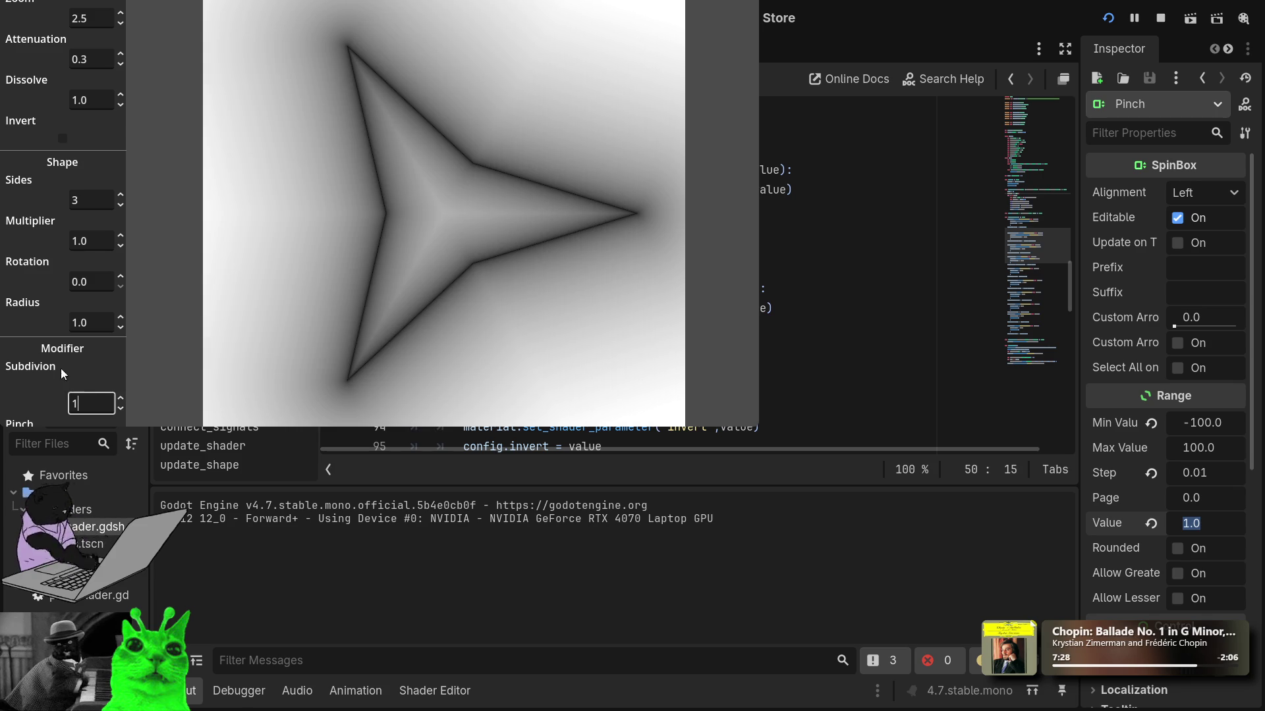
key("super+Up")
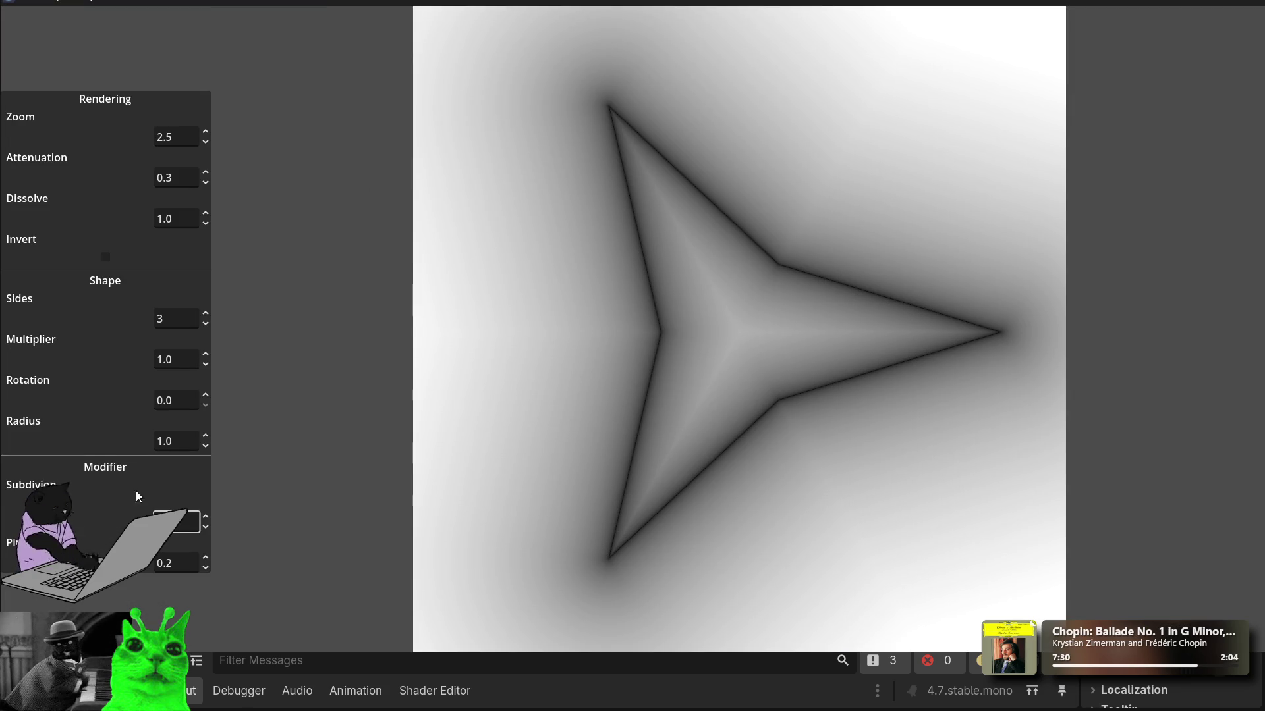
left_click(162, 562)
left_click(184, 560)
type("5")
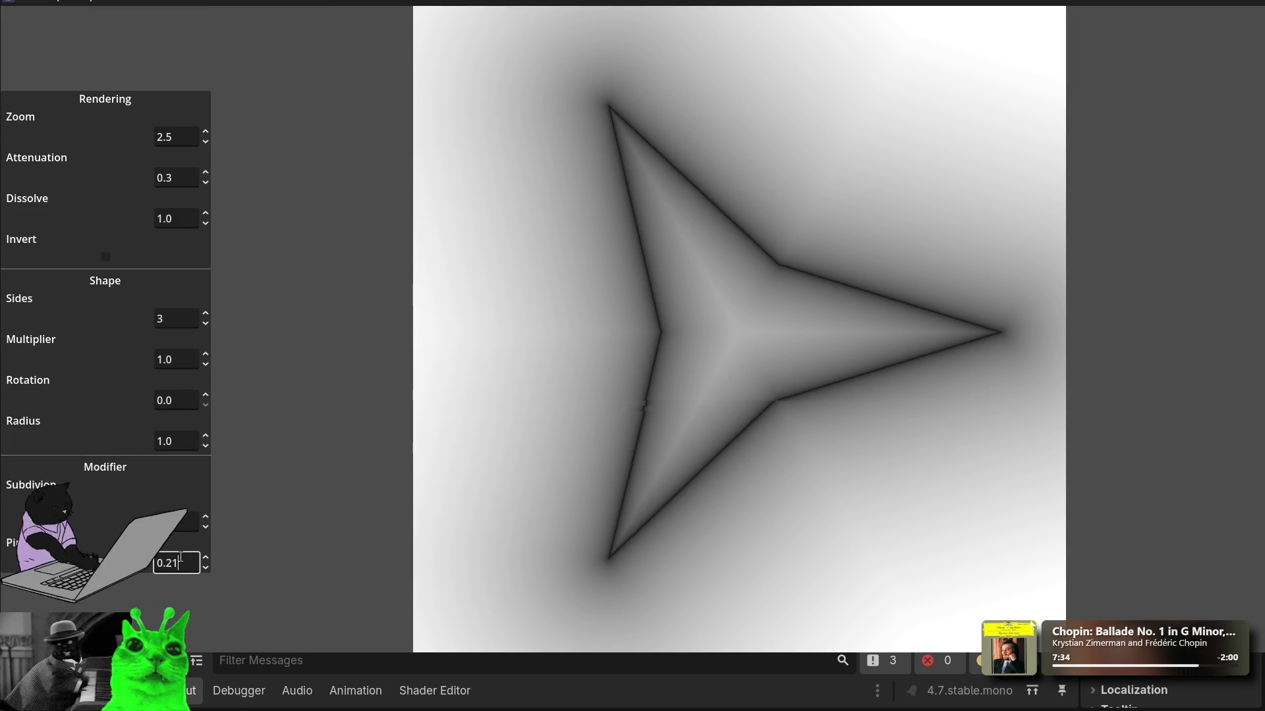
key("BackSpace")
key("BackSpace")
type("05")
Step: Scroll Pinch down to -0.52 and raise Subdivision one more step
scroll(180, 557, "down", 6)
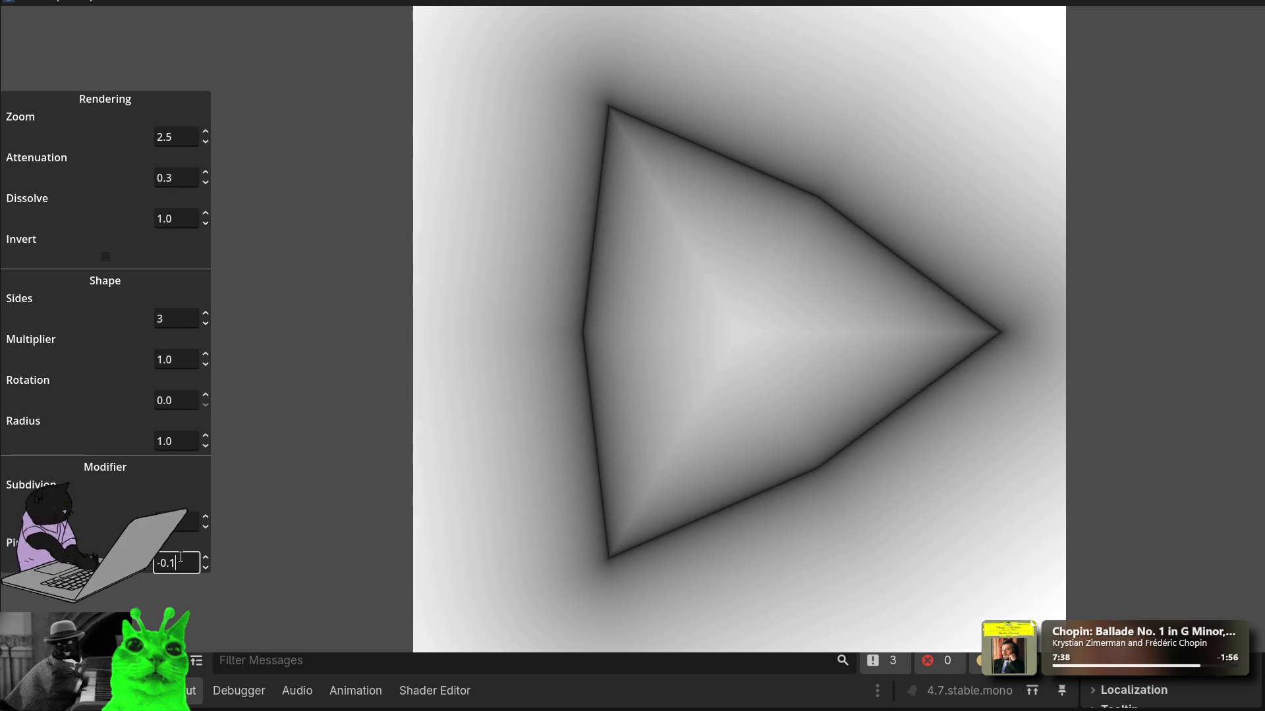
scroll(180, 557, "down", 4)
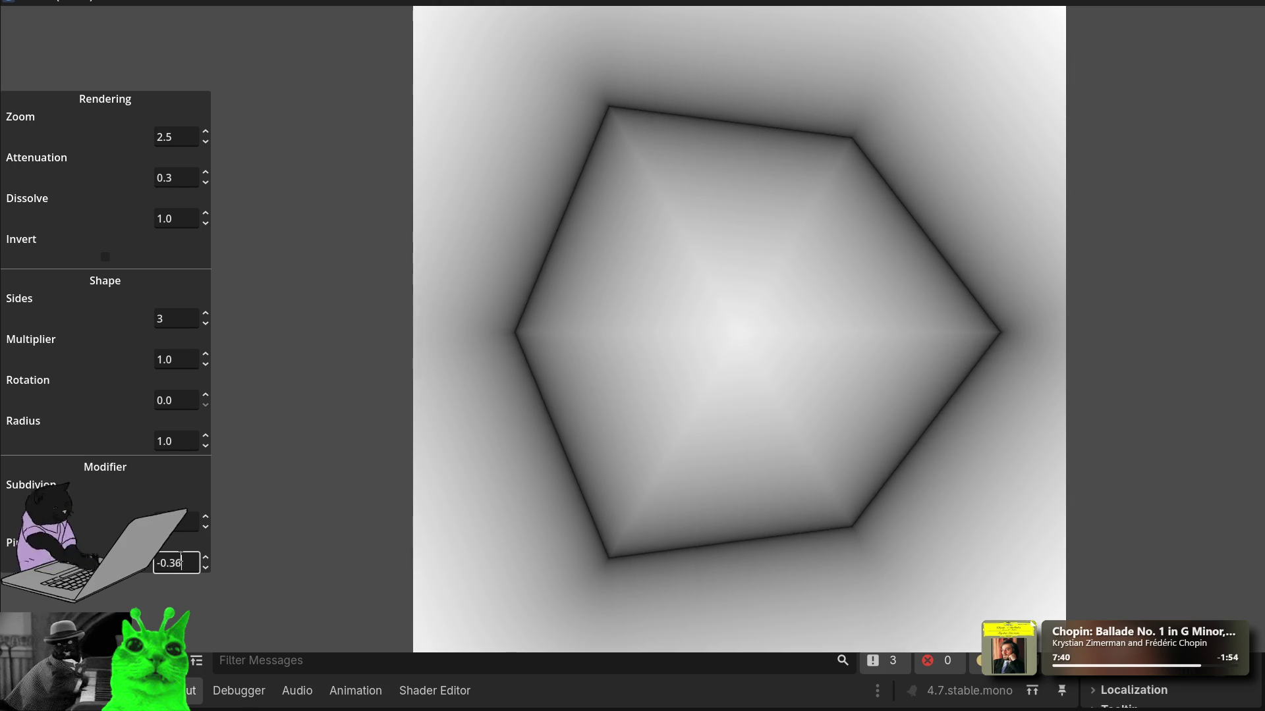
scroll(180, 556, "down", 7)
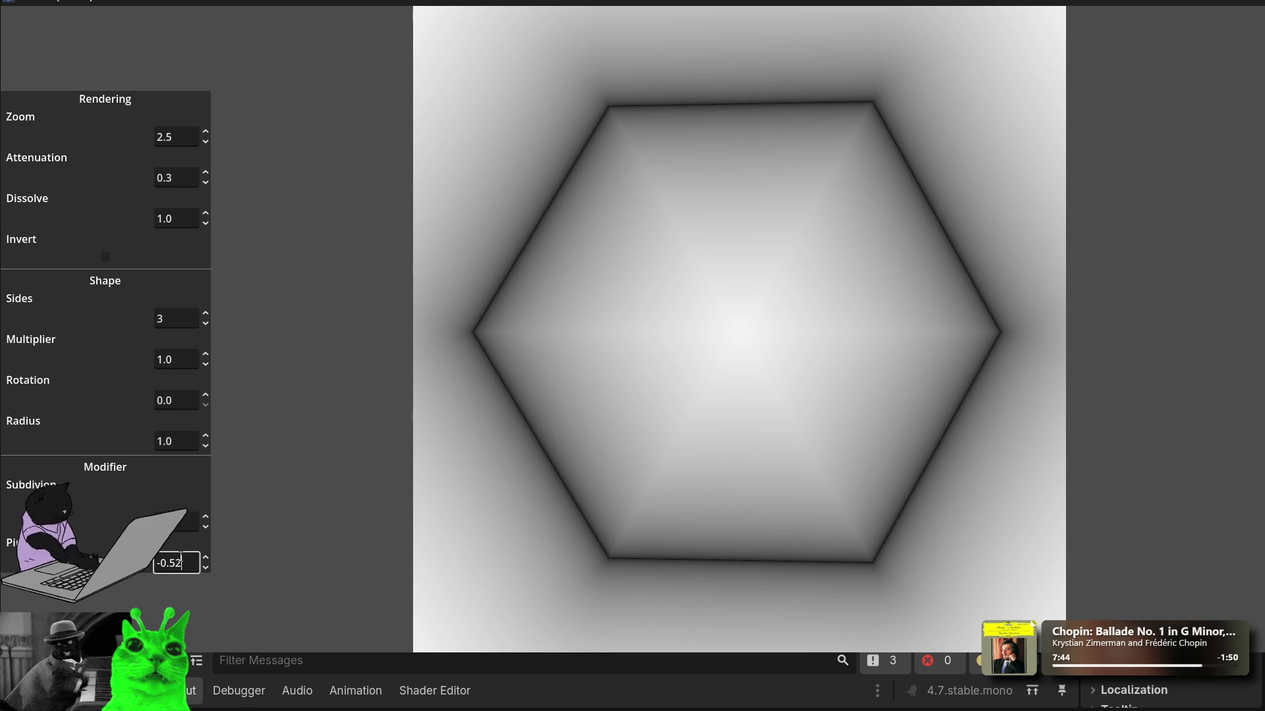
left_click(207, 517)
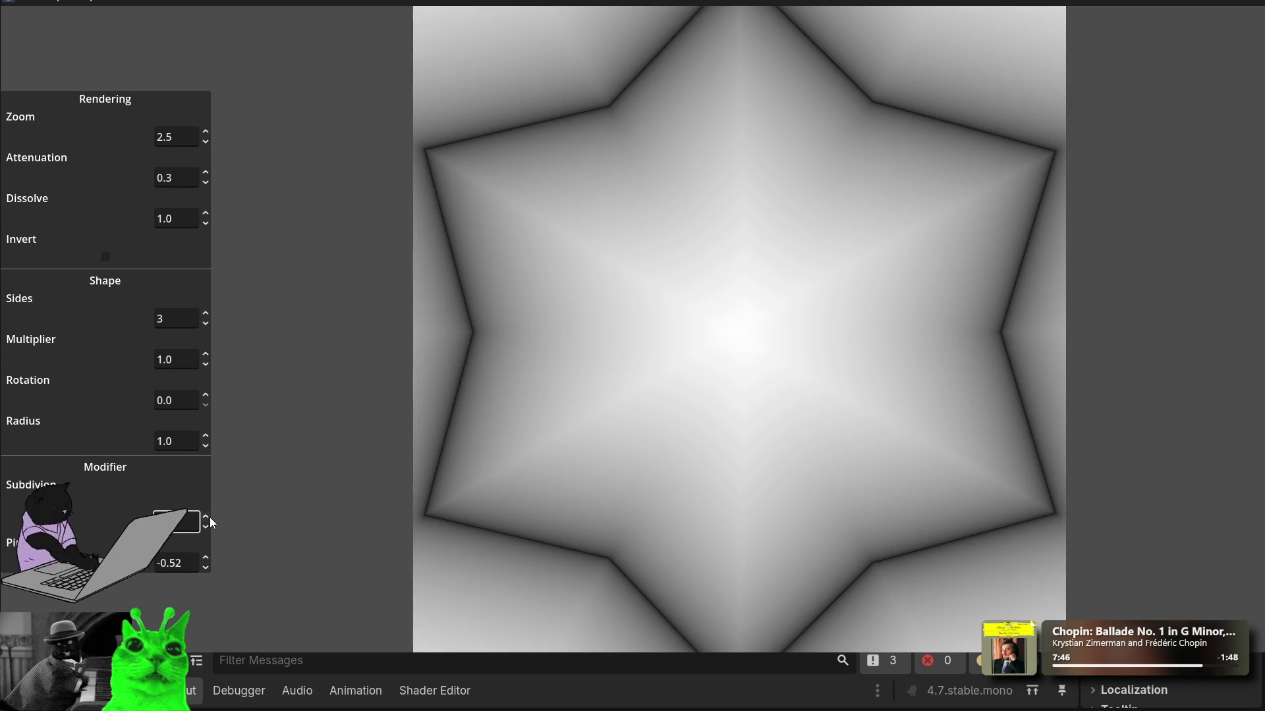
Step: Raise Subdivision two more steps and bring Radius down to 0.1
left_click(206, 517)
left_click(210, 517)
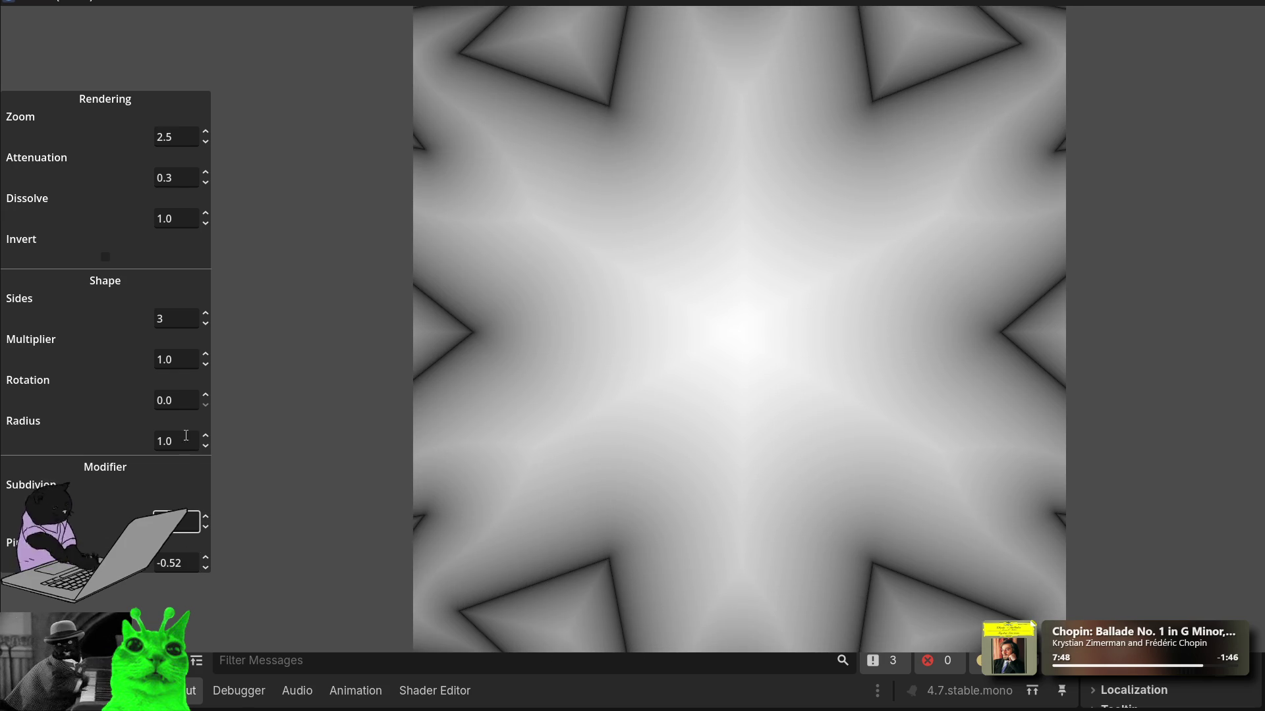
left_click(205, 447)
left_click(204, 447)
left_click(205, 447)
left_click(204, 446)
left_click(204, 446)
left_click(204, 446)
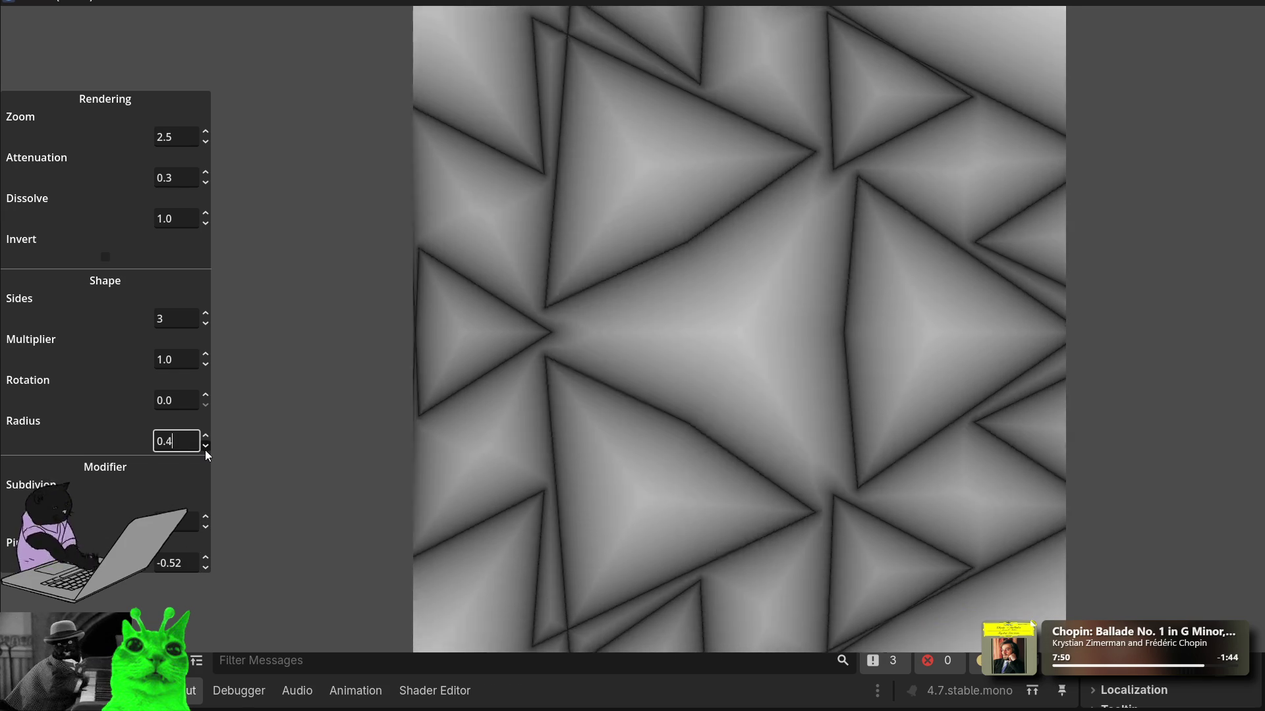
left_click(204, 447)
left_click(204, 447)
left_click(205, 448)
left_click(205, 448)
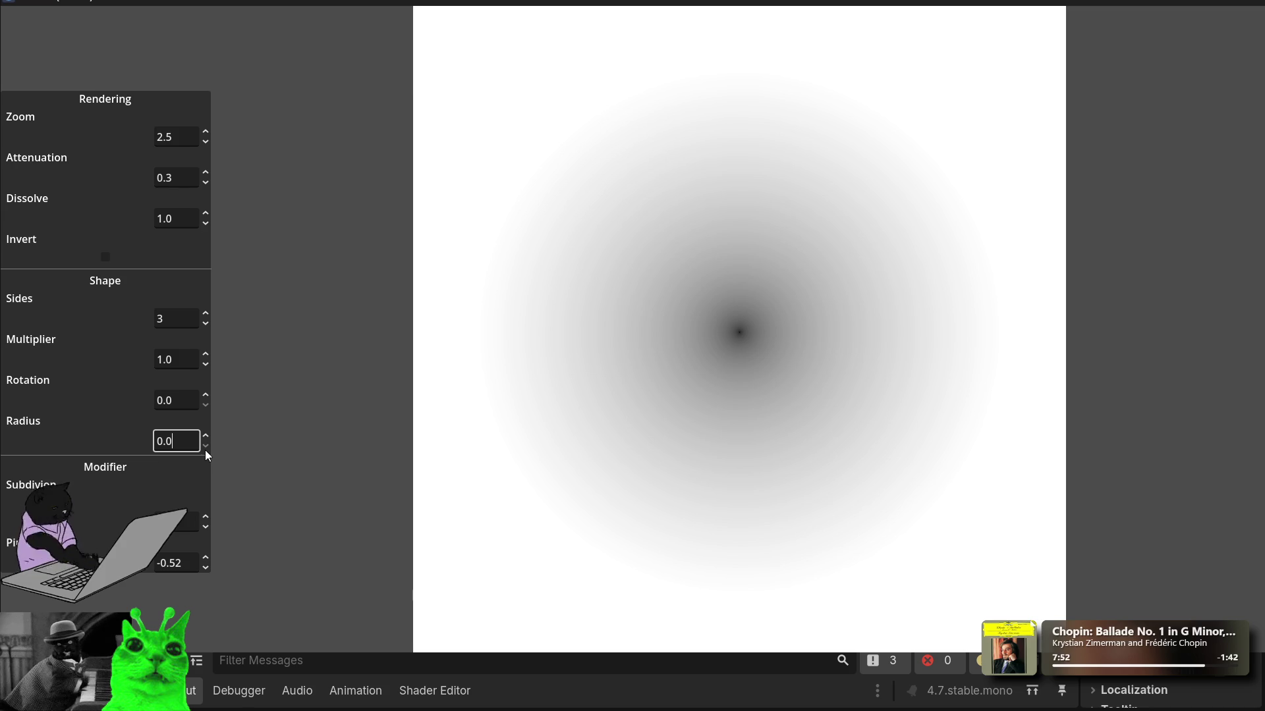
left_click(205, 438)
left_click(205, 439)
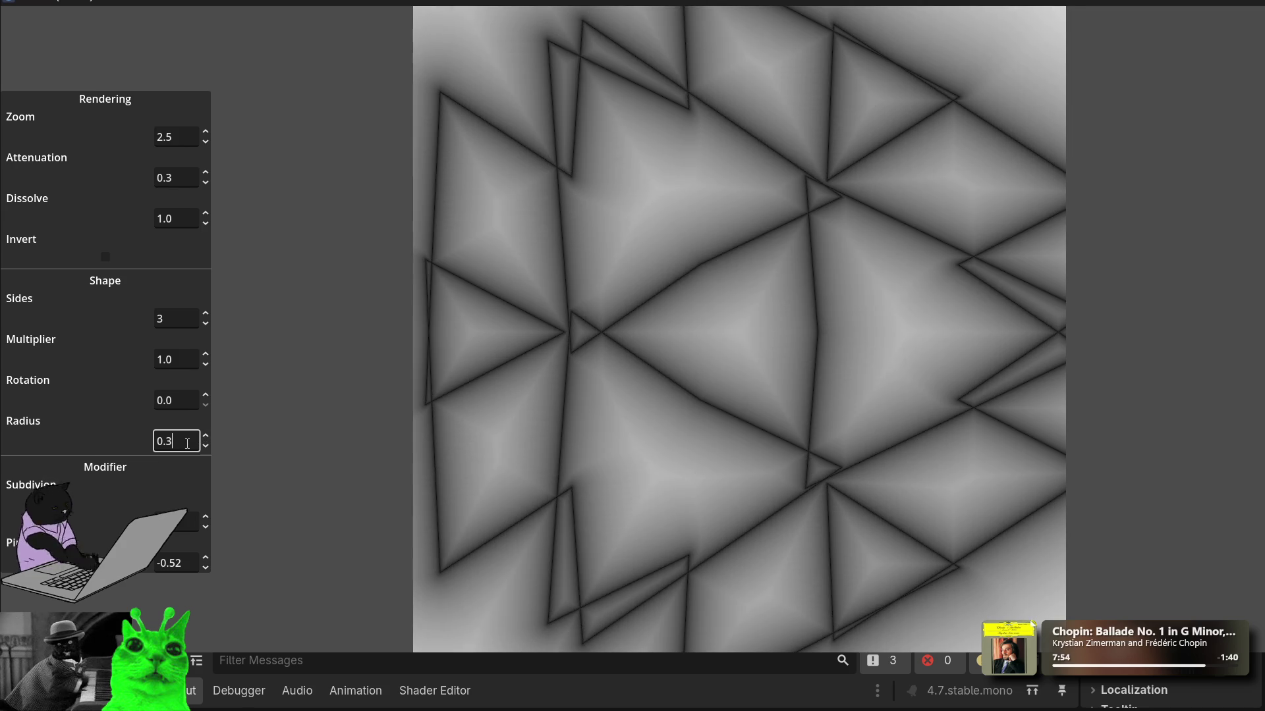
Step: Scroll the Rotation spinbox to 3.6
scroll(187, 443, "down", 1)
left_click(185, 400)
scroll(183, 395, "up", 1)
scroll(183, 391, "down", 1)
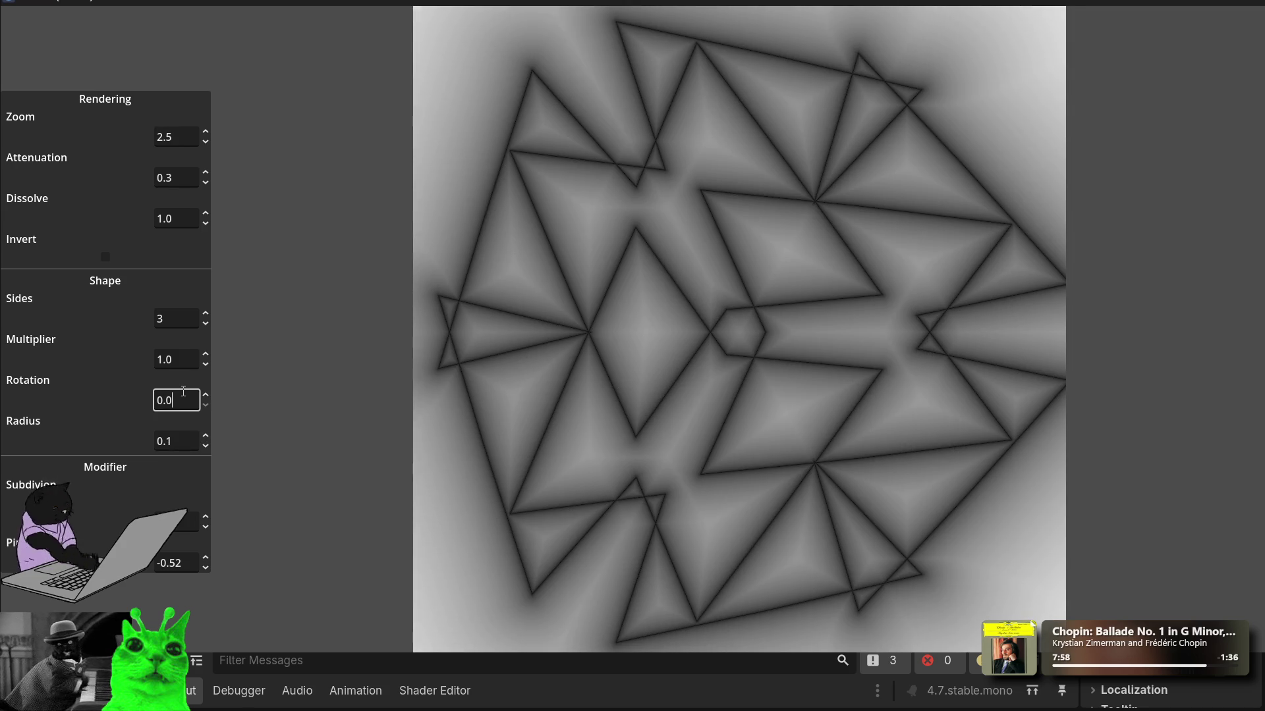
scroll(184, 391, "up", 6)
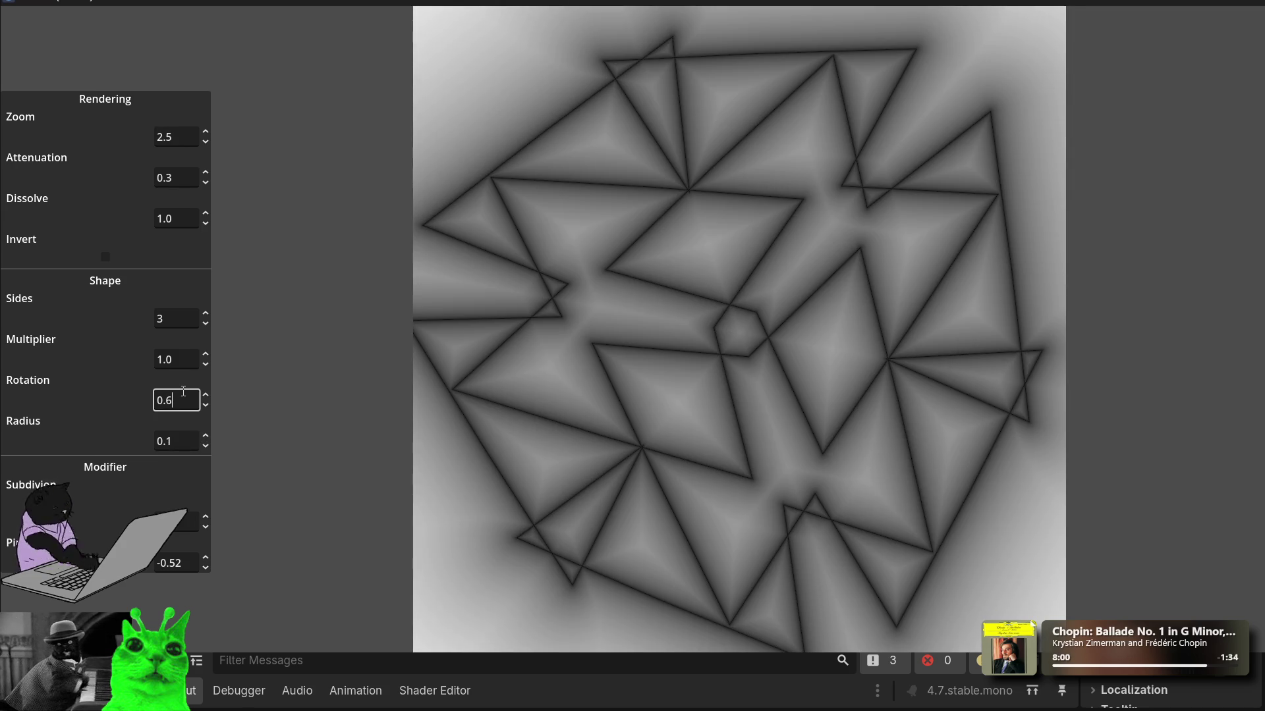
scroll(184, 391, "up", 11)
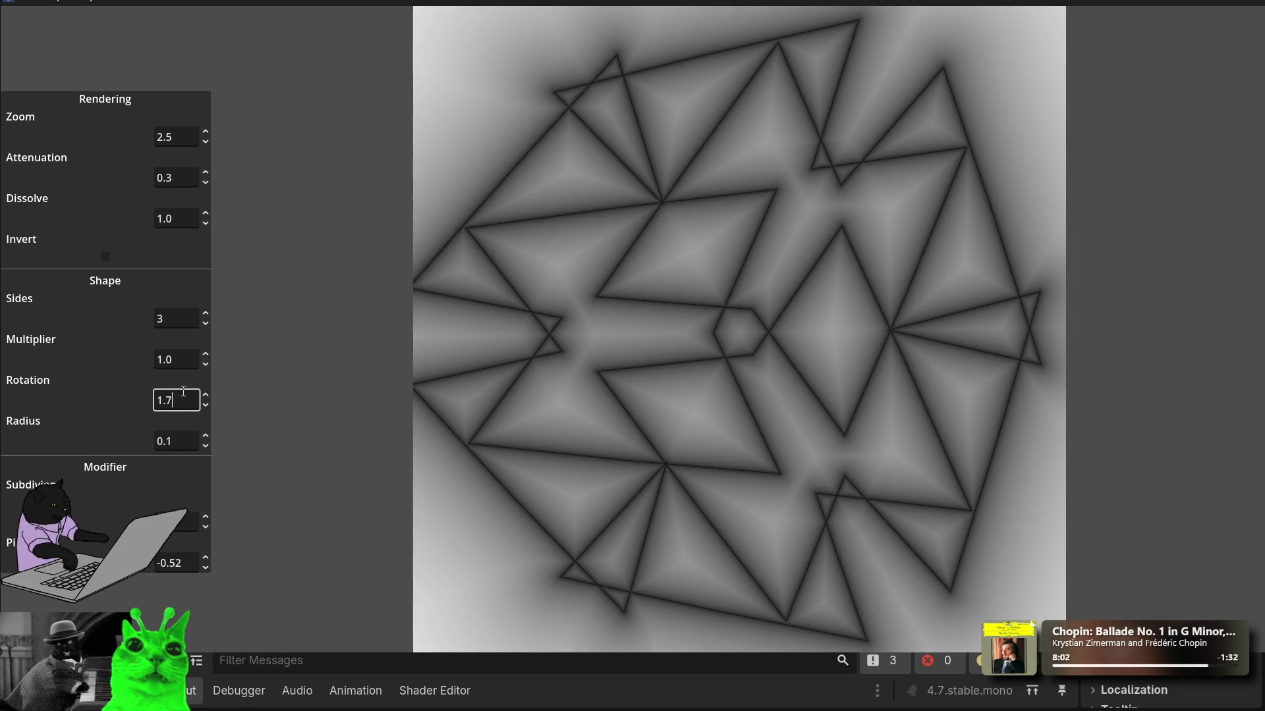
scroll(183, 391, "up", 10)
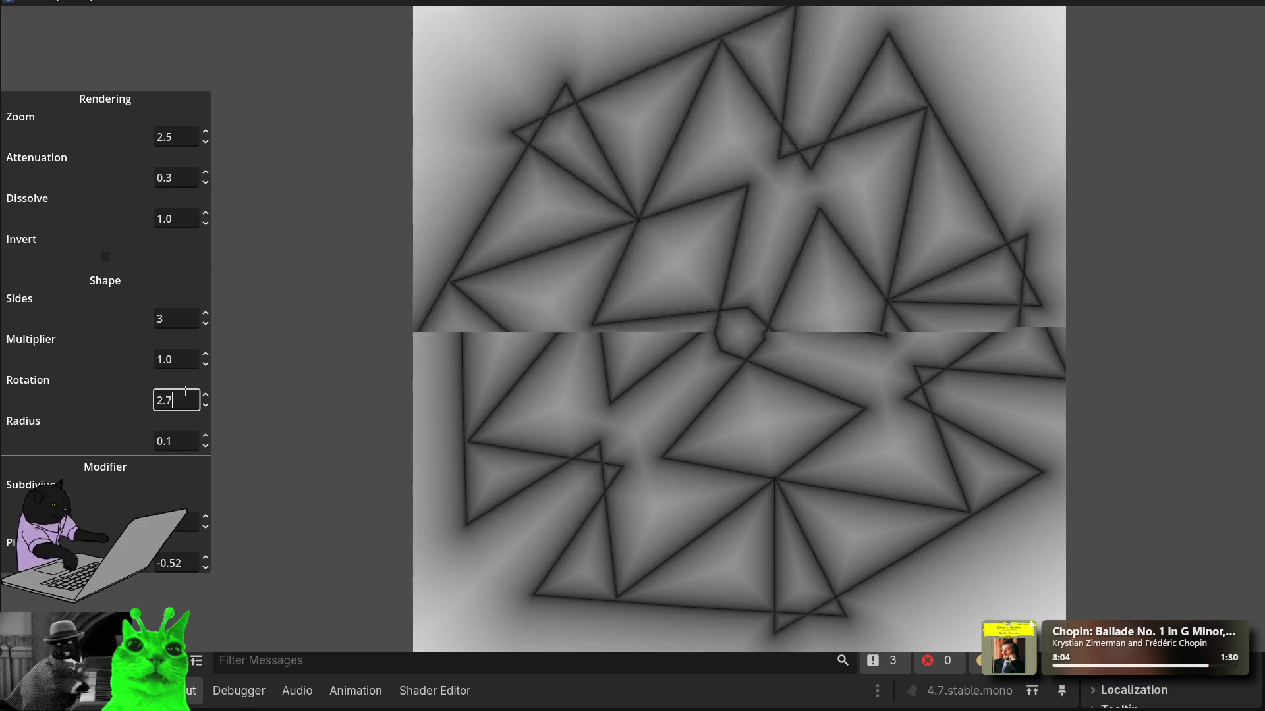
scroll(185, 391, "up", 9)
Step: Reset Pinch to 0
left_click(175, 563)
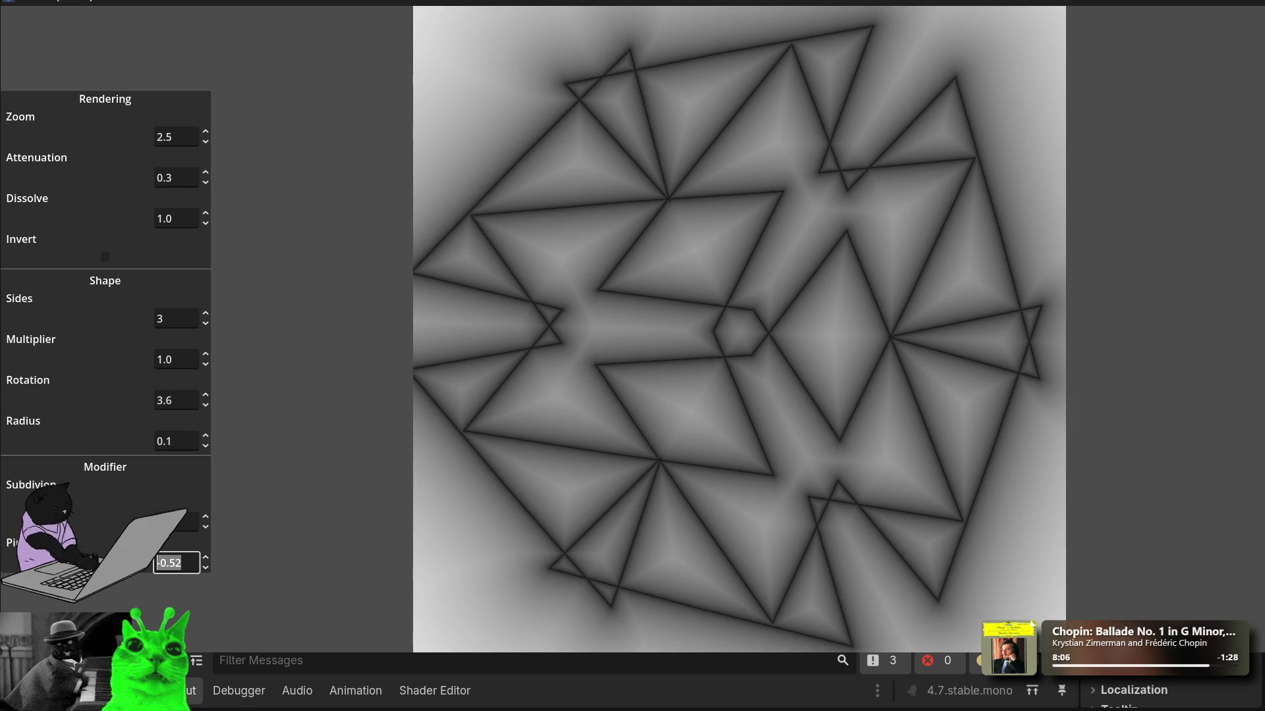
type("0")
key("shift+Tab")
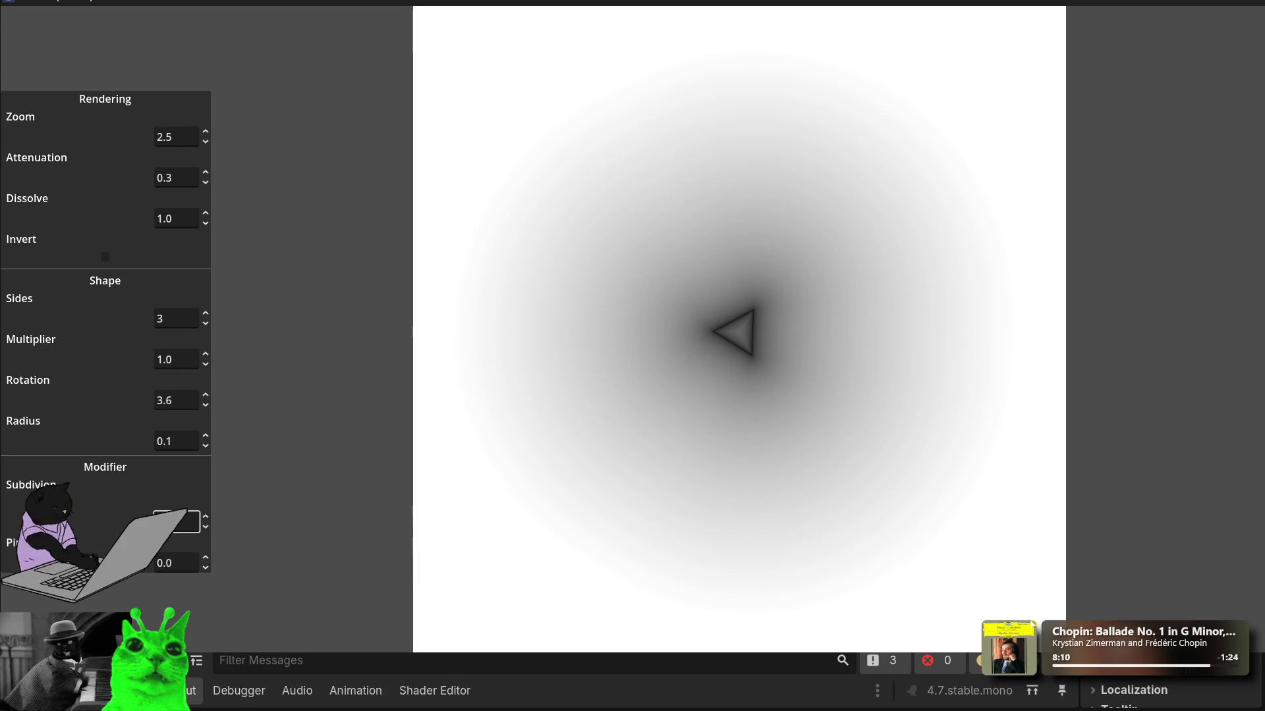
Step: Set Radius to 1 and wheel the Rotation value to tilt the large triangle
left_click(170, 440)
type("1")
left_click(195, 399)
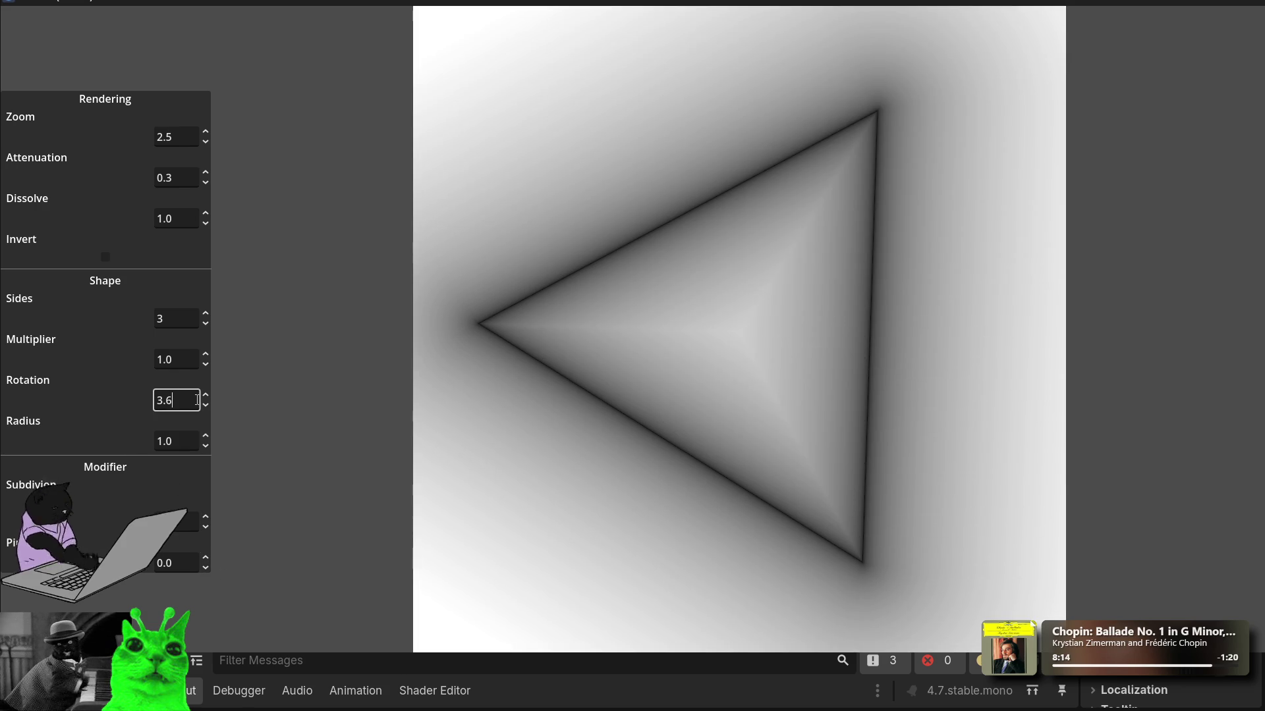
scroll(196, 400, "up", 6)
scroll(197, 401, "down", 5)
scroll(197, 400, "down", 4)
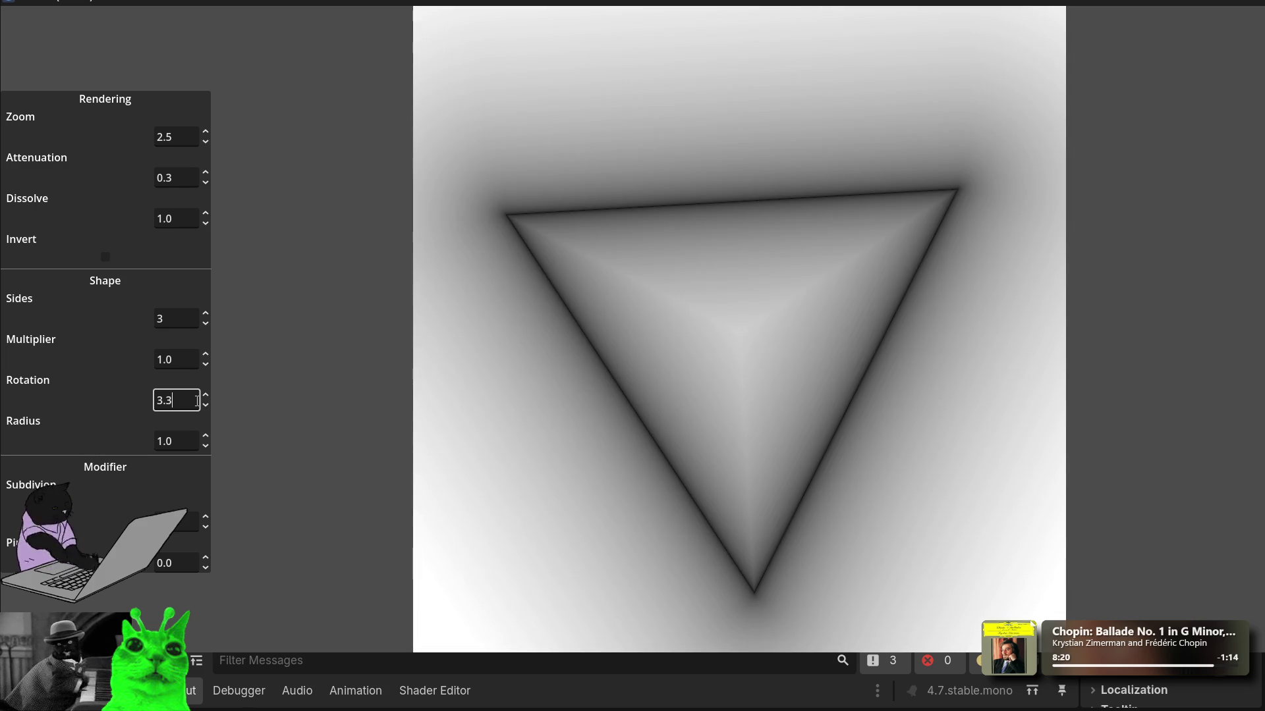
scroll(197, 400, "down", 2)
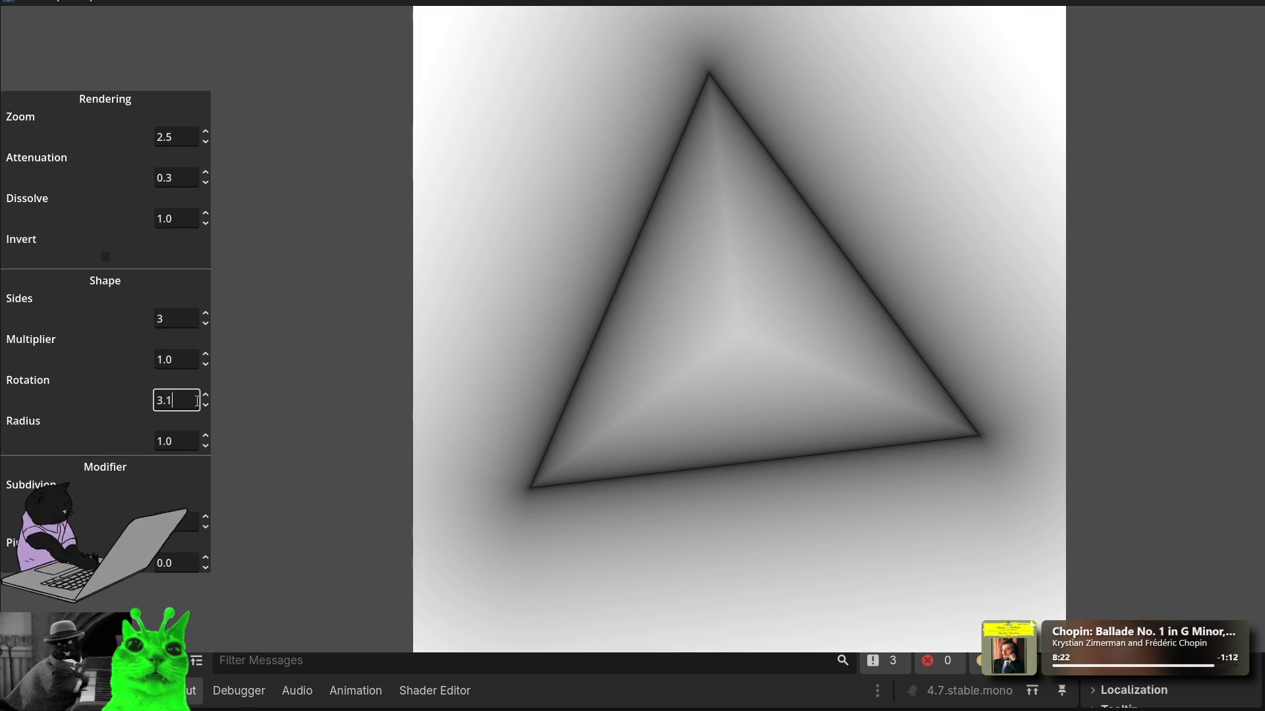
scroll(196, 401, "up", 2)
scroll(197, 401, "up", 1)
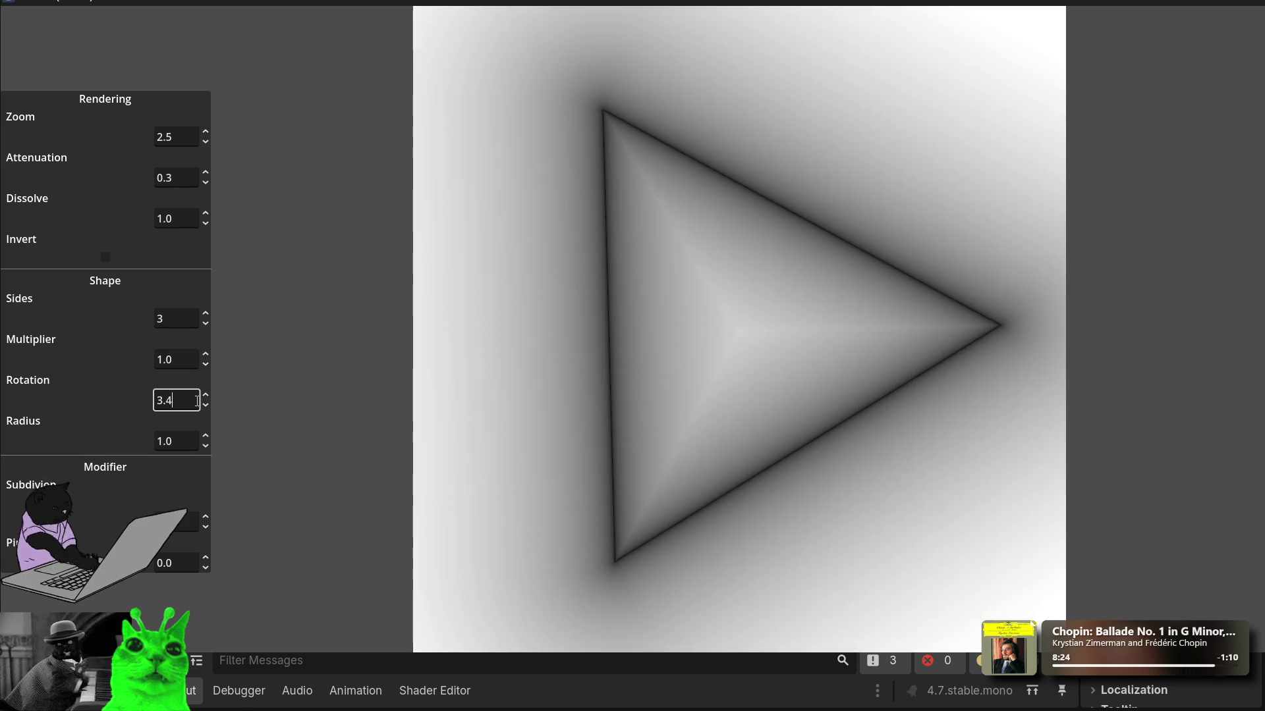
scroll(197, 401, "up", 13)
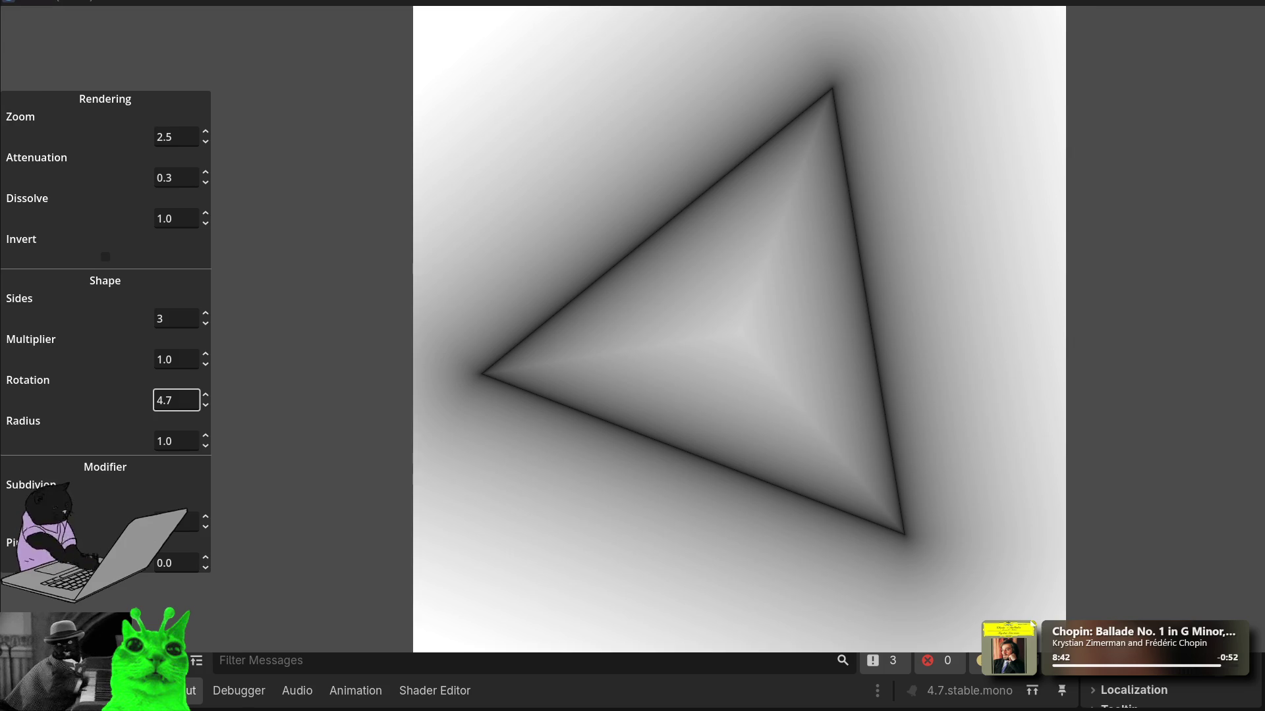
Step: Relaunch the demo, set Rotation to 45 and Sides to 4, and maximize the window
key("F5")
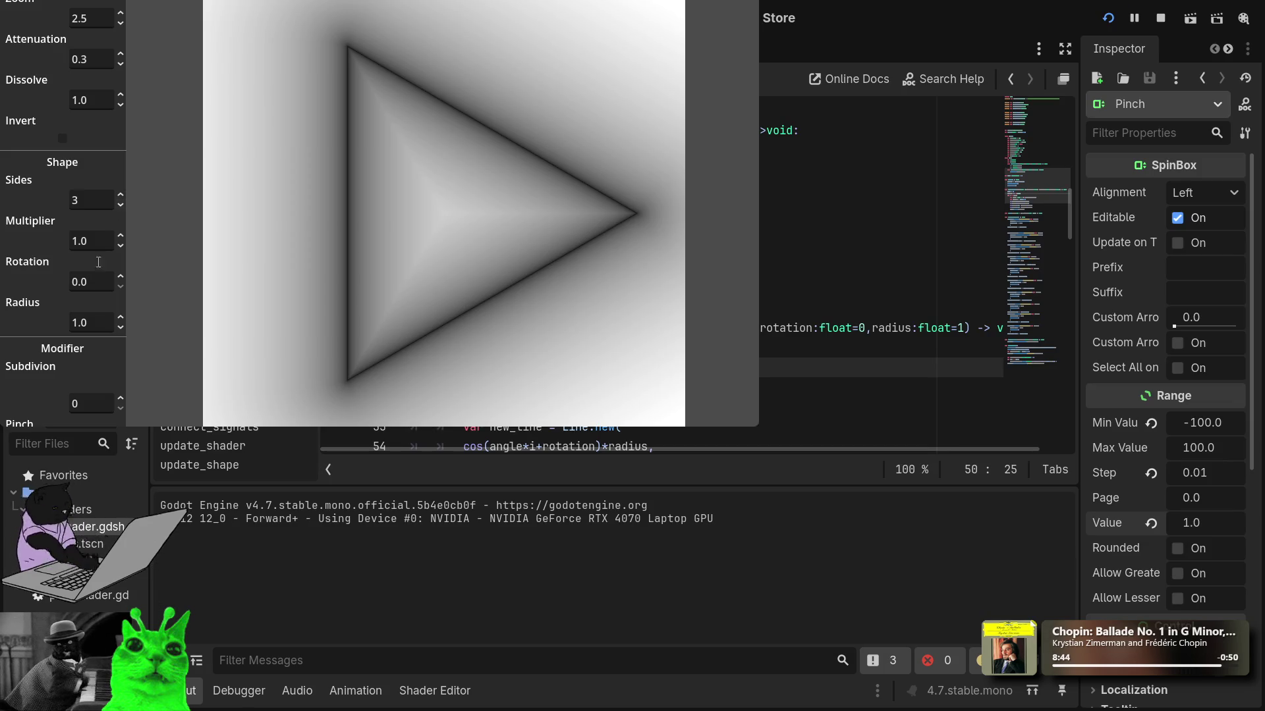
left_click(96, 282)
type("1.5")
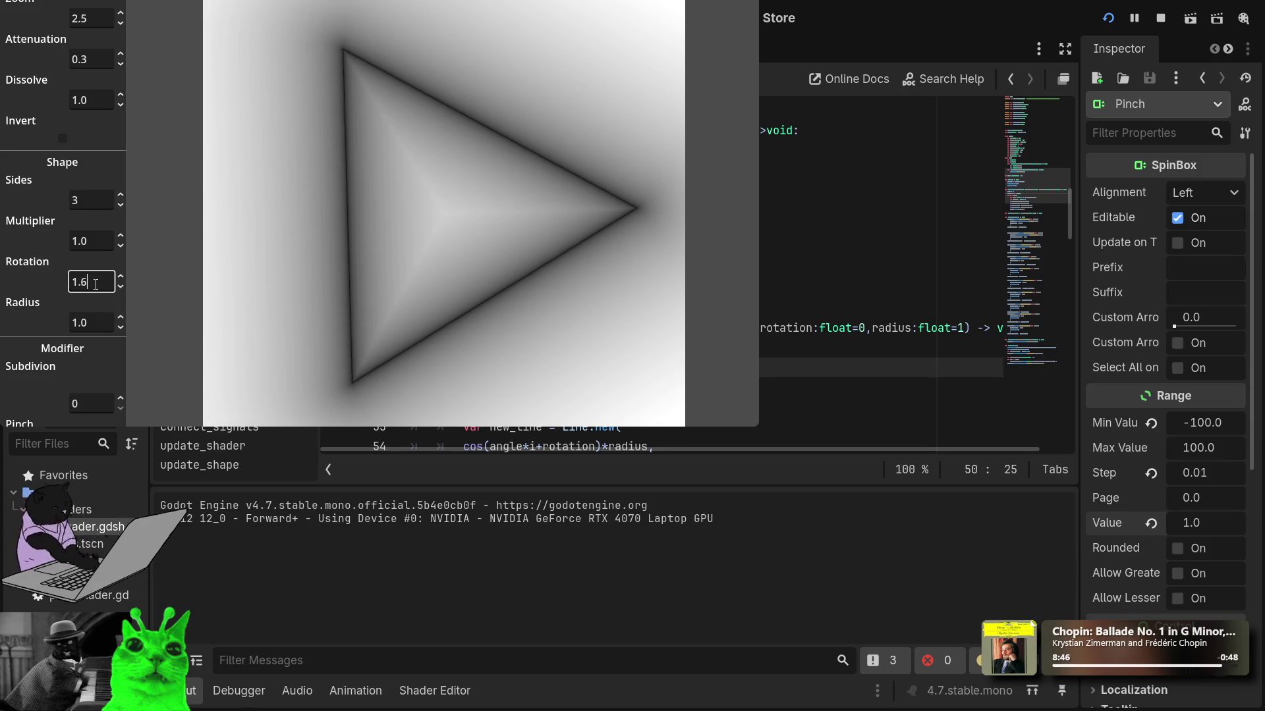
scroll(96, 284, "up", 8)
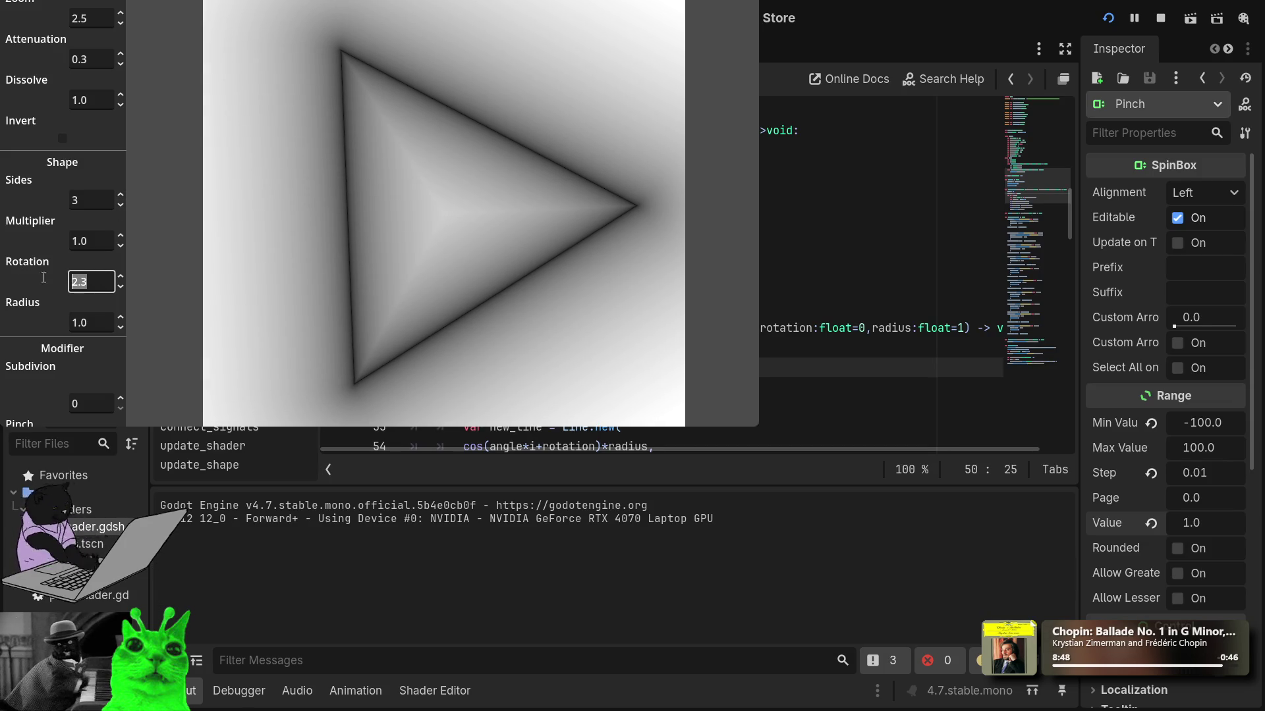
type("45")
left_click(99, 201)
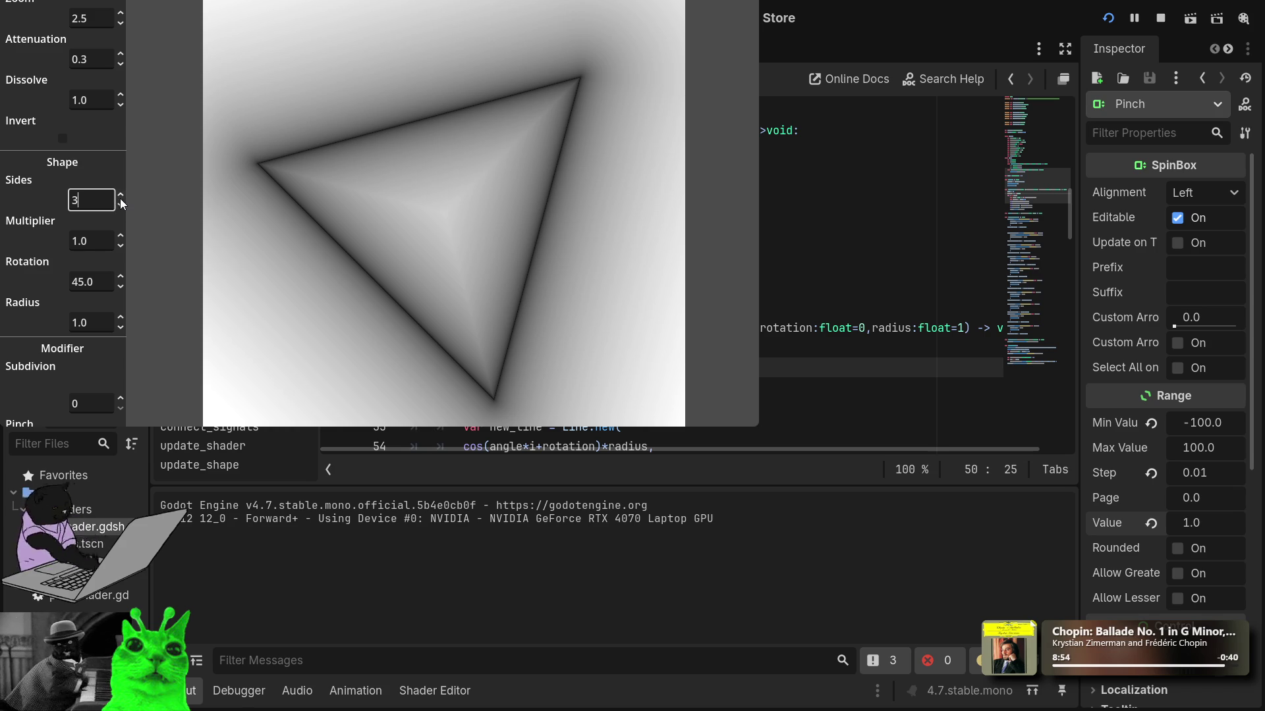
left_click(120, 195)
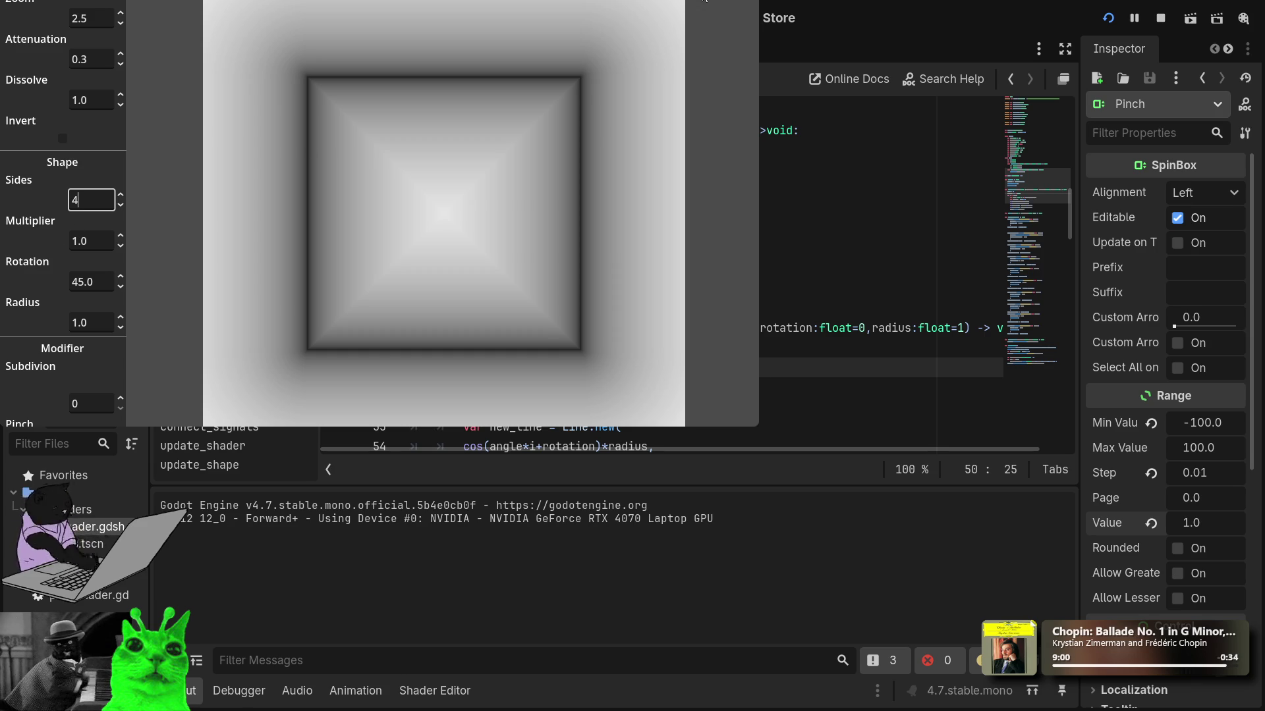
double_click(703, 1)
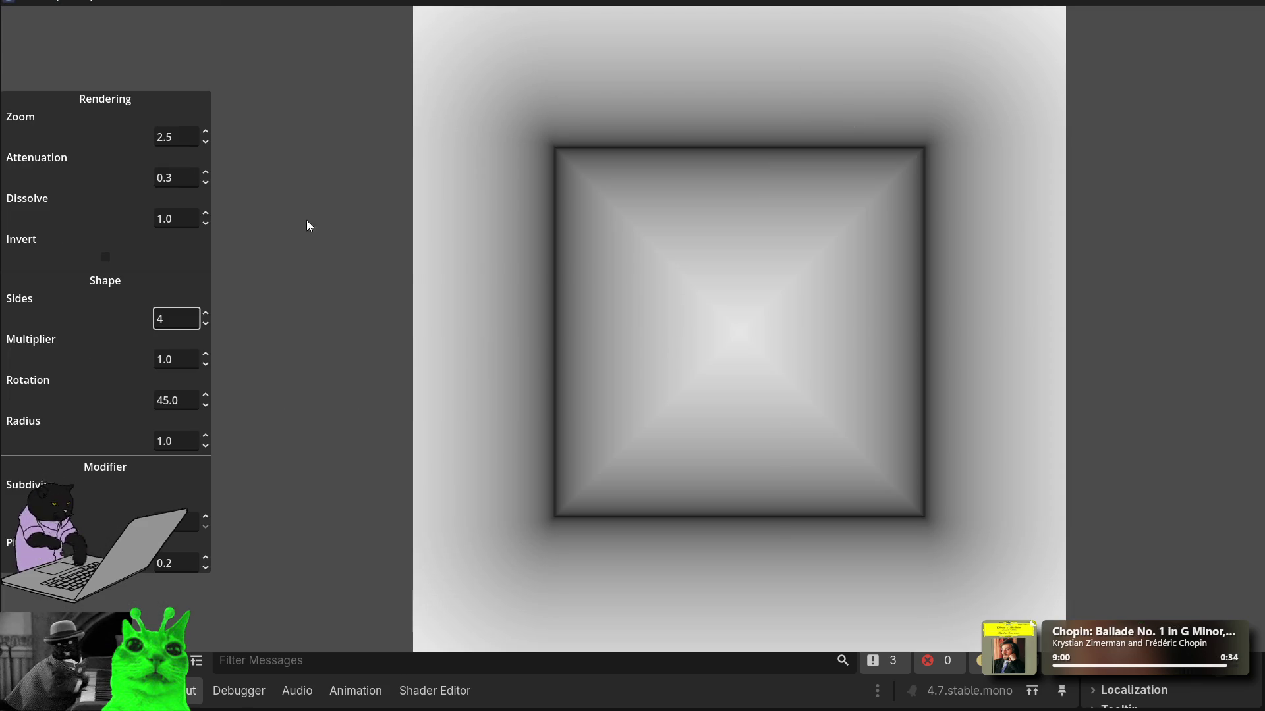
Step: Add two Subdivision levels and bring Pinch down to -0.22
left_click(204, 569)
left_click(204, 569)
left_click(204, 569)
left_click(205, 569)
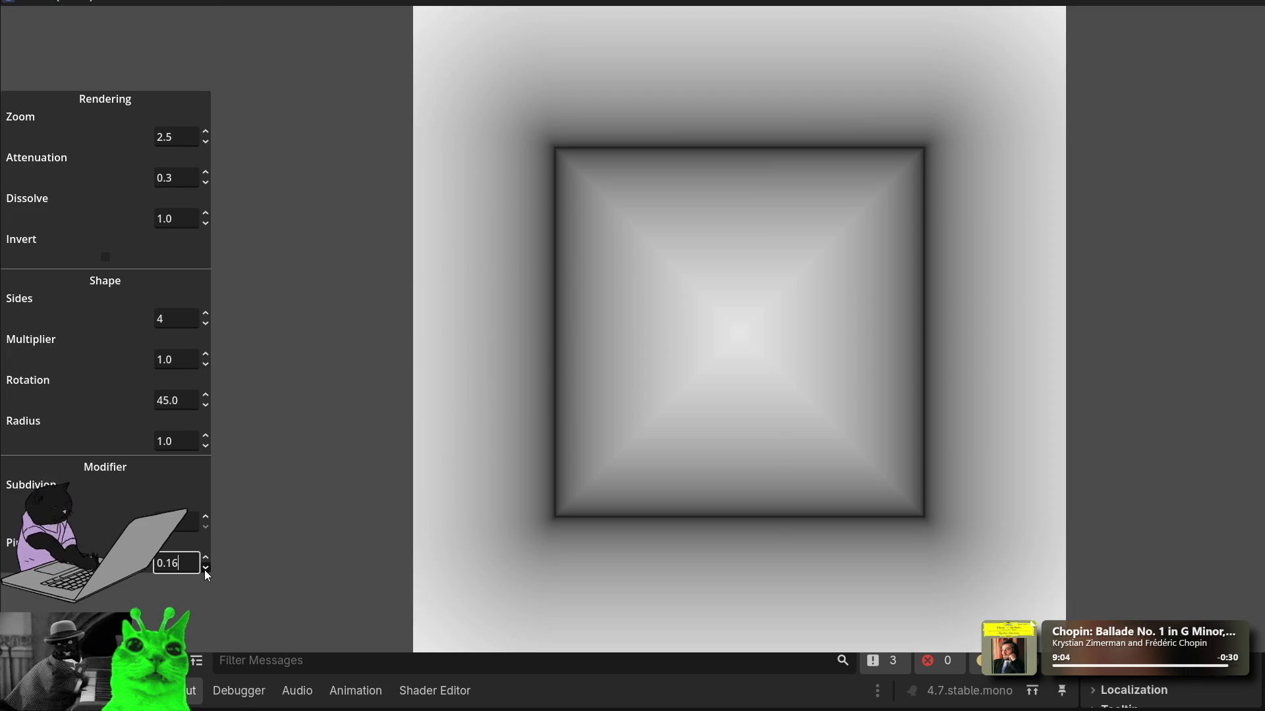
left_click(205, 557)
left_click(204, 558)
left_click(205, 558)
scroll(189, 557, "up", 9)
left_click(199, 529)
left_click(207, 515)
left_click(207, 515)
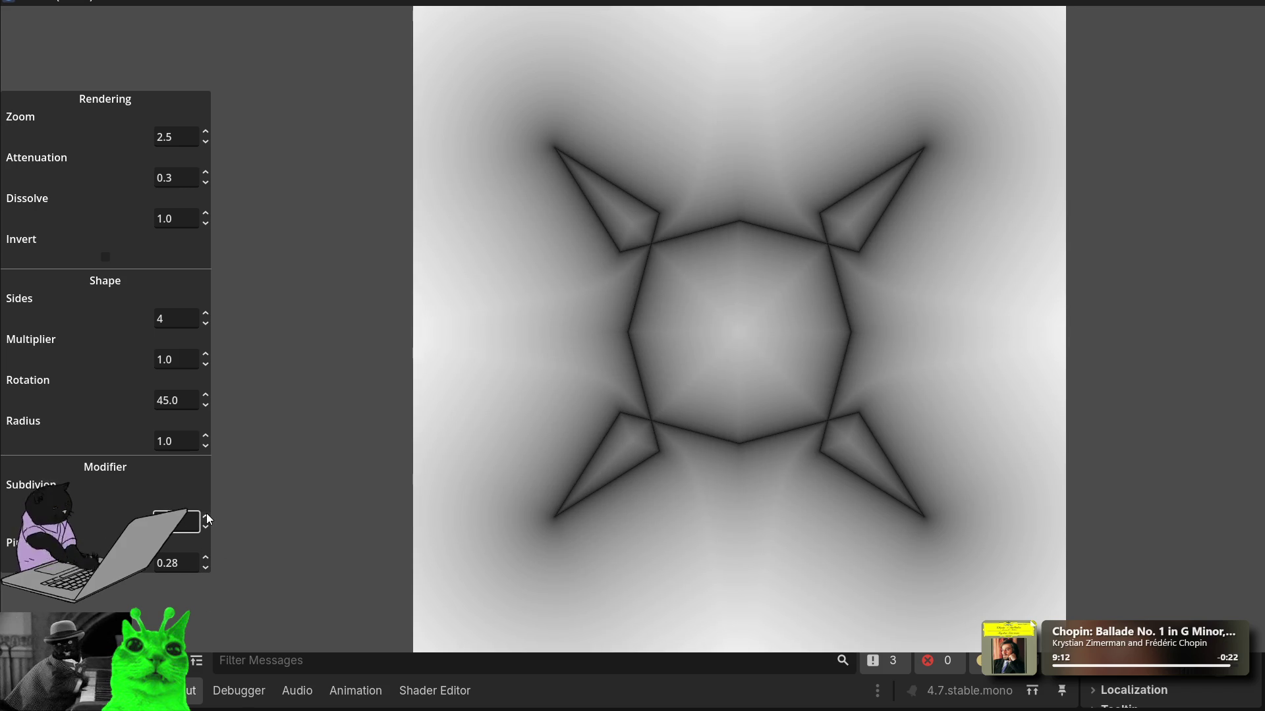
left_click(186, 564)
scroll(186, 563, "down", 20)
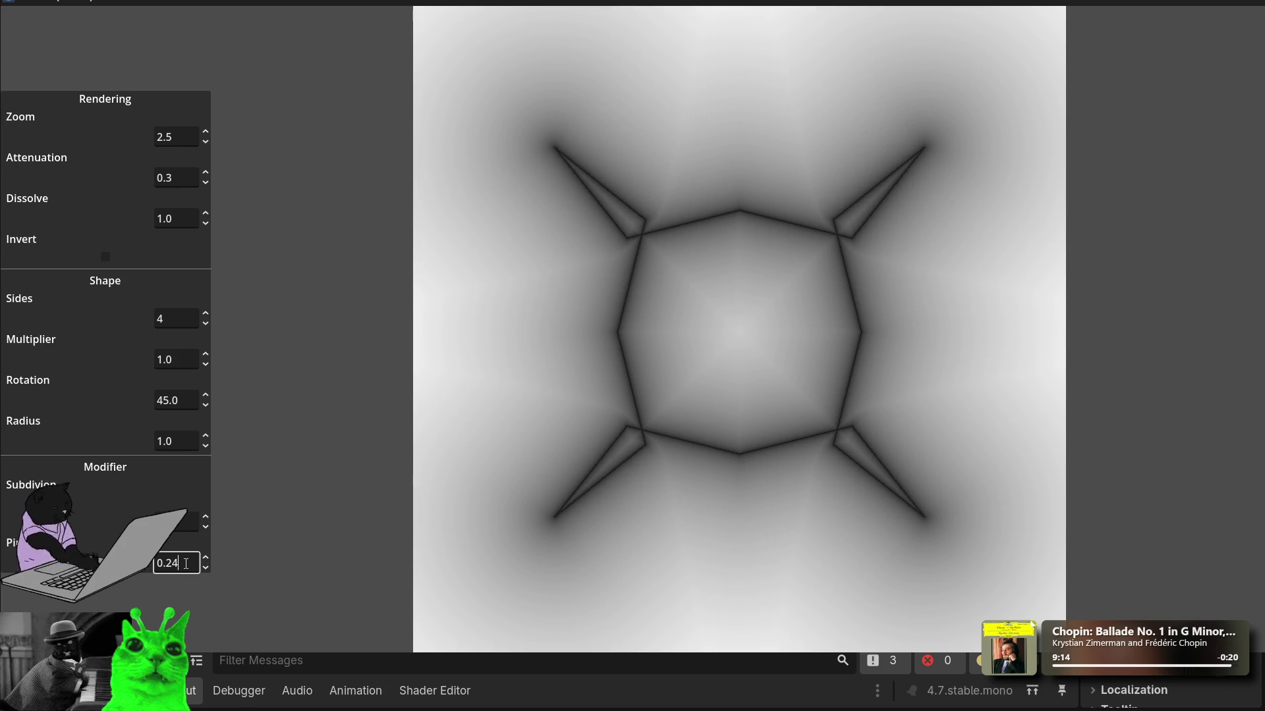
scroll(186, 563, "down", 20)
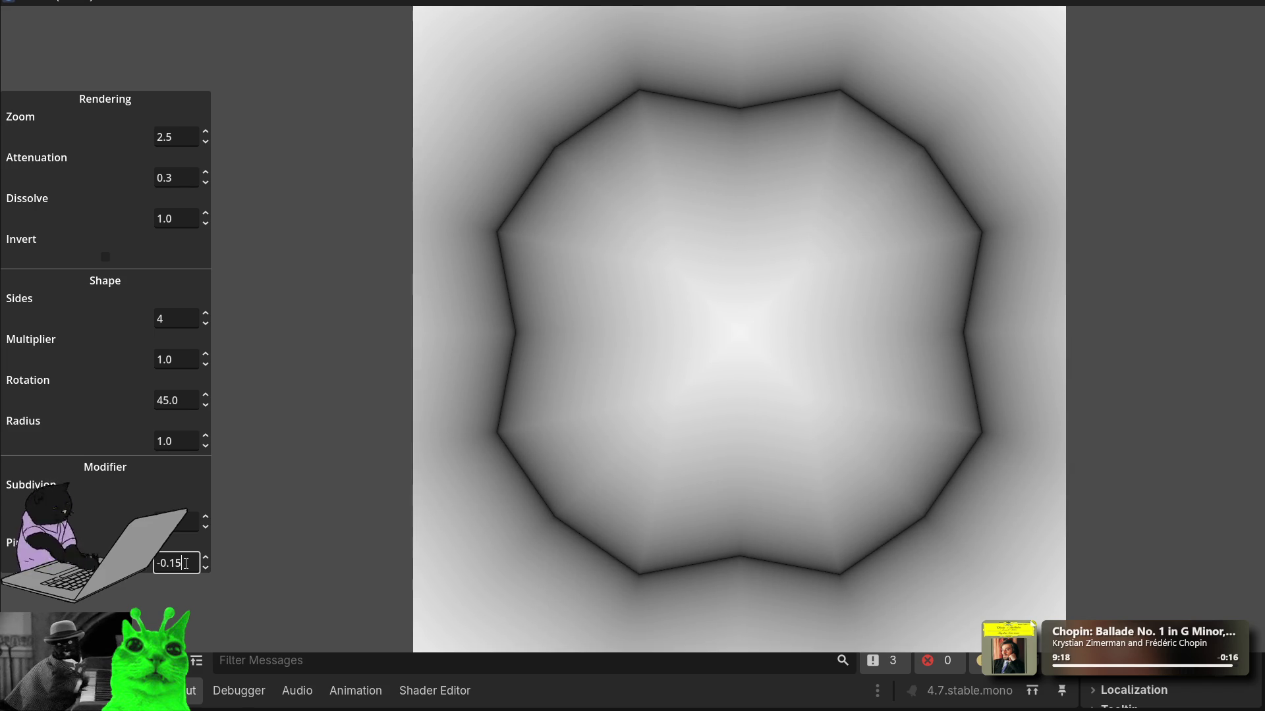
scroll(186, 563, "down", 7)
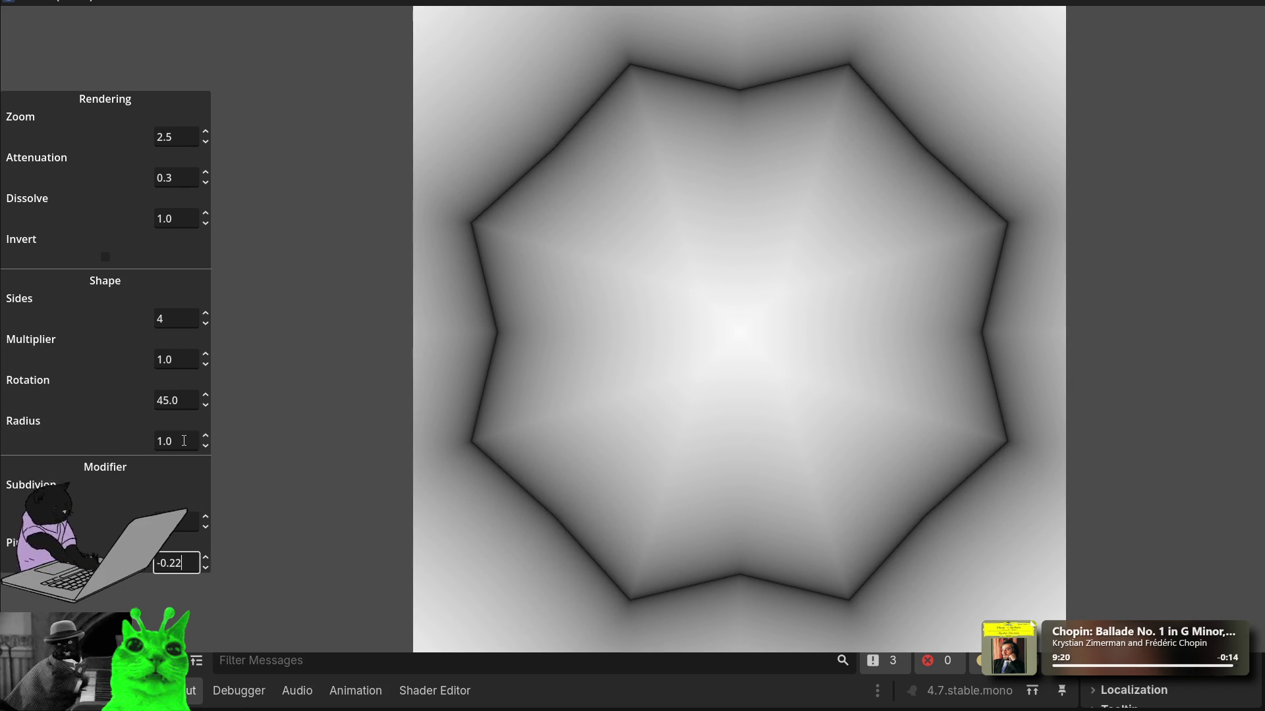
Step: Scroll Radius to 0.4 and raise Subdivision three more steps
left_click(185, 440)
scroll(184, 441, "down", 7)
scroll(185, 440, "up", 1)
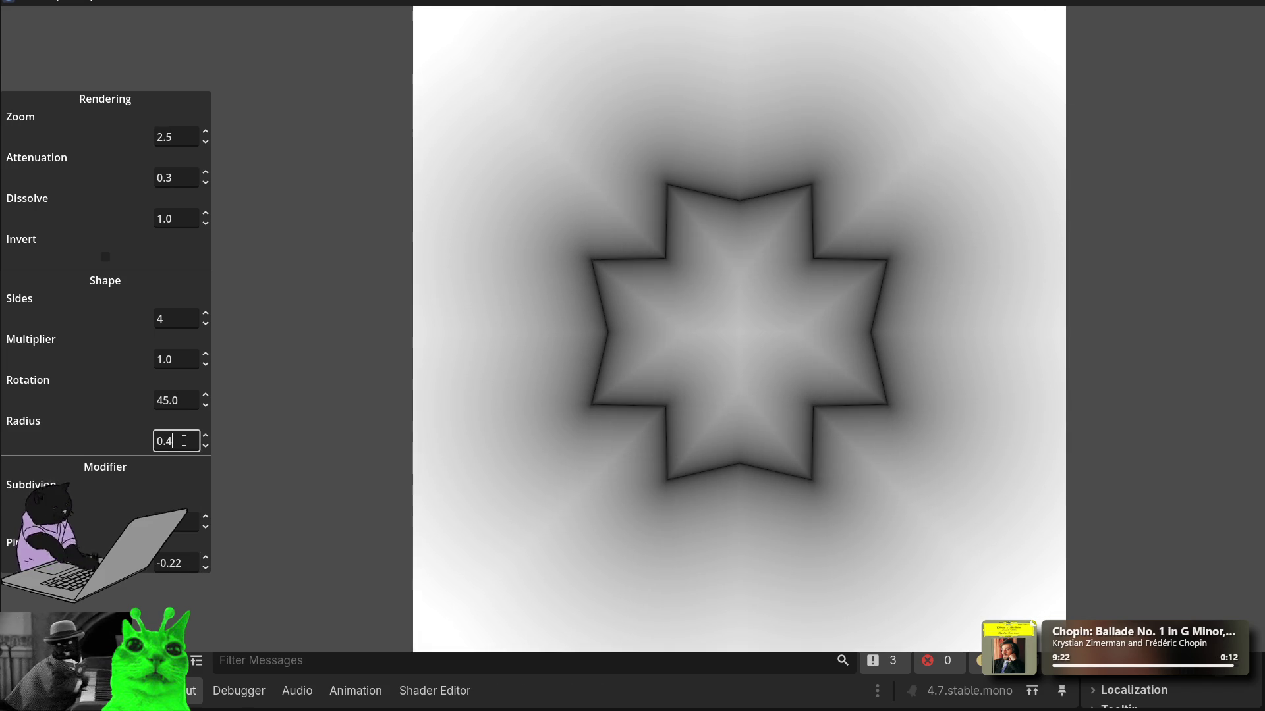
left_click(206, 516)
left_click(205, 516)
left_click(205, 516)
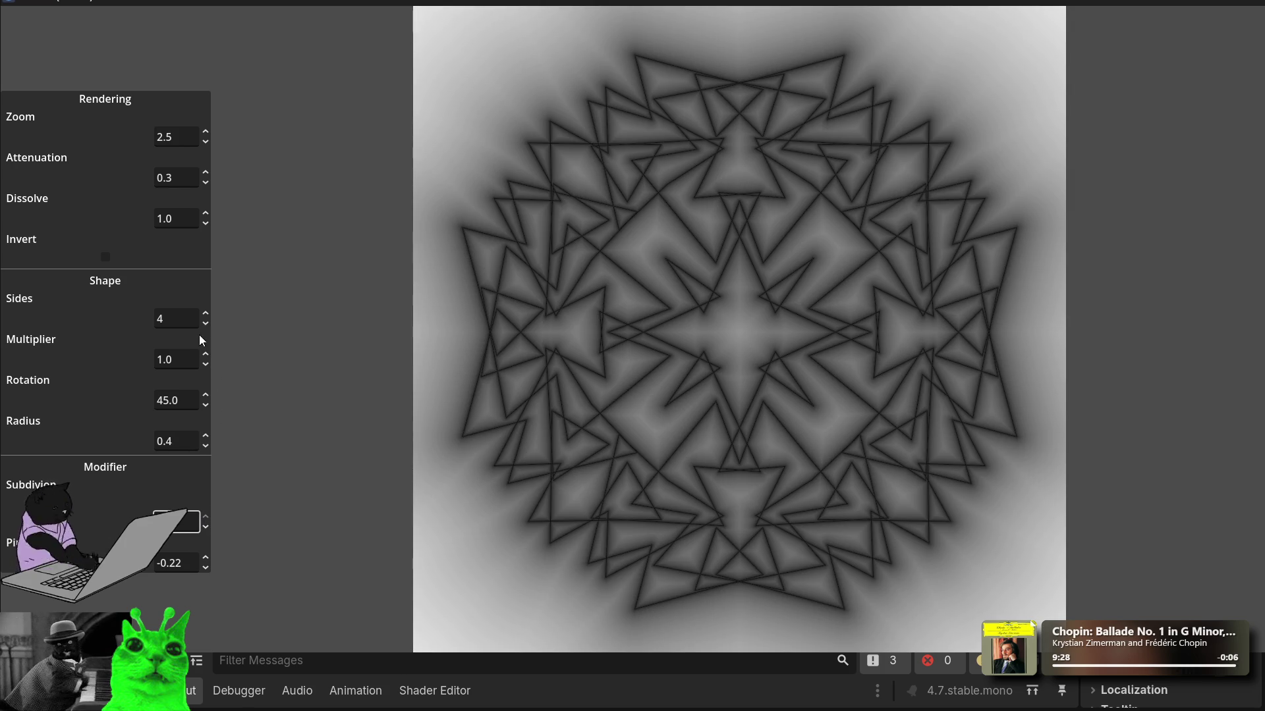
Step: Retype the Multiplier value, trying 1.4 and then 4.0
double_click(185, 361)
type("1.4")
scroll(186, 366, "up", 20)
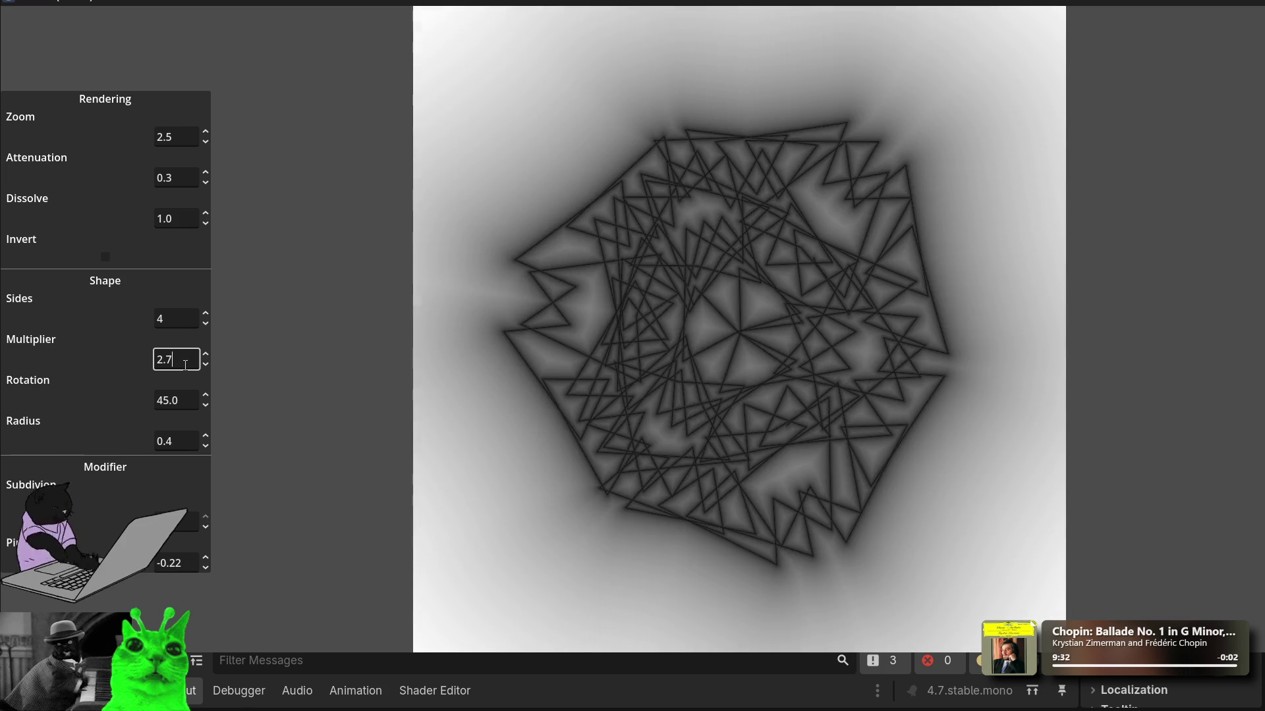
scroll(185, 366, "up", 4)
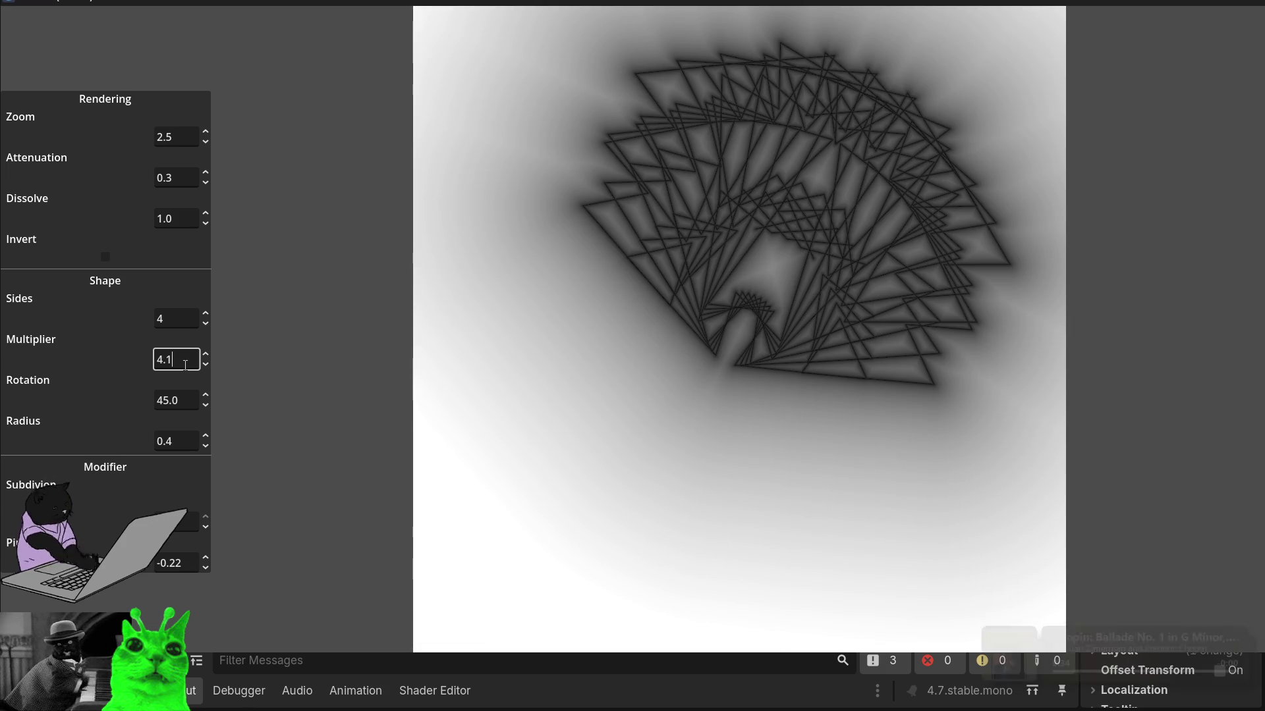
double_click(164, 361)
left_click(177, 362)
key("BackSpace")
type("0")
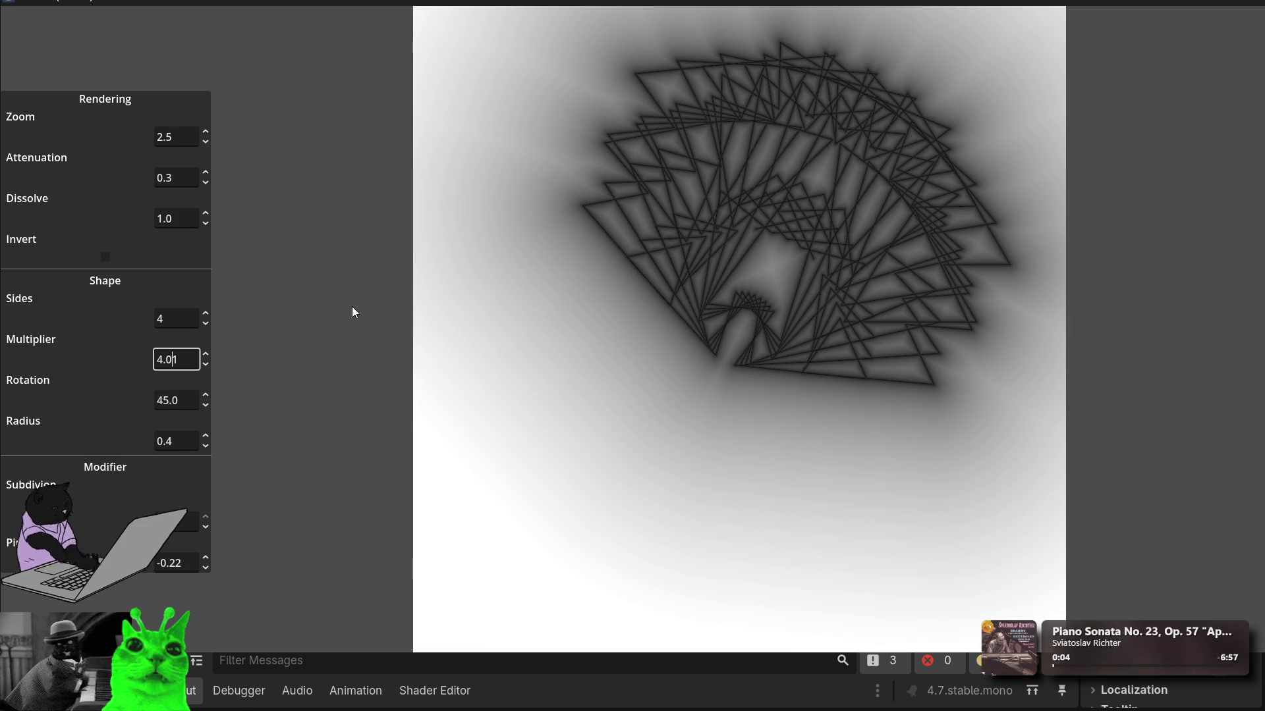
left_click(170, 320)
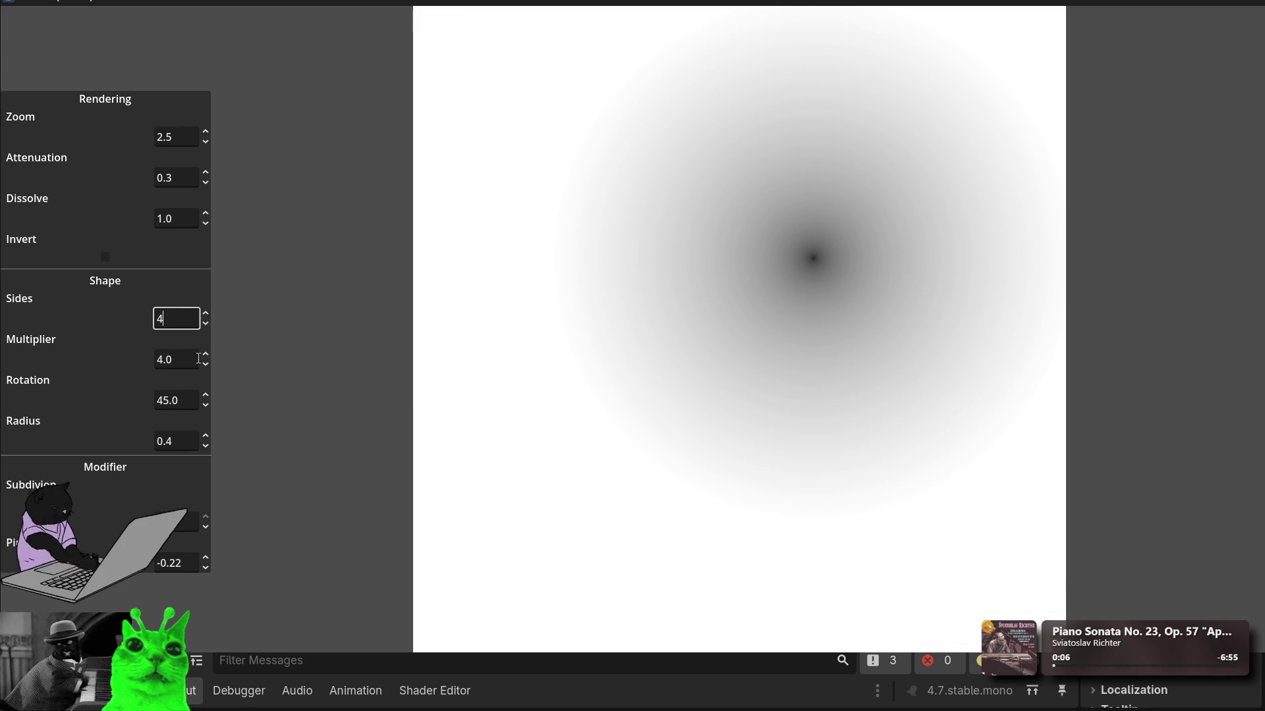
left_click(196, 362)
left_click(190, 396)
left_click(183, 359)
type("01")
left_click(174, 402)
Step: Step and scroll Multiplier up to 4.4, then close the running preview
left_click(207, 357)
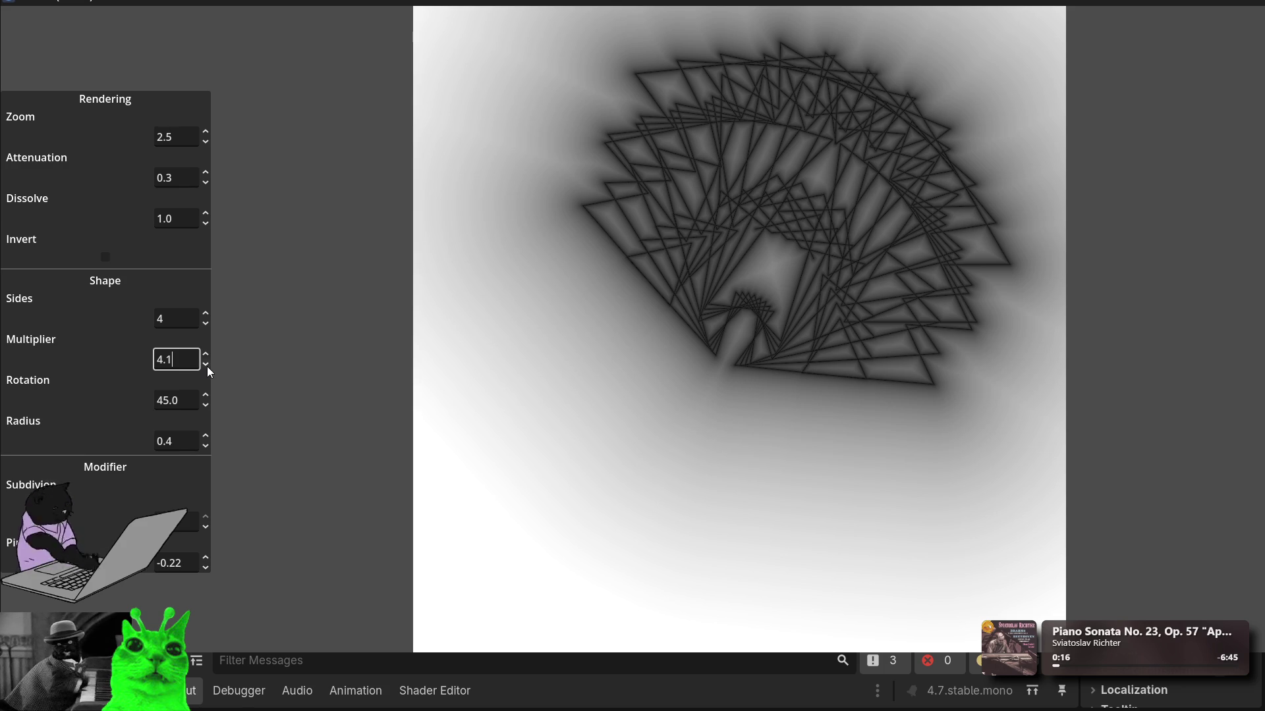
scroll(177, 364, "up", 2)
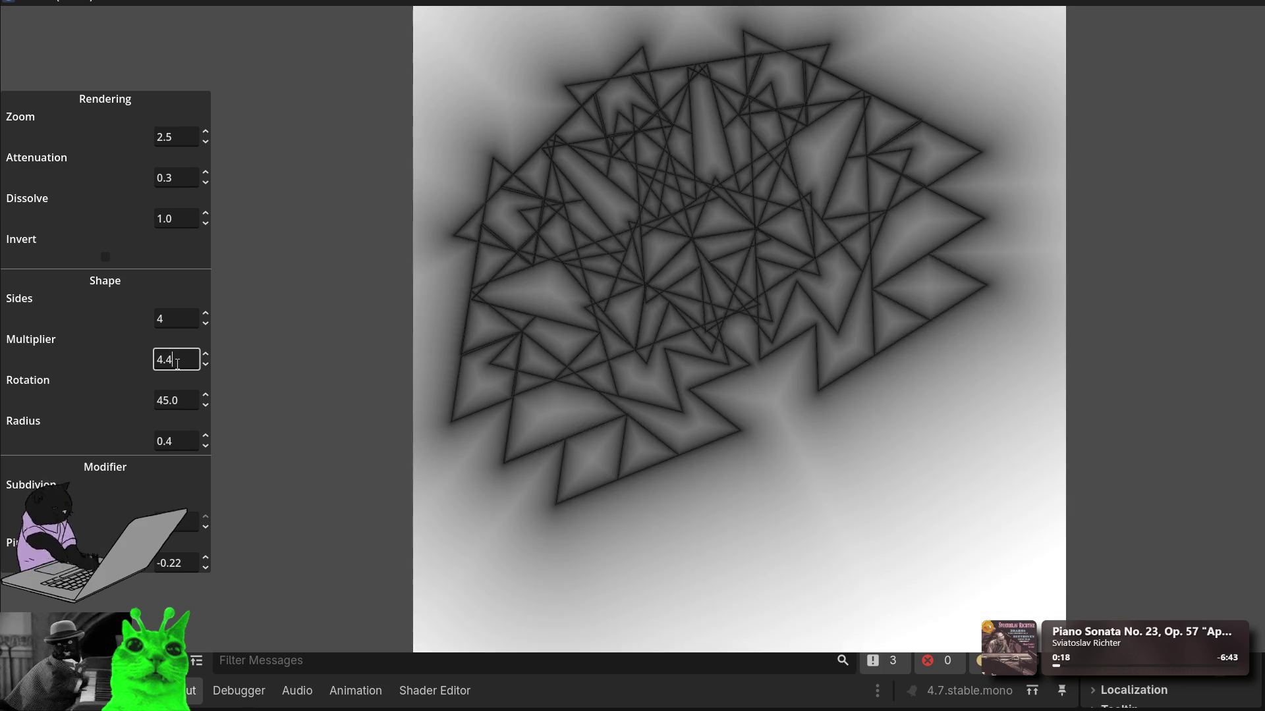
scroll(177, 364, "up", 14)
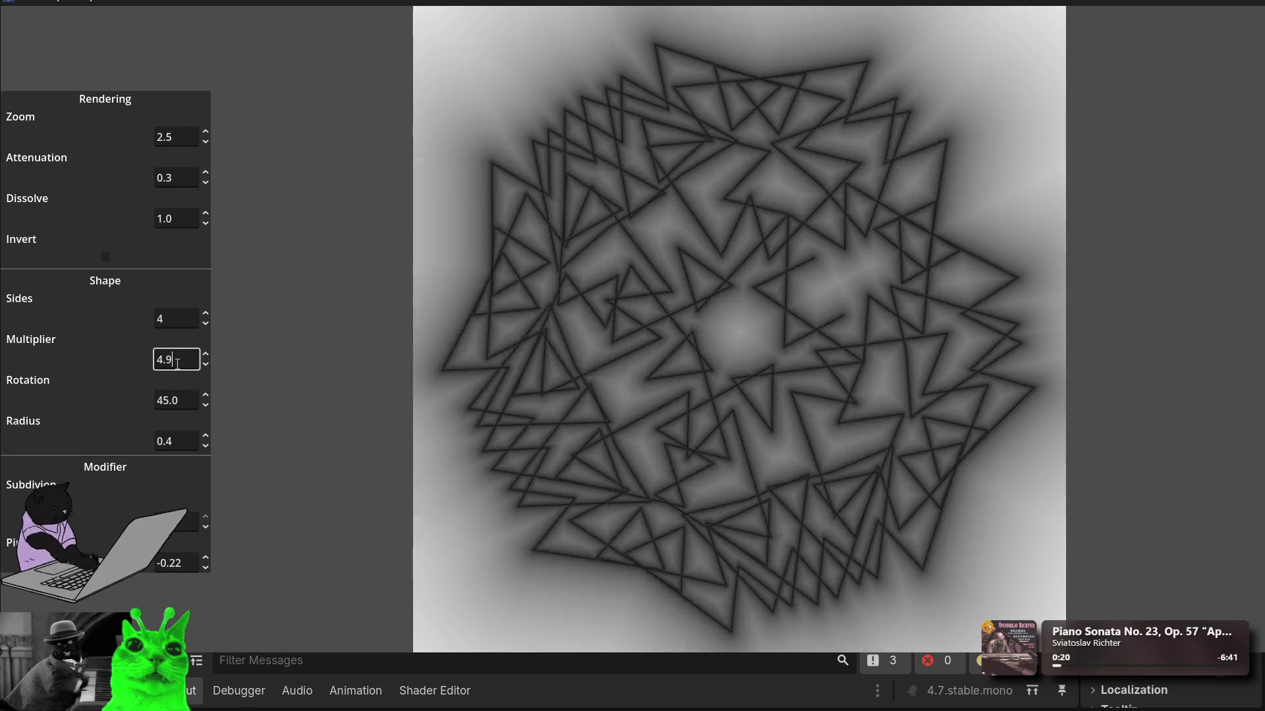
scroll(176, 364, "up", 16)
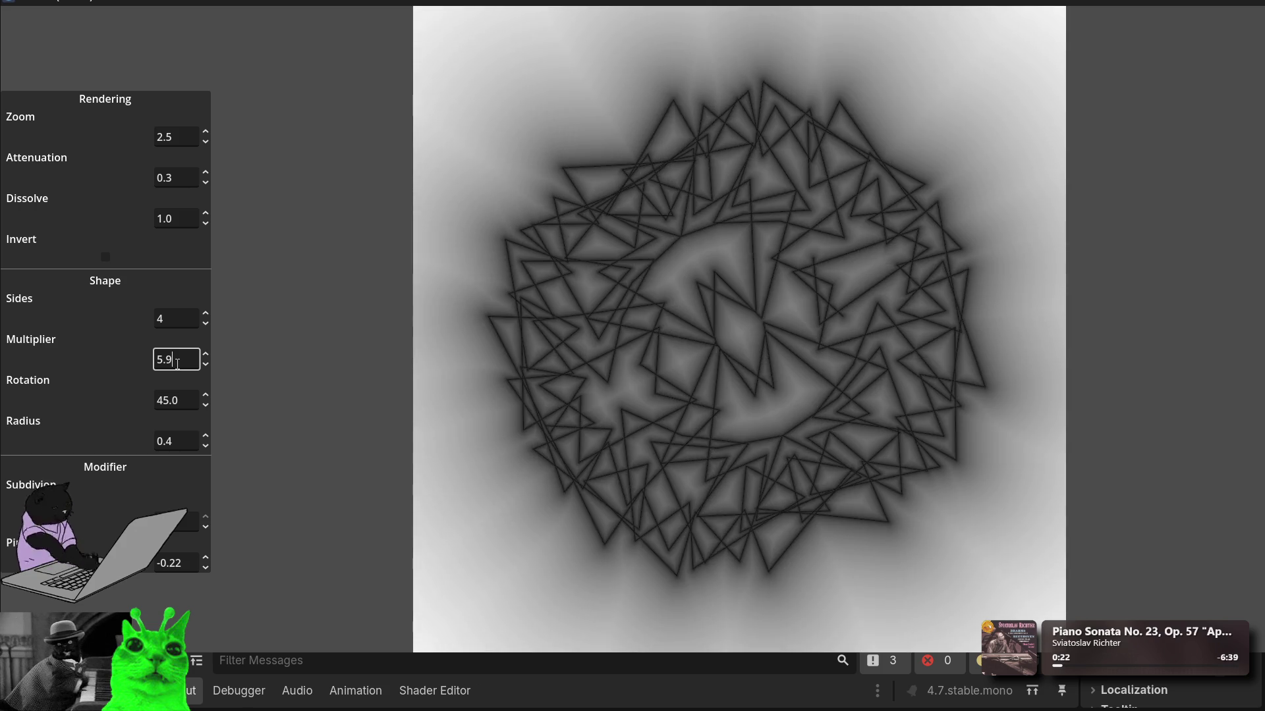
scroll(176, 365, "down", 20)
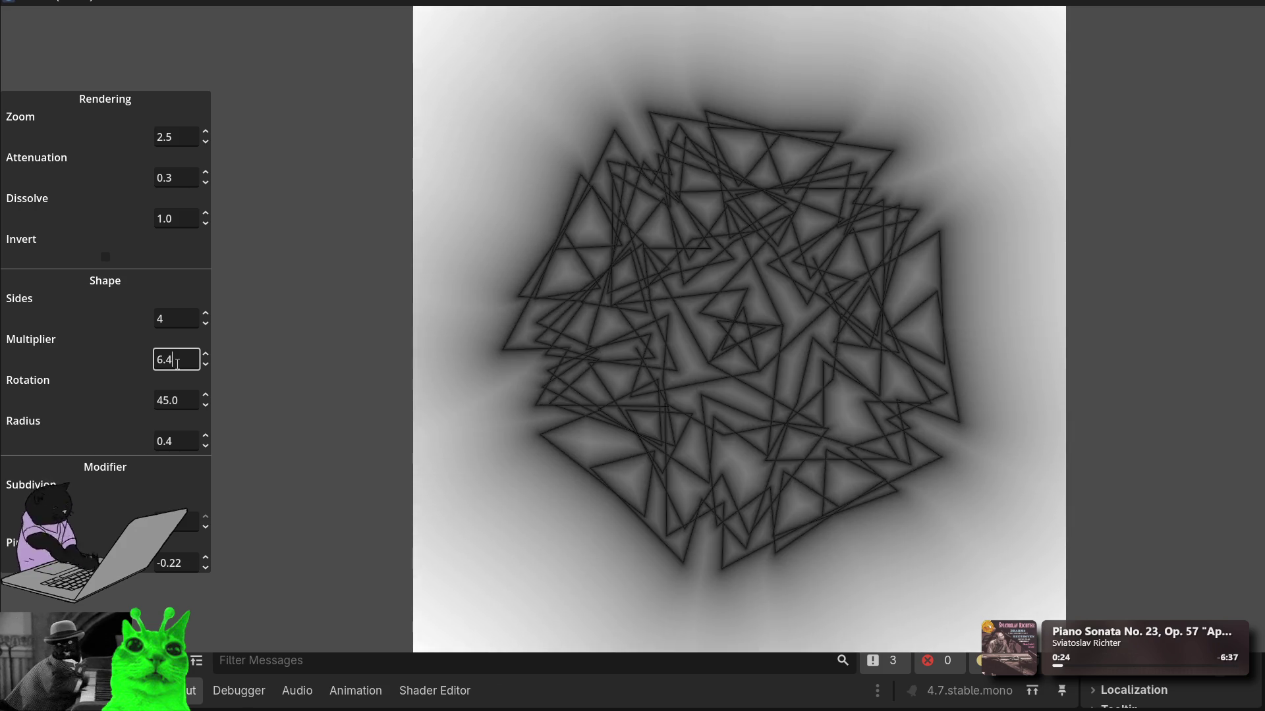
scroll(176, 364, "down", 9)
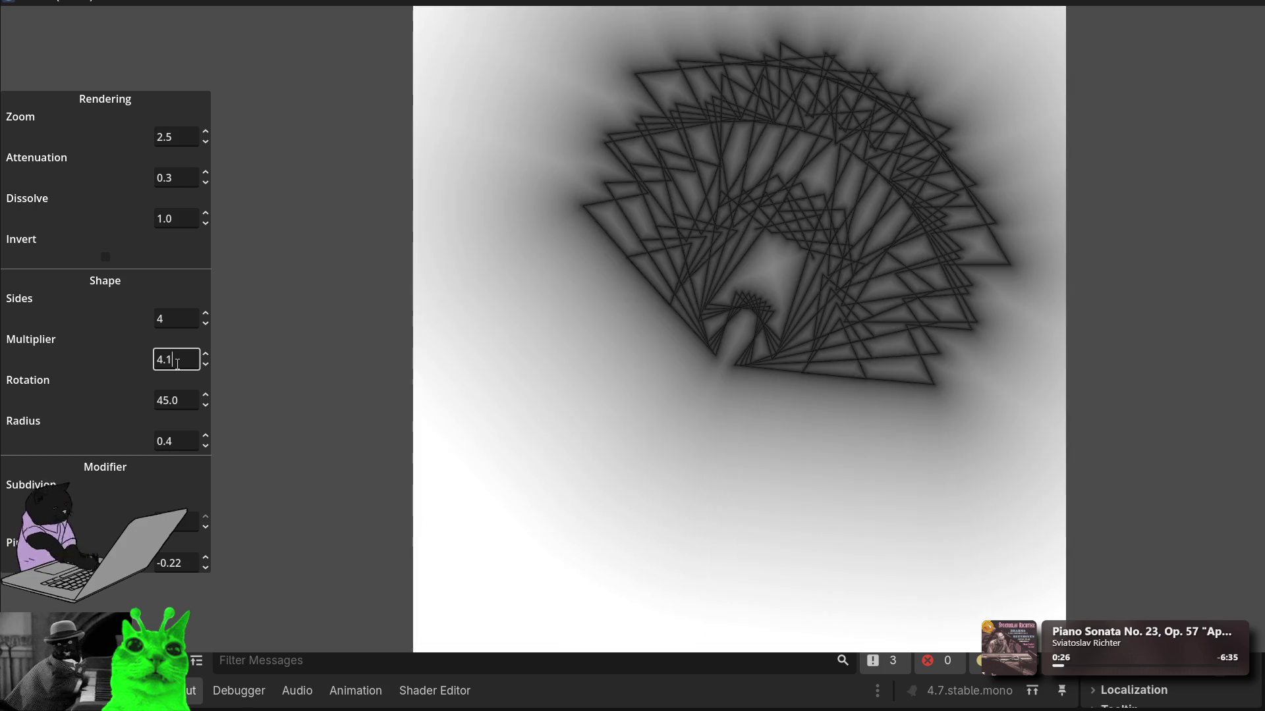
scroll(176, 364, "up", 4)
scroll(176, 365, "up", 2)
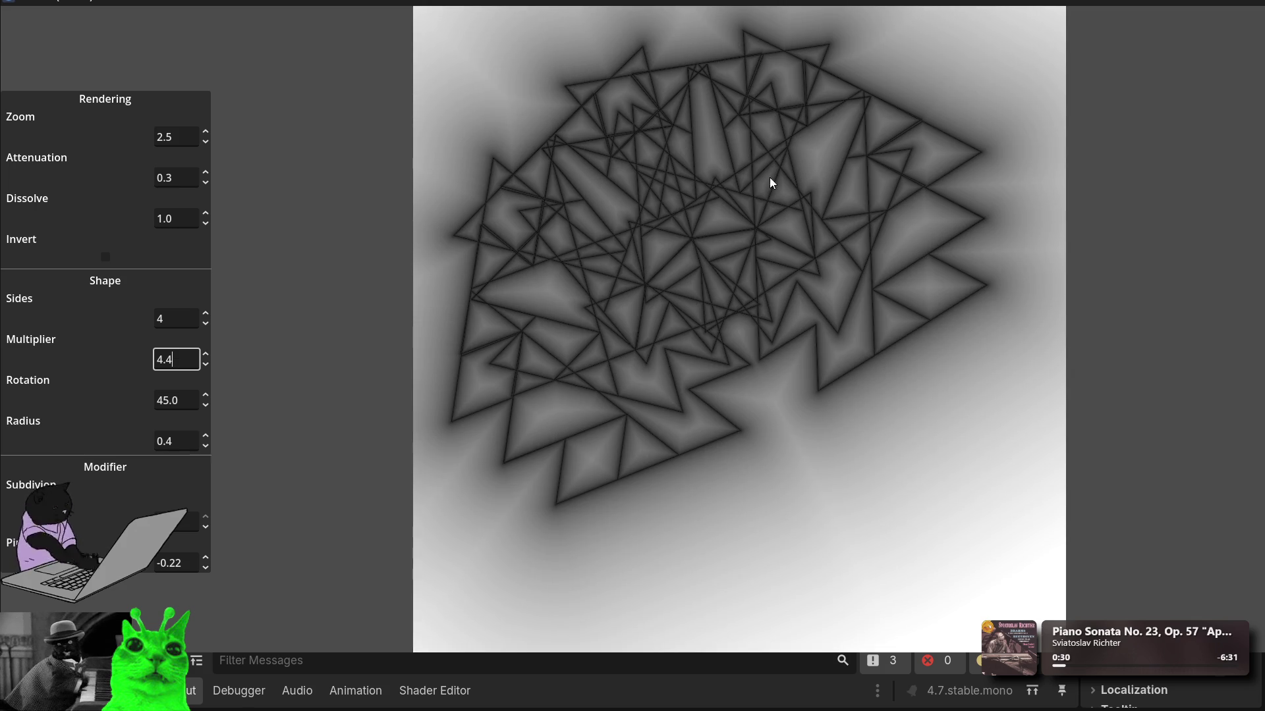
key("alt+F4")
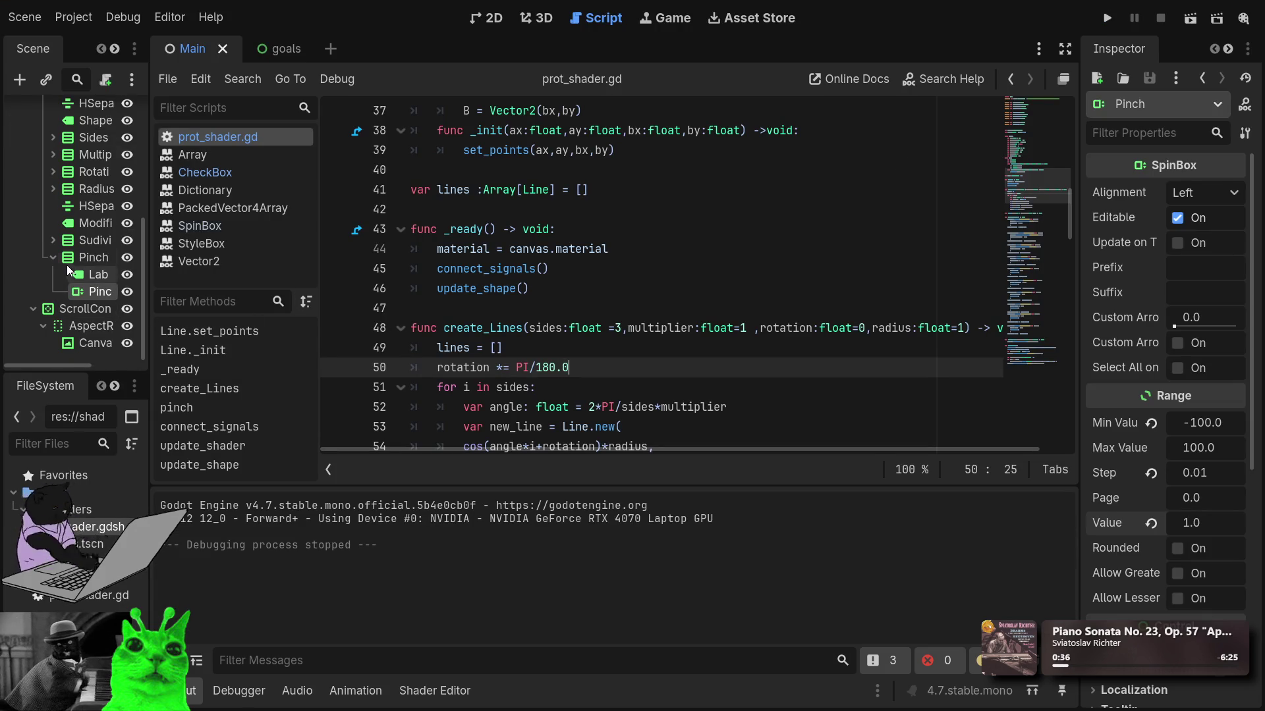
Step: Set the Radius spinbox's Step to 0.01
left_click(127, 190)
left_click(122, 191)
left_click(53, 189)
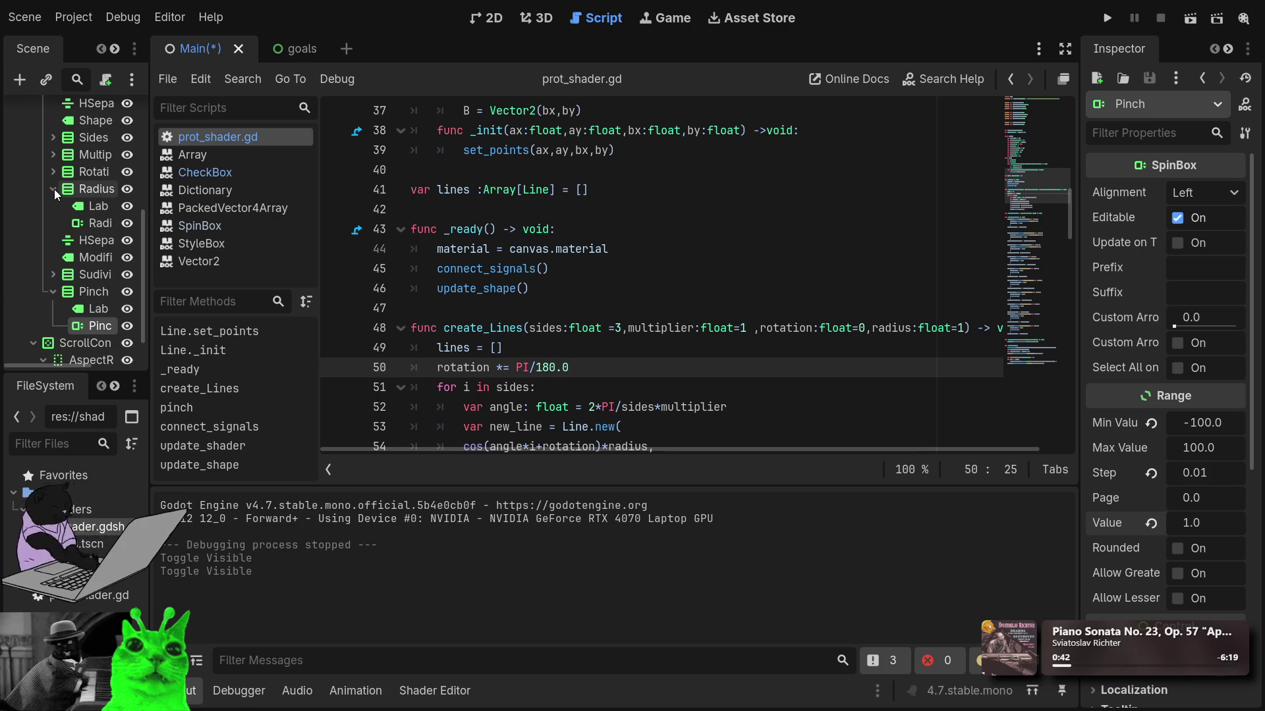
left_click(96, 223)
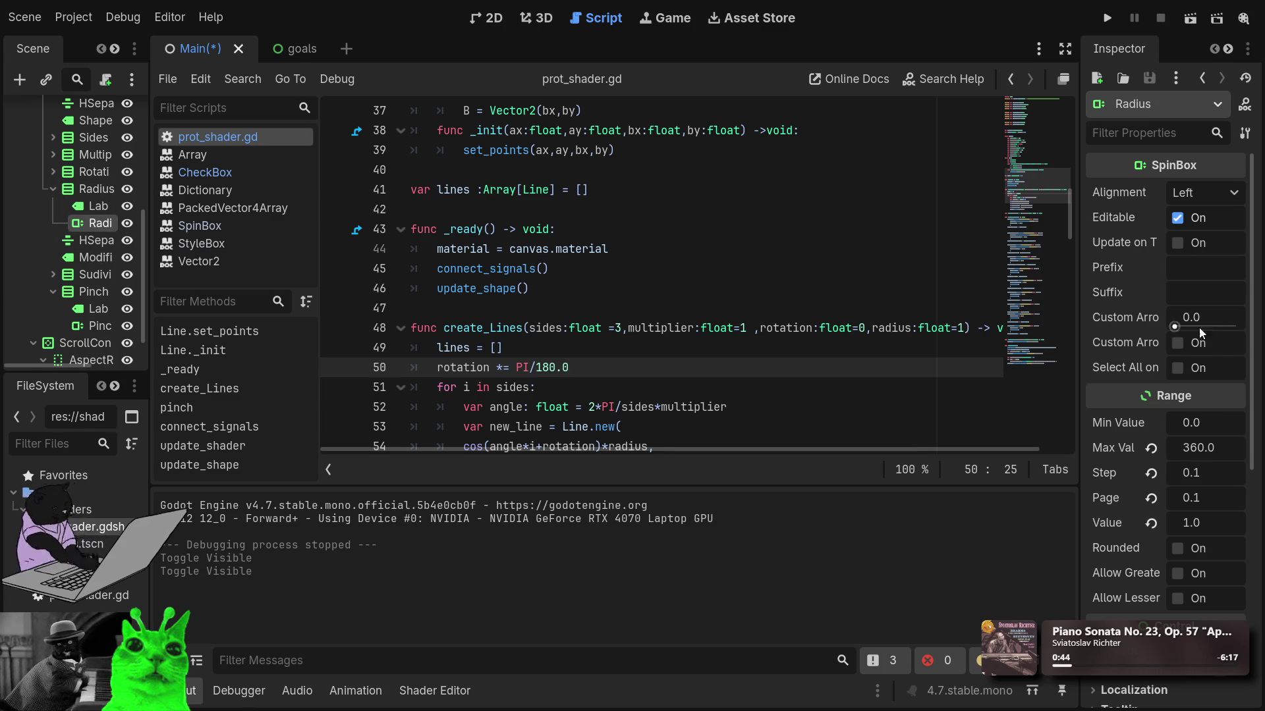
left_click(1198, 521)
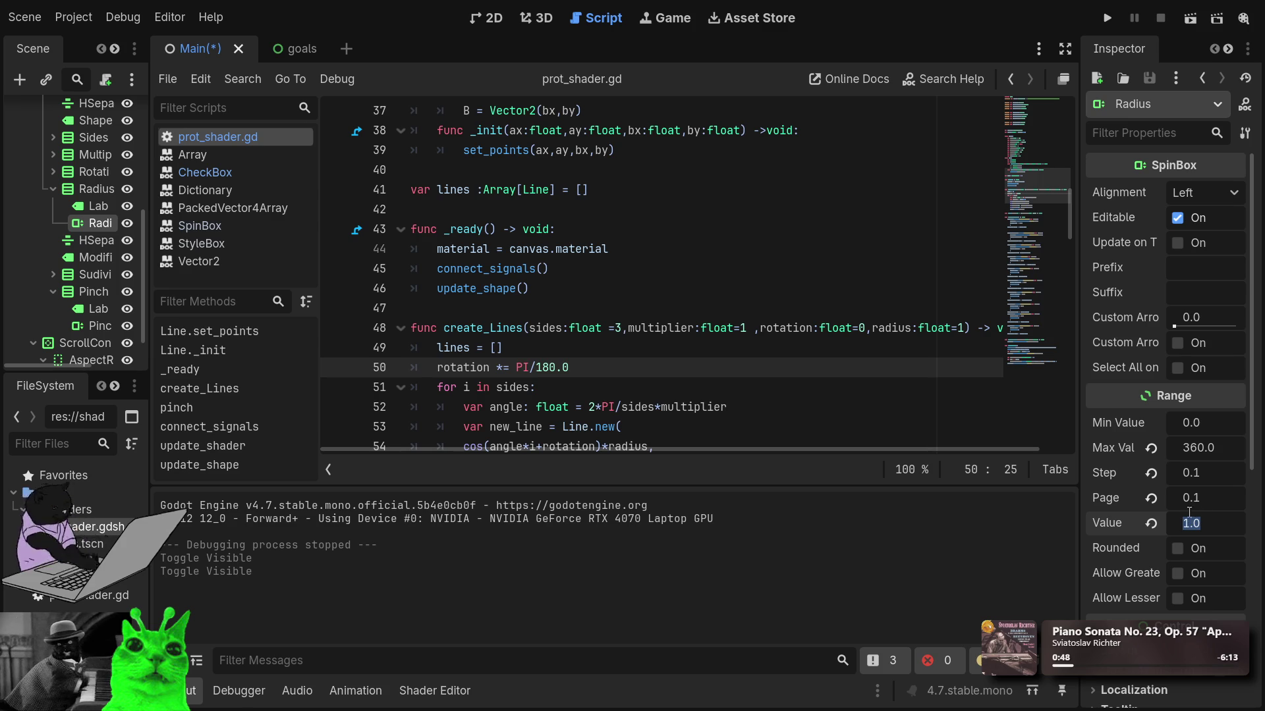
left_click(1192, 476)
left_click(1192, 477)
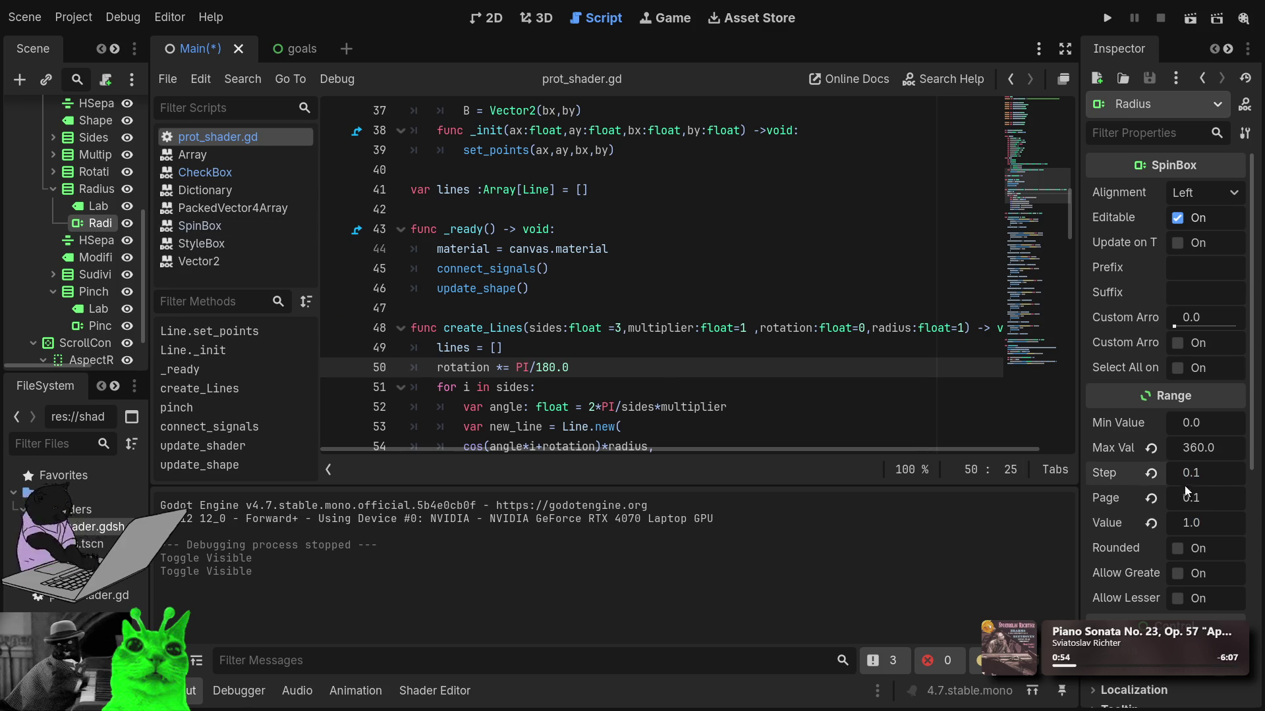
type("0.01")
left_click(89, 189)
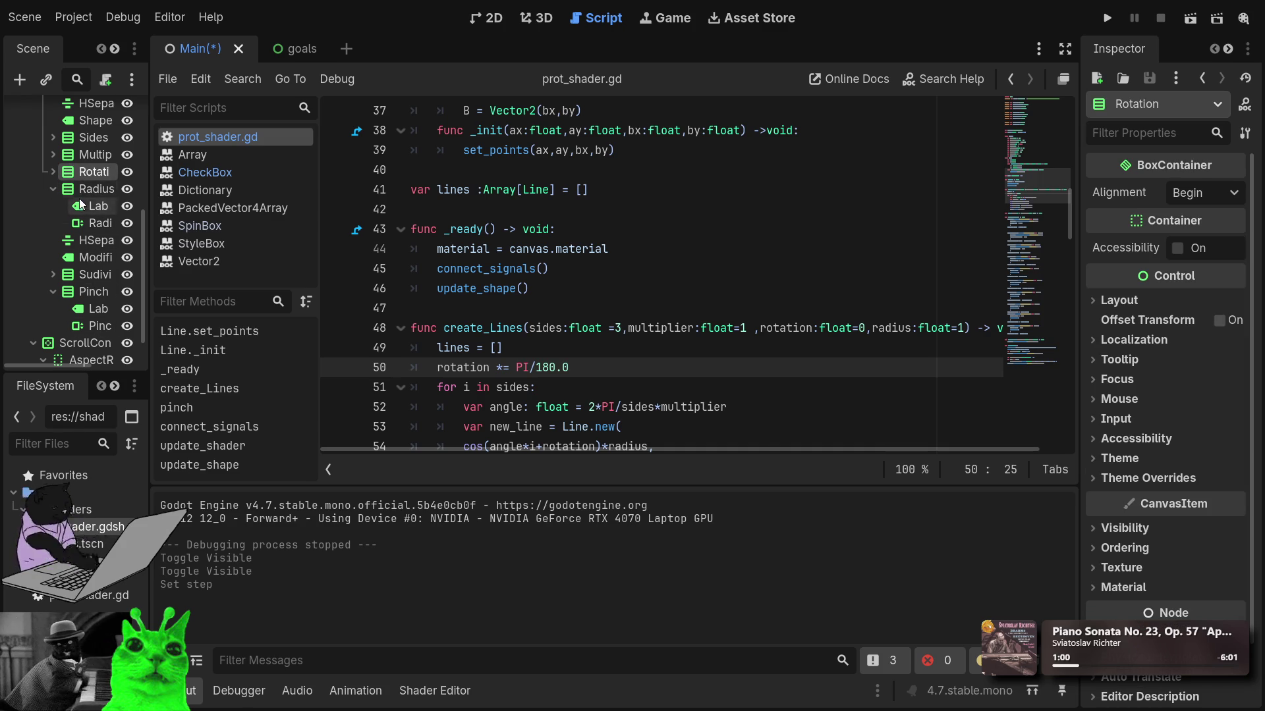
Step: Revert the Rotation spinbox's Page value to 0.0
left_click(53, 172)
left_click(104, 206)
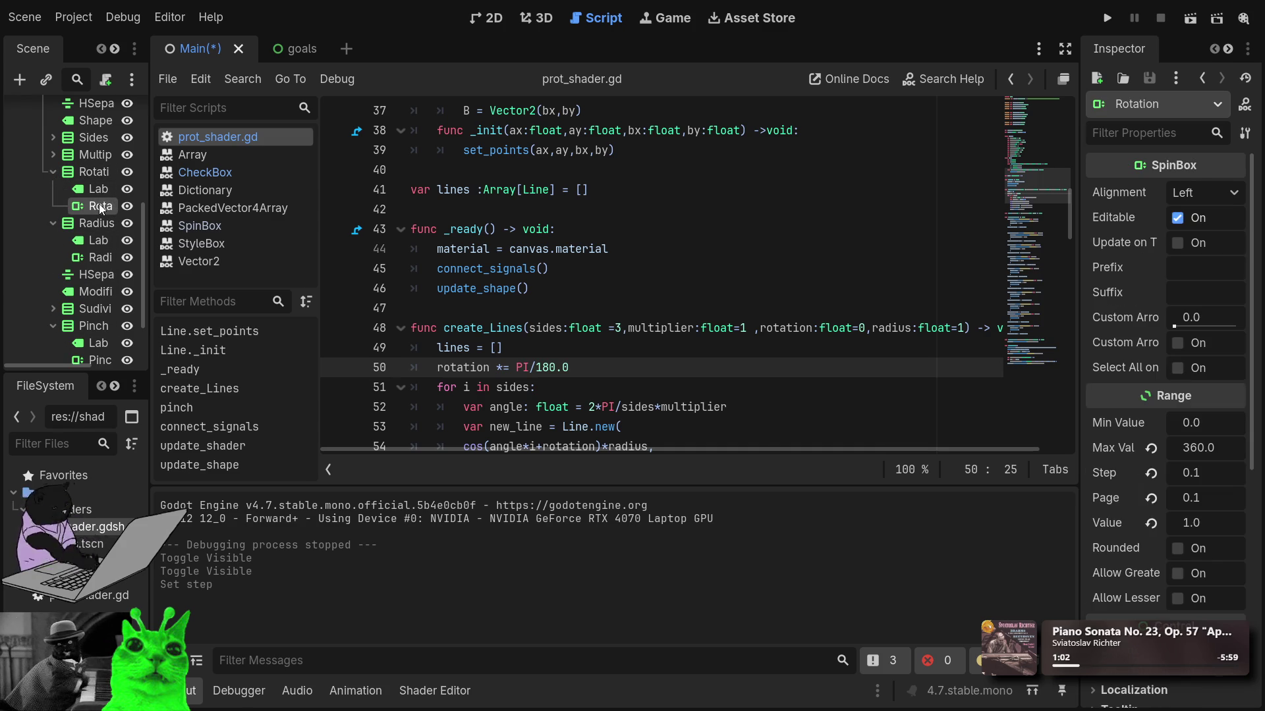
left_click(1151, 499)
left_click(1194, 473)
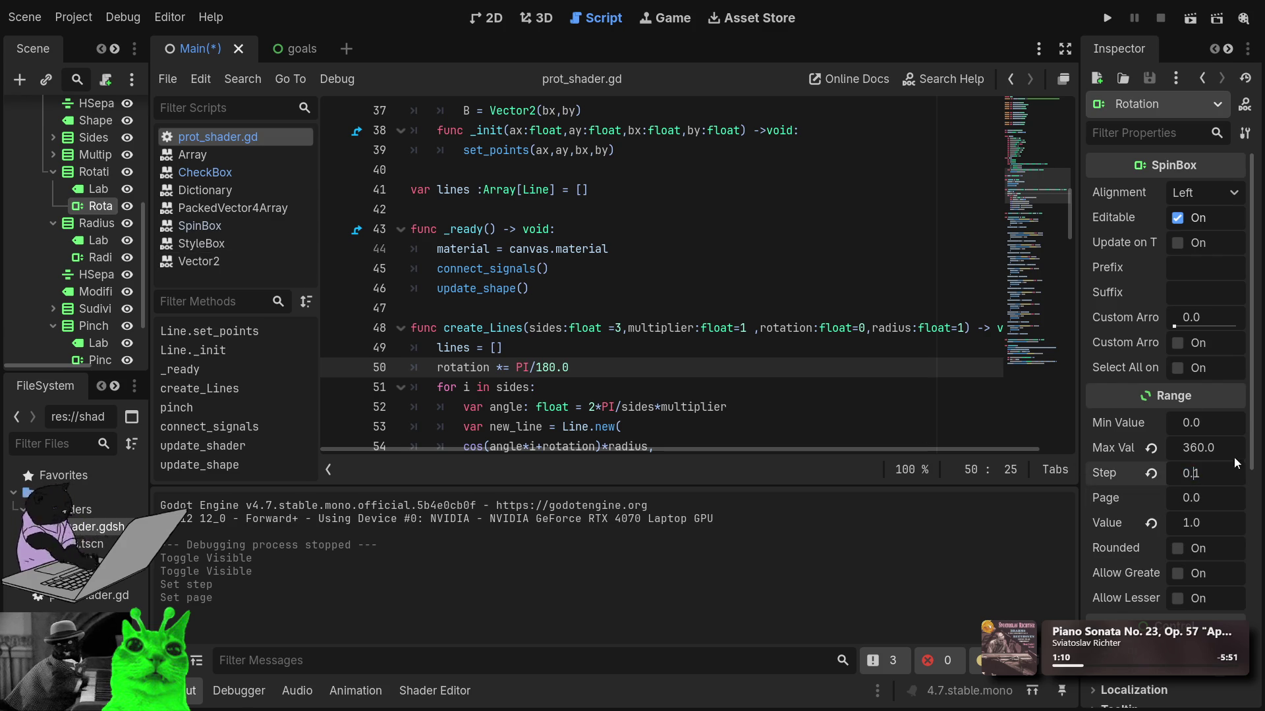
left_click(52, 171)
Step: Set the Multiplier spinbox's Step to 0.01
left_click(53, 155)
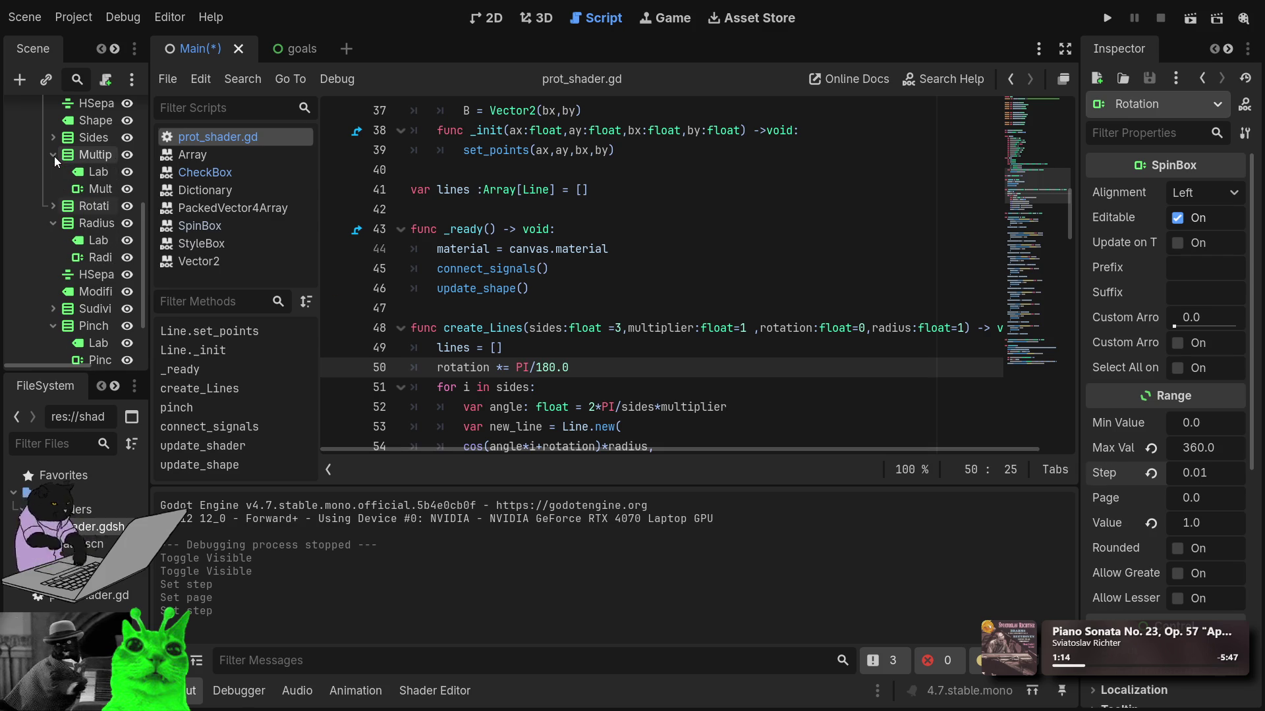
left_click(98, 188)
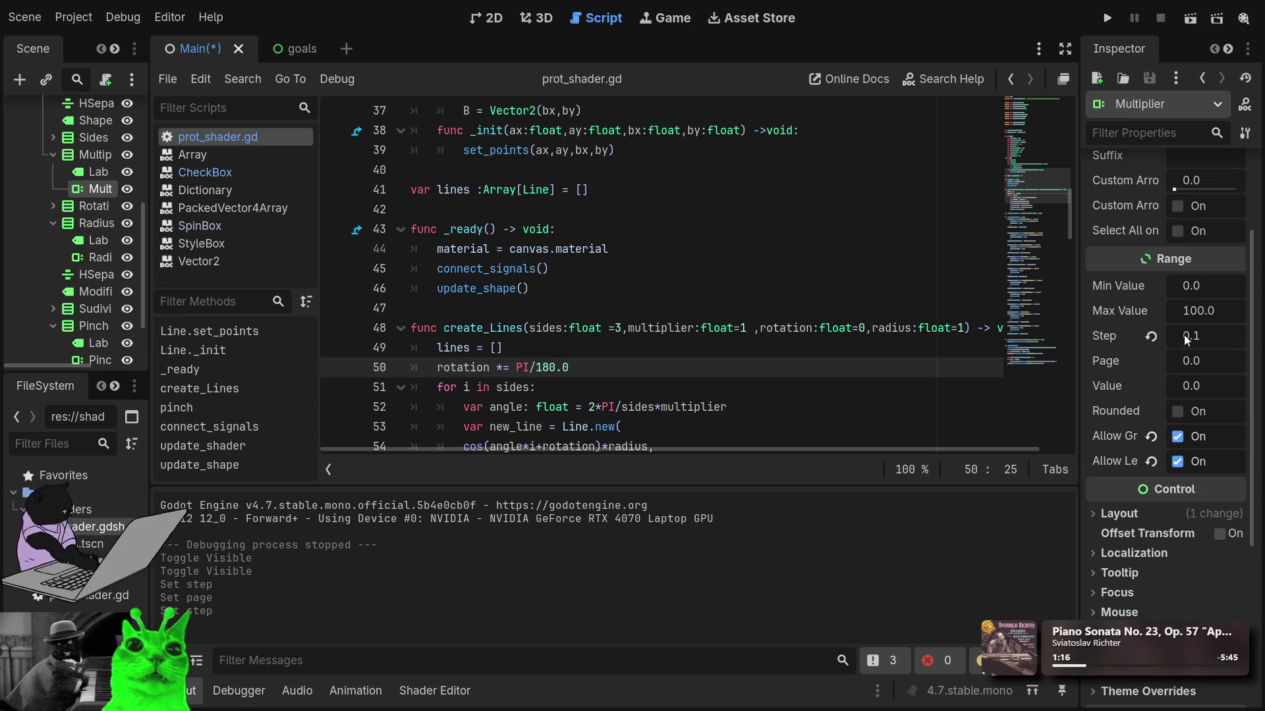
type("0.01")
key("Return")
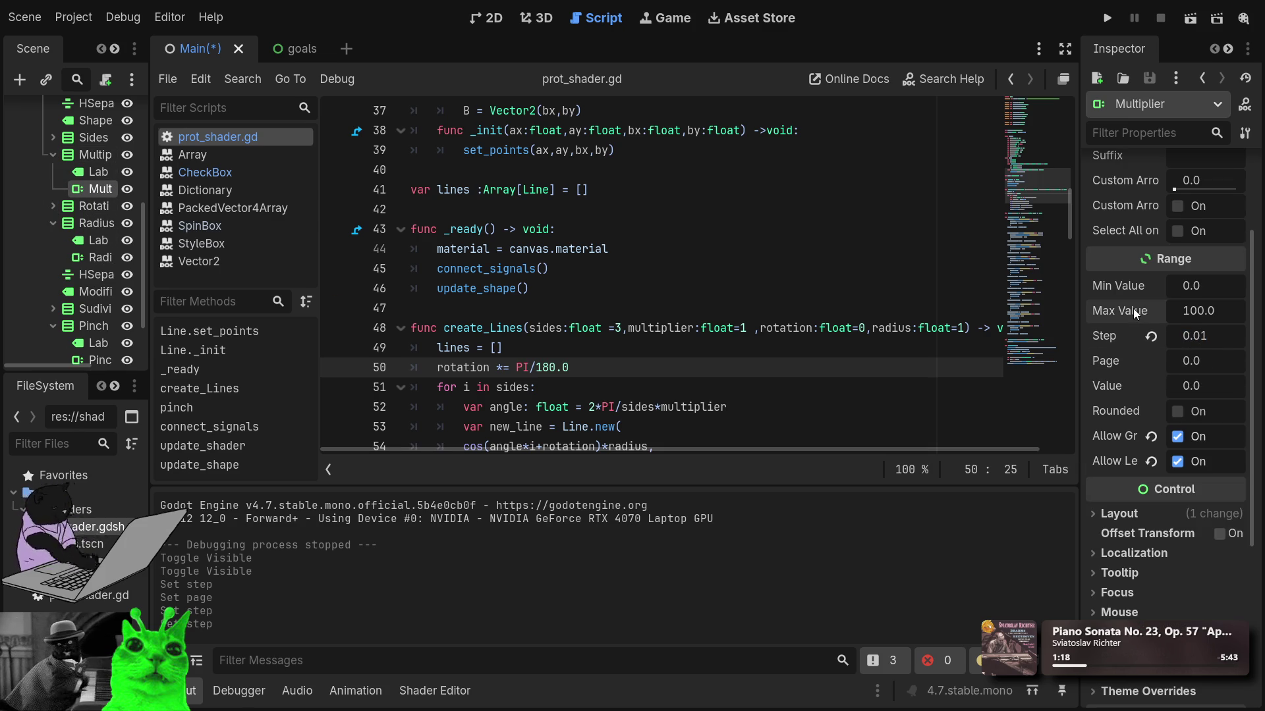
scroll(73, 144, "up", 2)
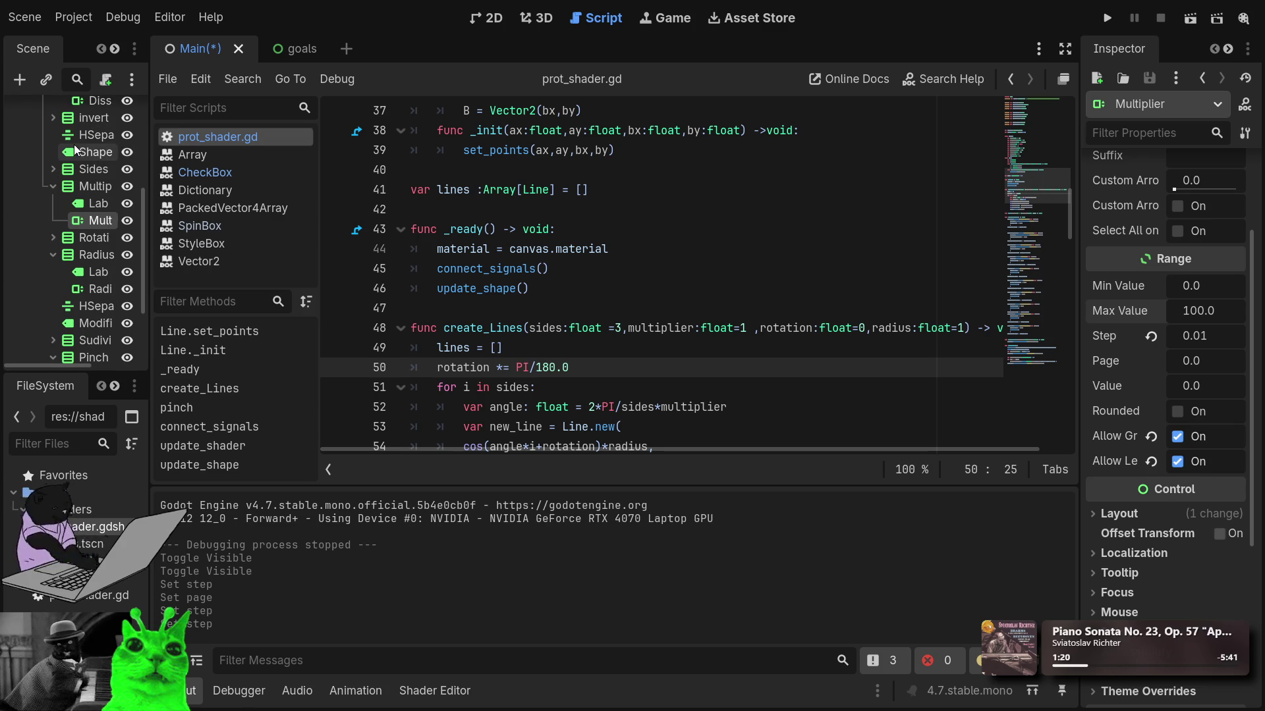
left_click(55, 187)
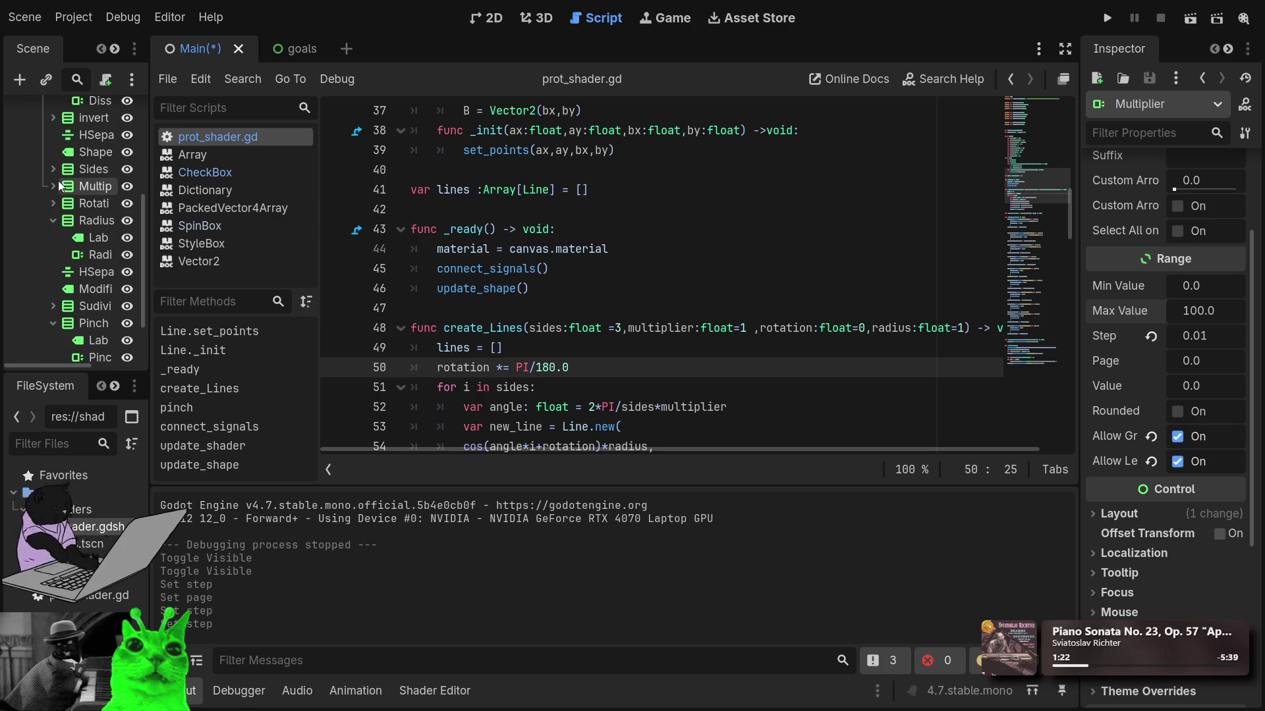
Step: Run the project to test the updated spinbox controls
left_click(53, 170)
left_click(52, 169)
scroll(54, 158, "up", 3)
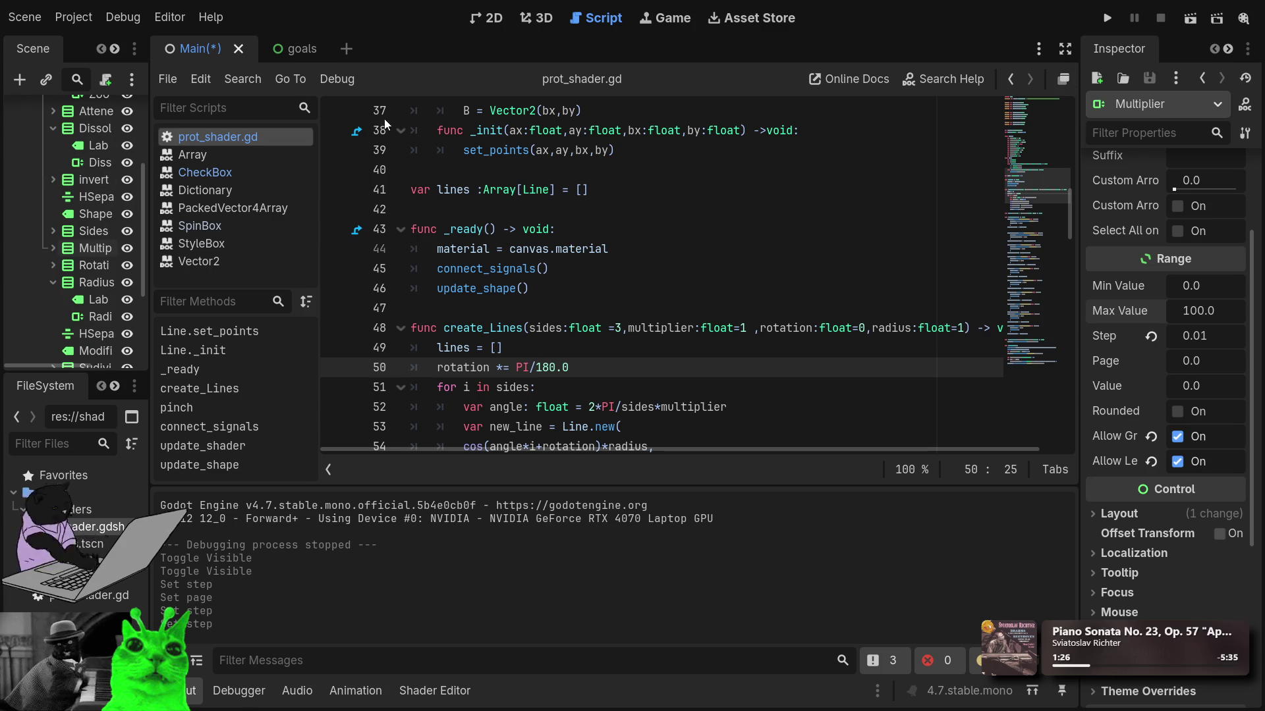
left_click(1116, 18)
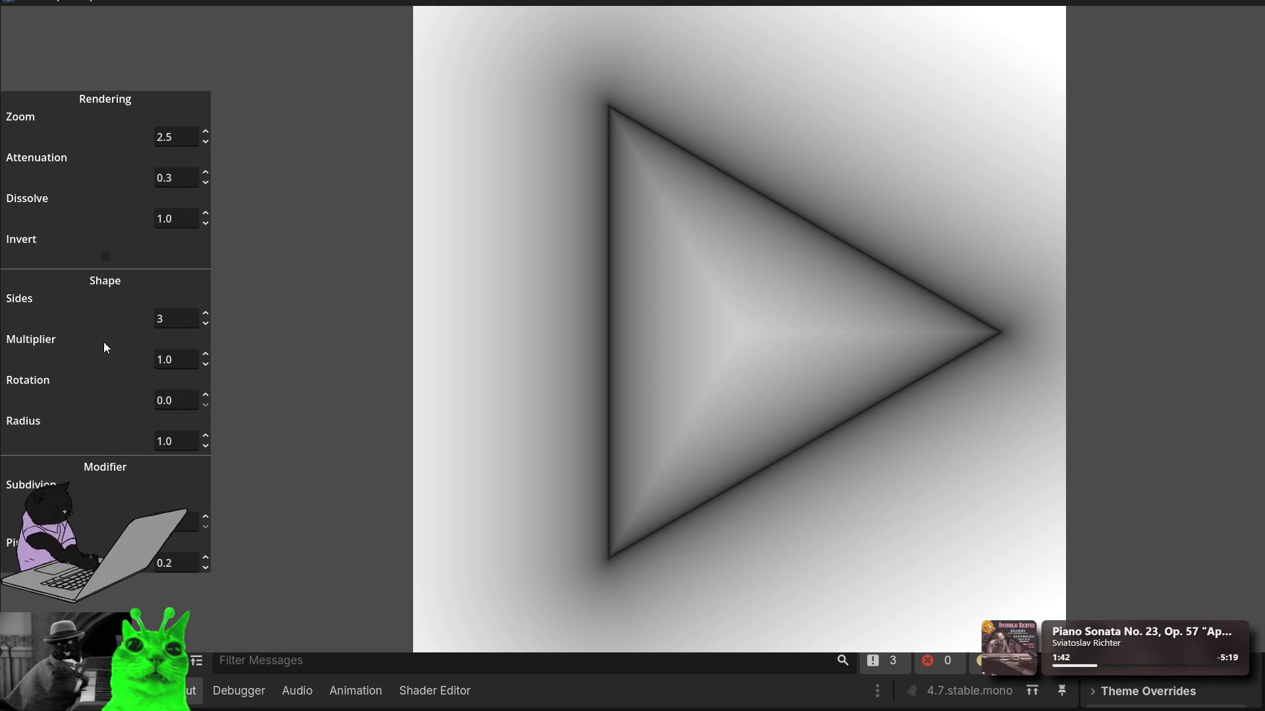
Step: Turn on Invert so the shape renders as glowing white lines on black
left_click(106, 257)
left_click(105, 257)
left_click(106, 257)
Step: Set the Zoom value to 3.16
left_click(184, 139)
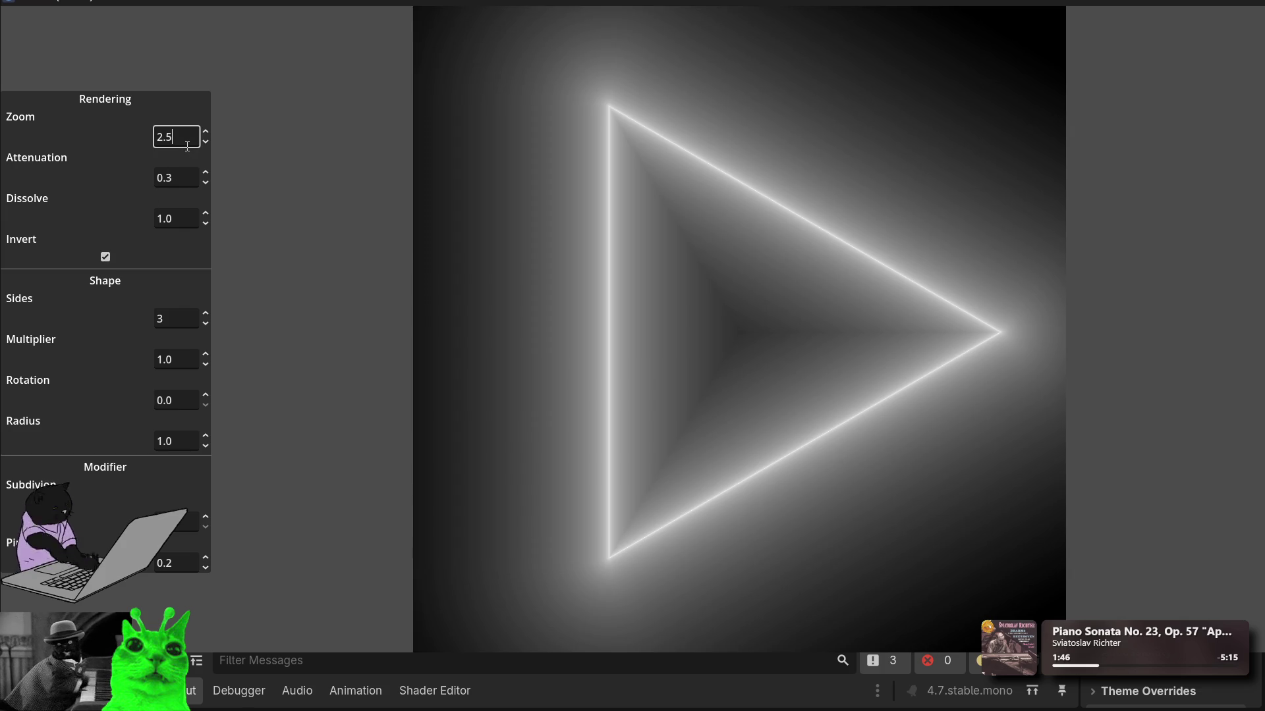
type("2.62")
scroll(186, 146, "up", 20)
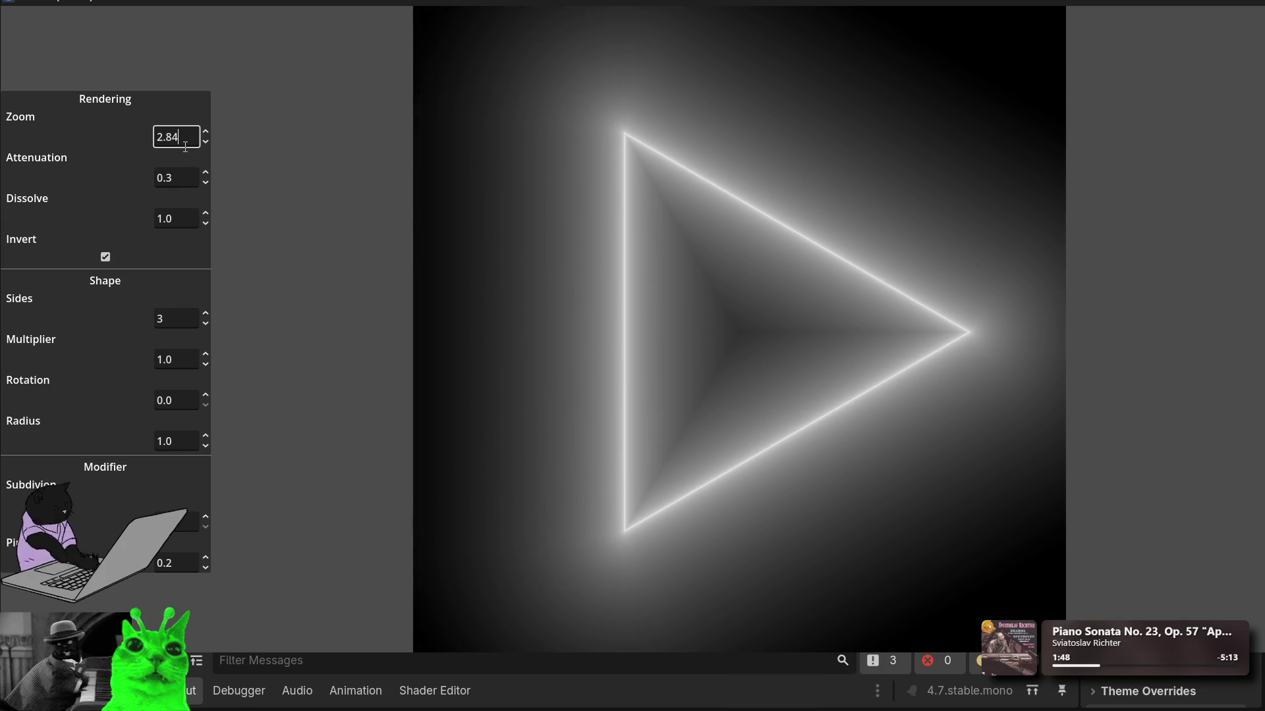
scroll(186, 147, "up", 6)
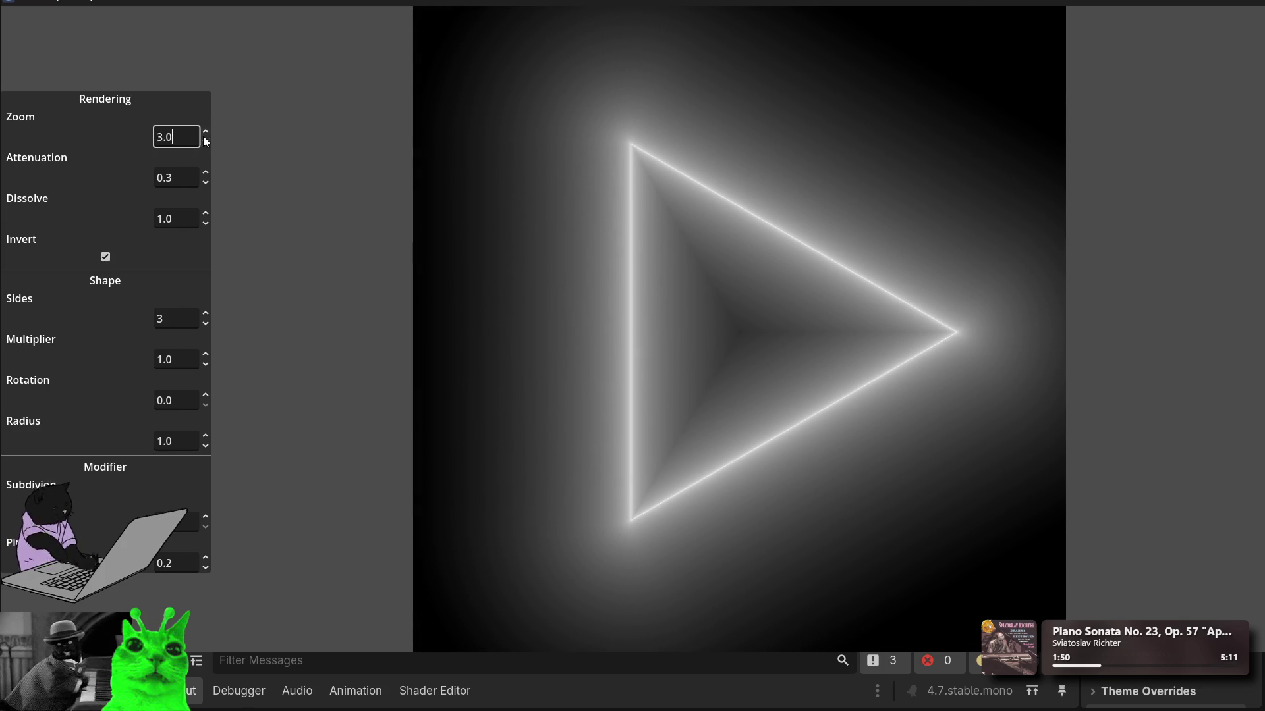
scroll(184, 139, "up", 8)
scroll(184, 139, "up", 20)
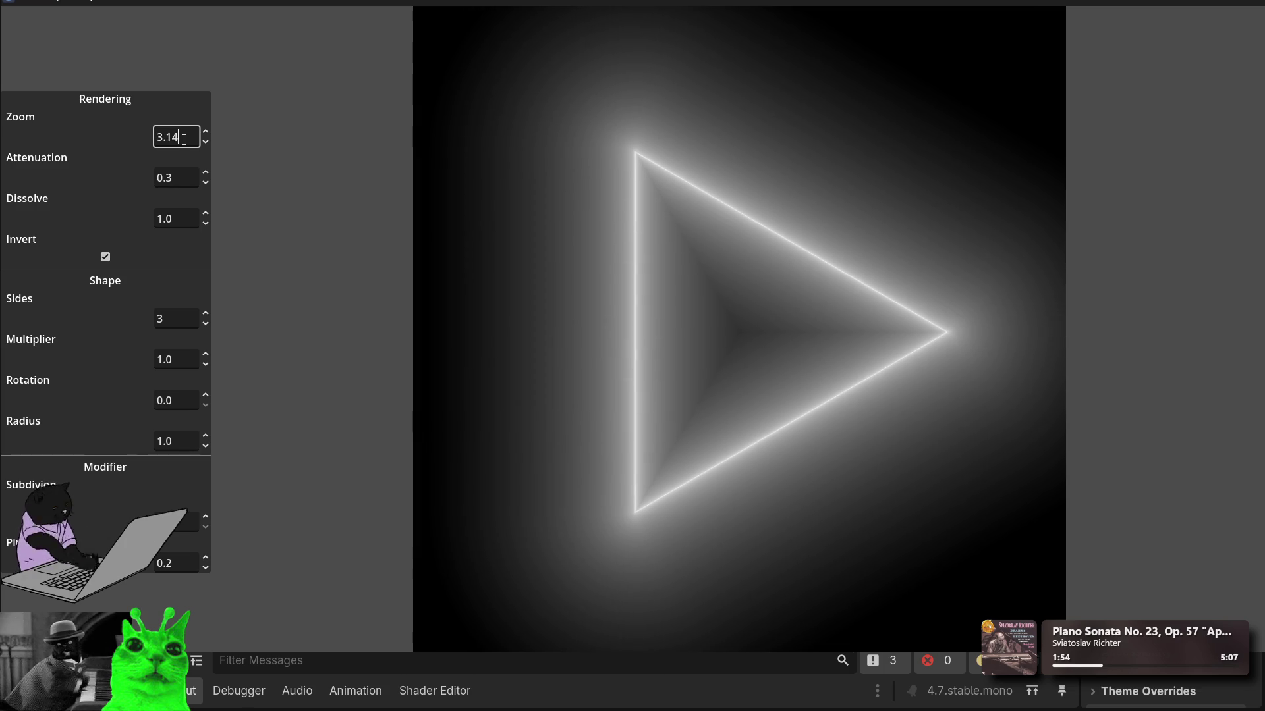
scroll(184, 139, "down", 14)
type("3.16")
Step: Select the Attenuation field, then toggle Invert off and back on to compare
left_click(185, 178)
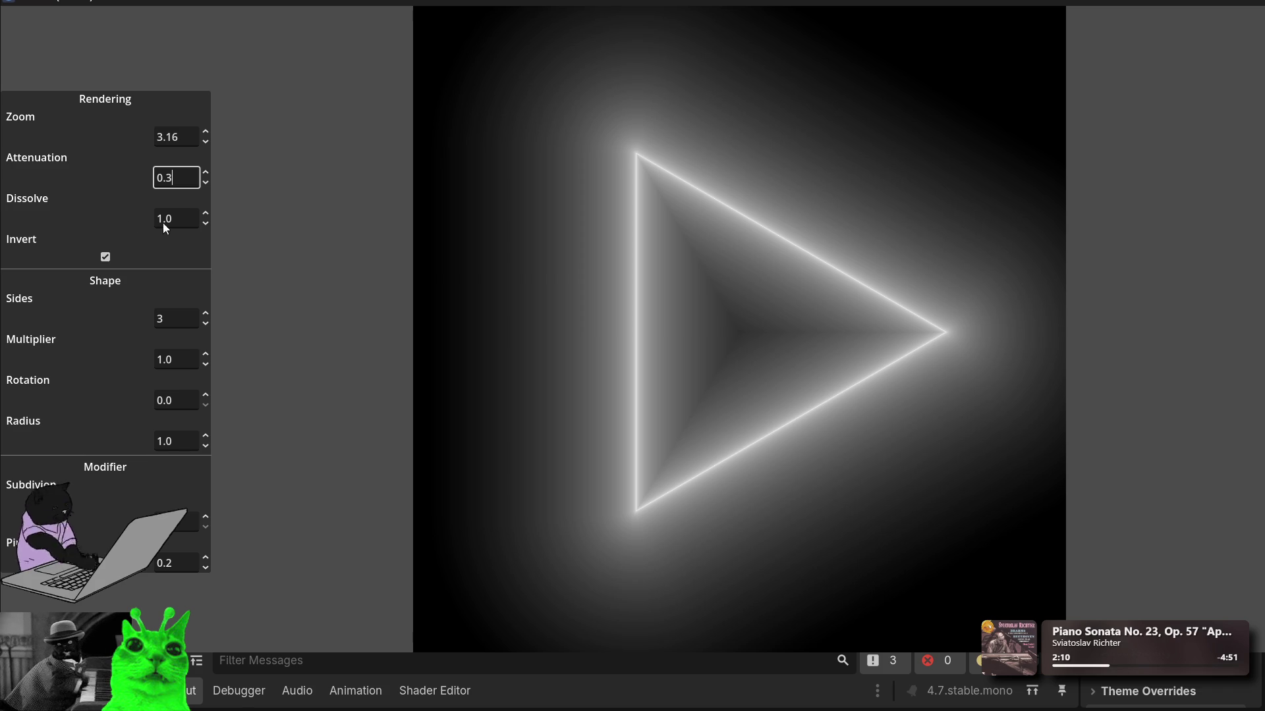
left_click(106, 257)
left_click(105, 257)
Step: Compare the normal and inverted render, then step Sides up to seven and back to six
left_click(173, 322)
left_click(105, 257)
left_click(104, 257)
left_click(192, 319)
left_click(206, 313)
left_click(207, 313)
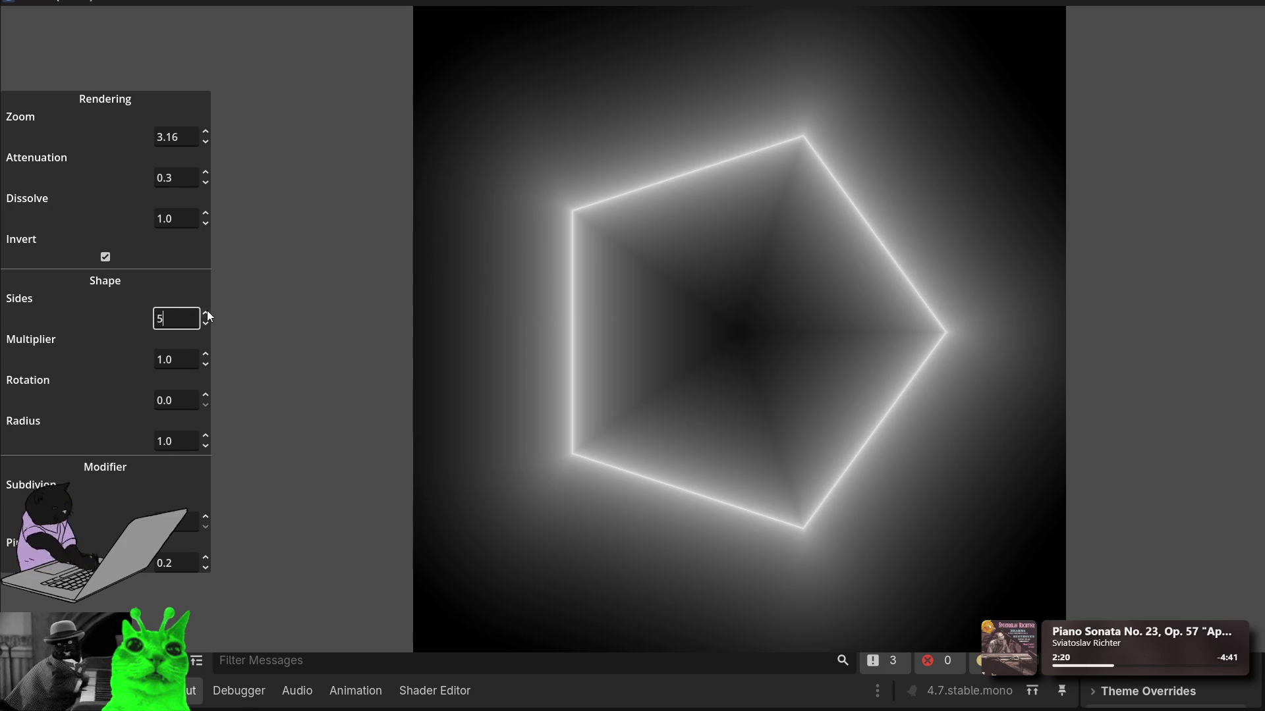
left_click(206, 313)
left_click(206, 313)
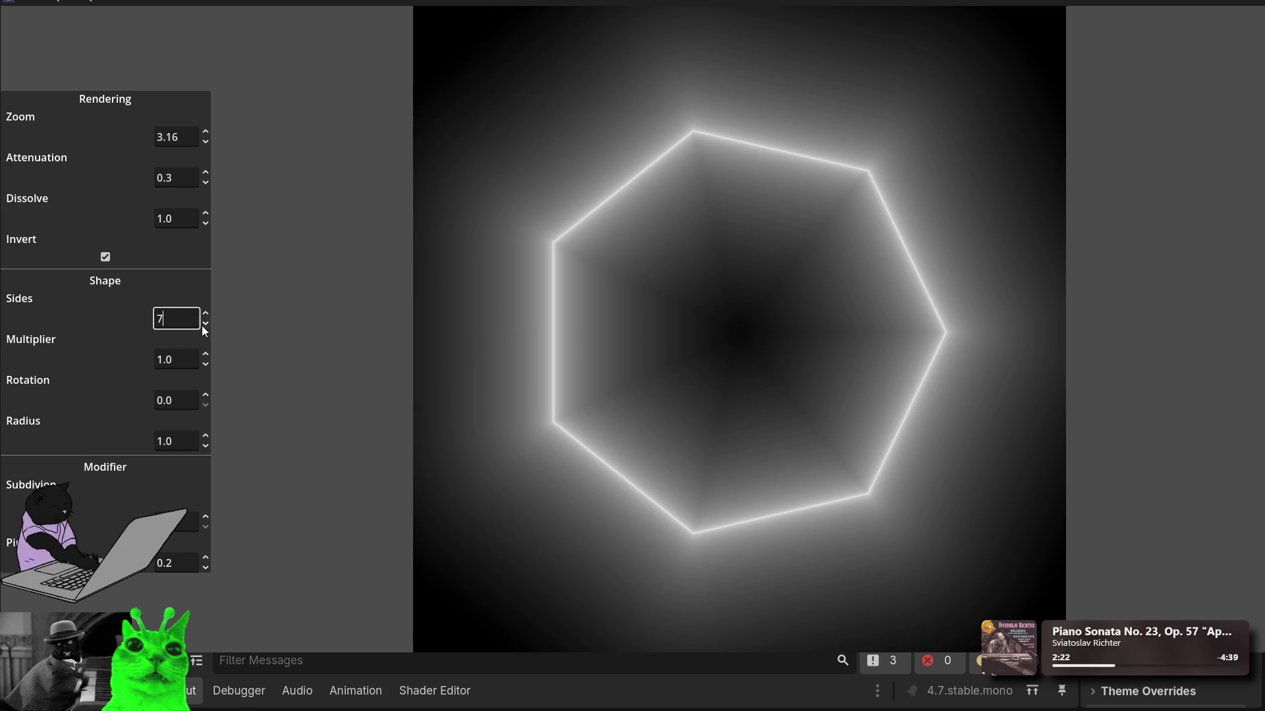
left_click(205, 324)
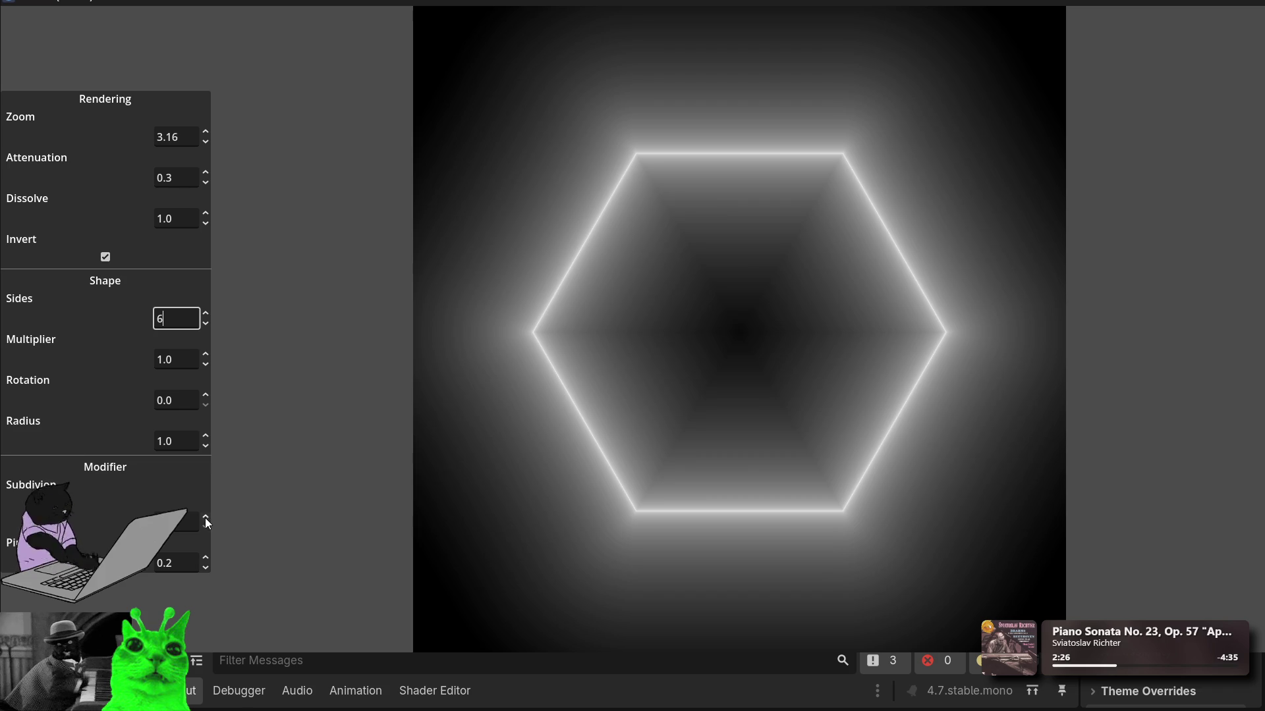
Step: Raise the subdivision six levels to turn the hexagon into a spiked star ring
left_click(205, 517)
left_click(205, 517)
left_click(205, 517)
left_click(205, 518)
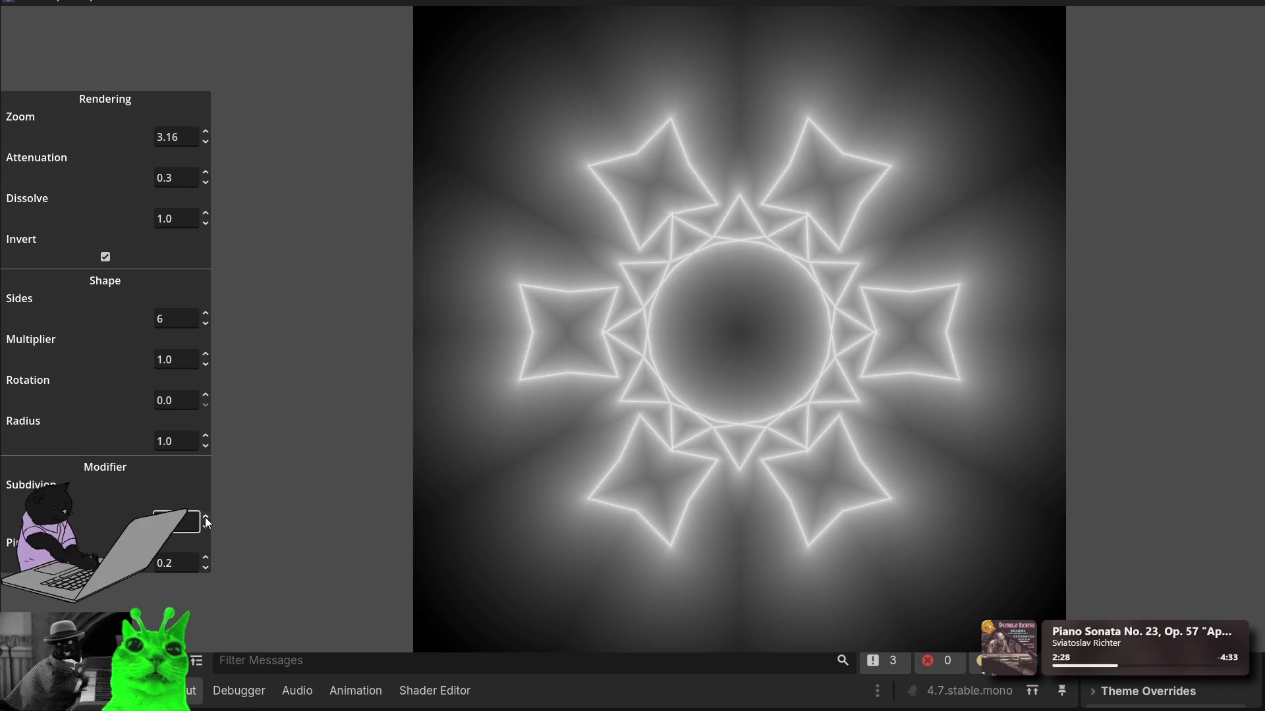
left_click(205, 517)
left_click(205, 517)
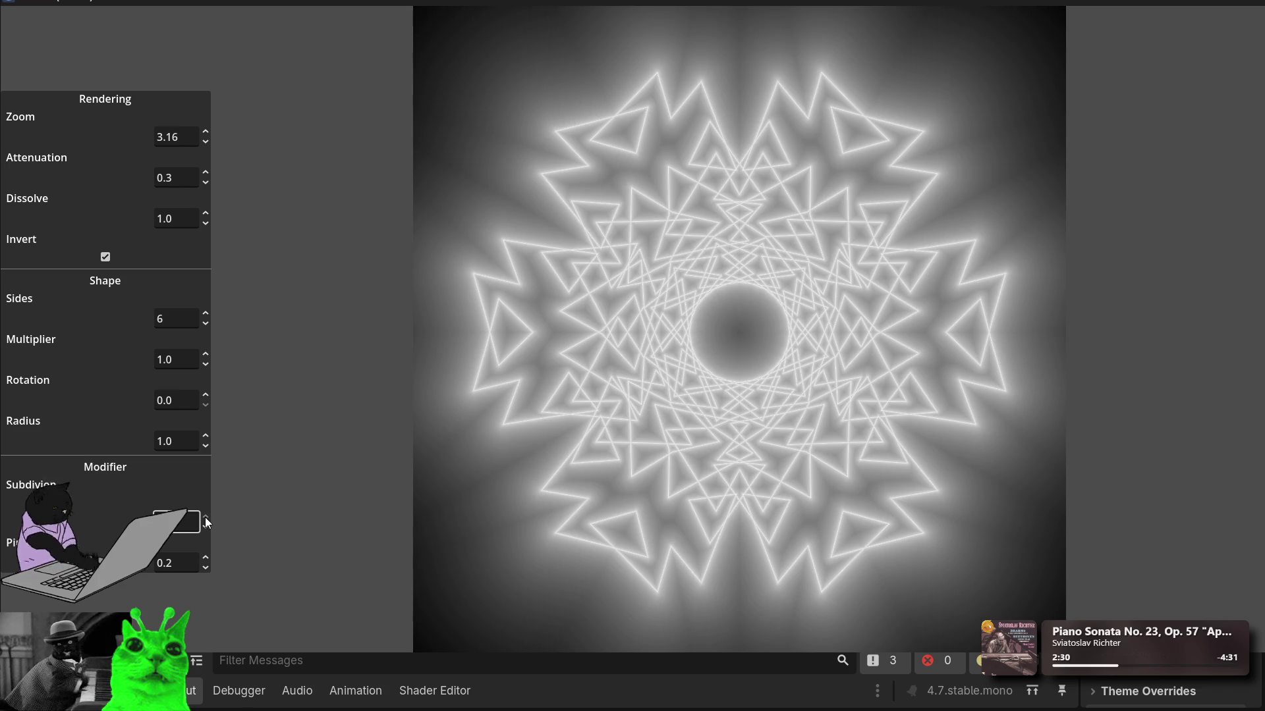
Step: Push Pinch up for a denser lattice, then step it down toward negative values
left_click(207, 557)
left_click(208, 558)
left_click(208, 558)
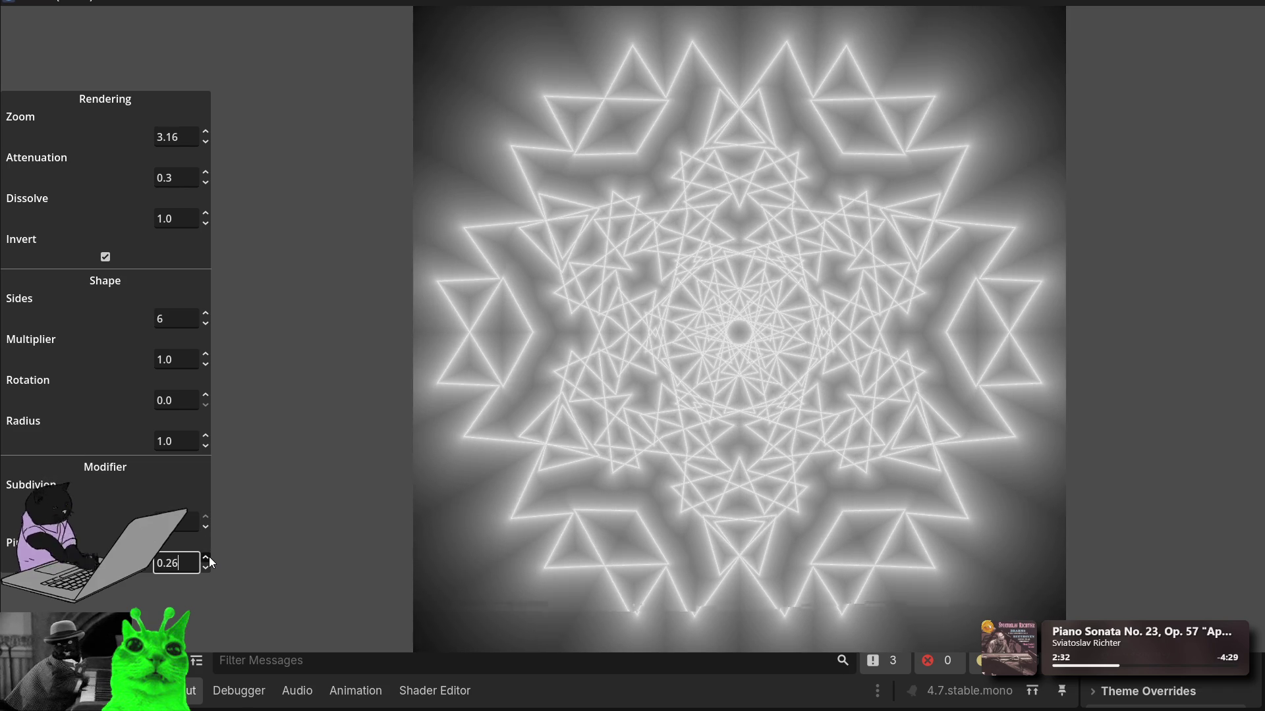
left_click(208, 558)
left_click(208, 556)
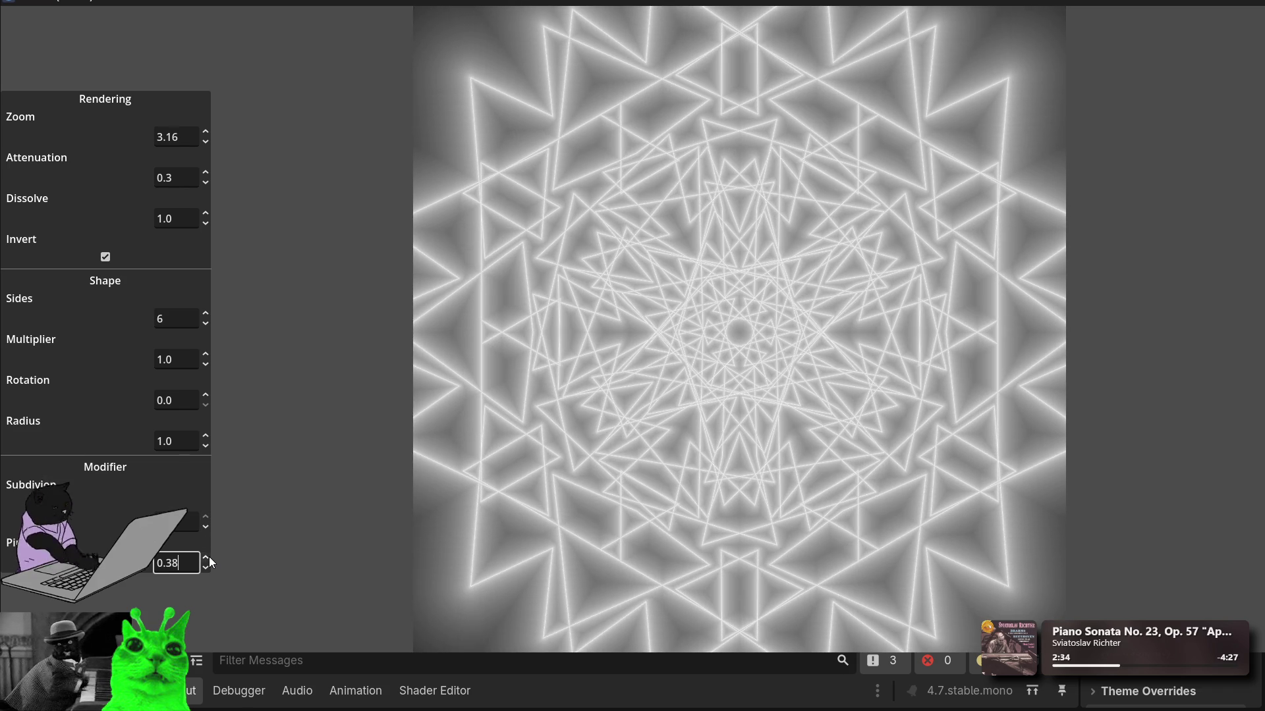
left_click(208, 565)
left_click(206, 568)
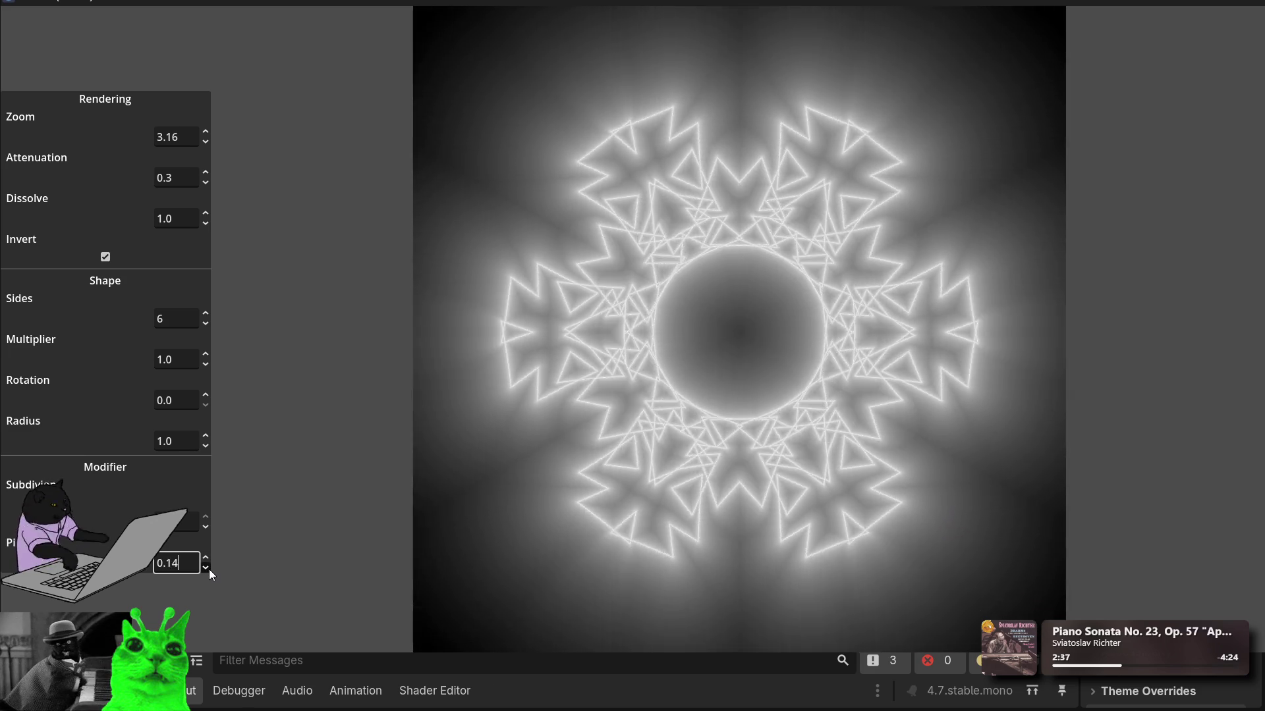
left_click(206, 568)
left_click(206, 568)
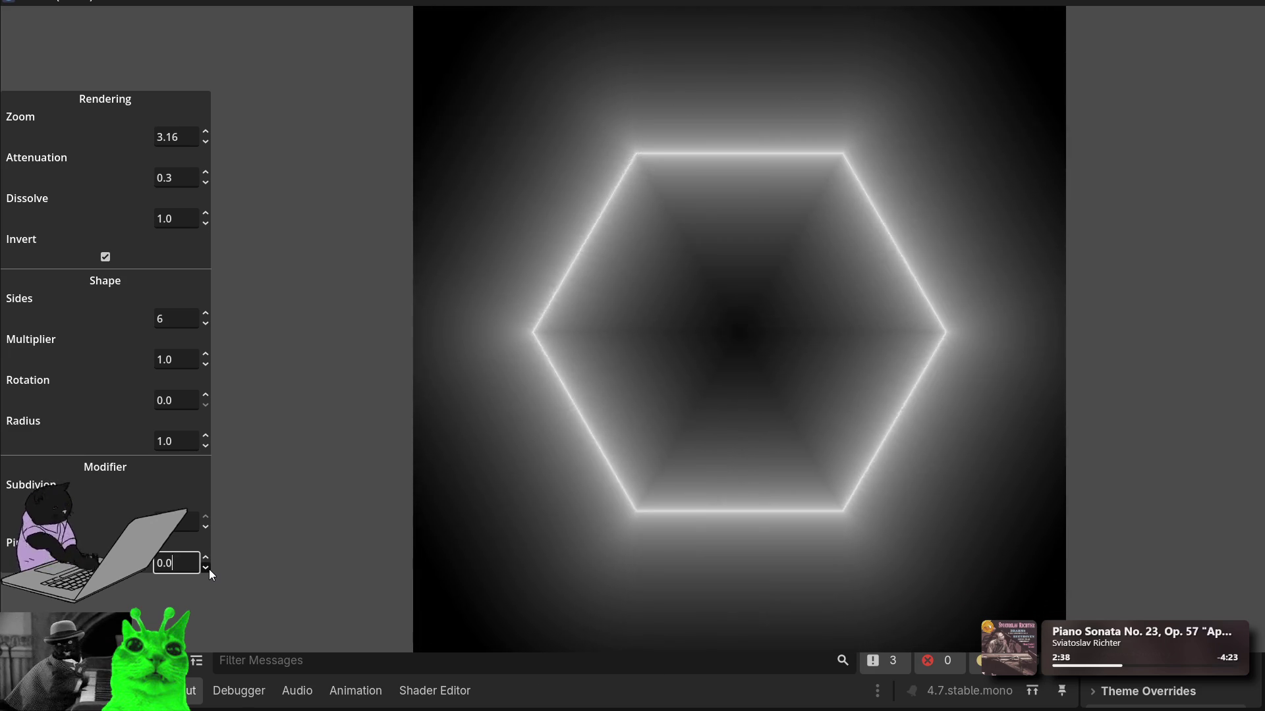
left_click(206, 568)
left_click(206, 567)
Step: Scroll the last Modifier value to -0.03 and raise Sides to 7
scroll(208, 567, "down", 13)
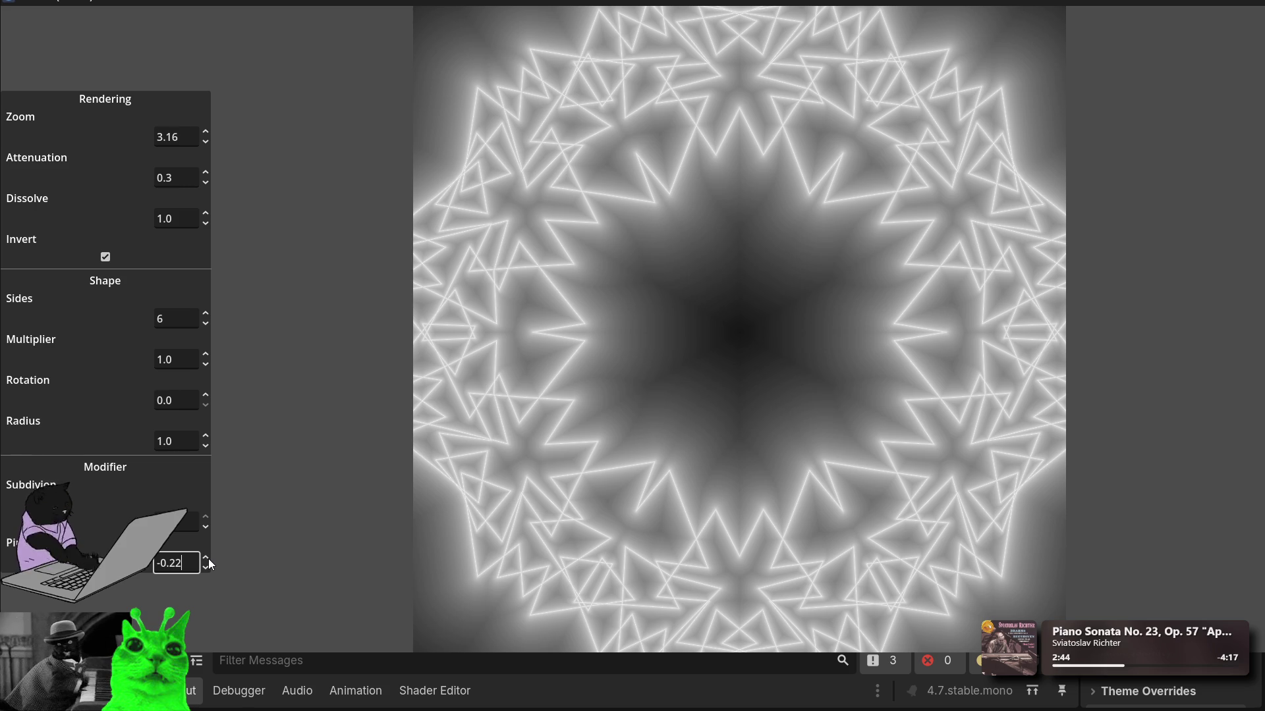
scroll(208, 559, "up", 4)
scroll(209, 559, "up", 5)
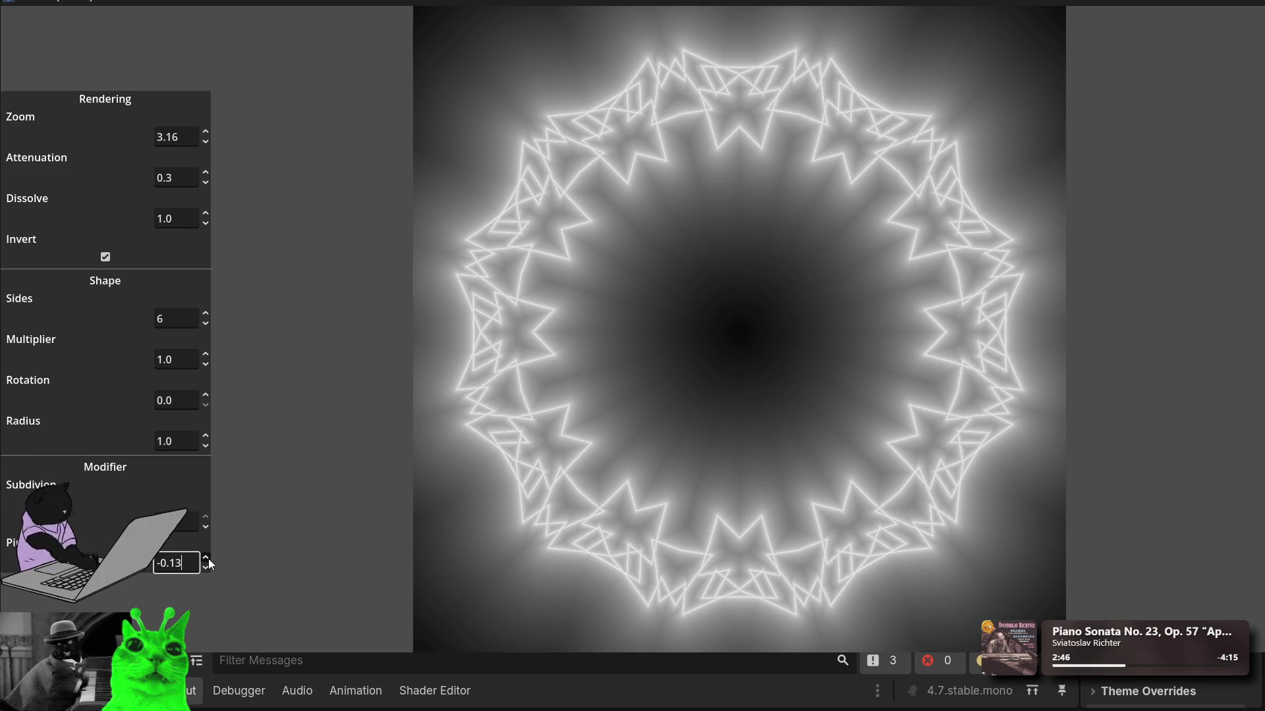
scroll(209, 559, "up", 10)
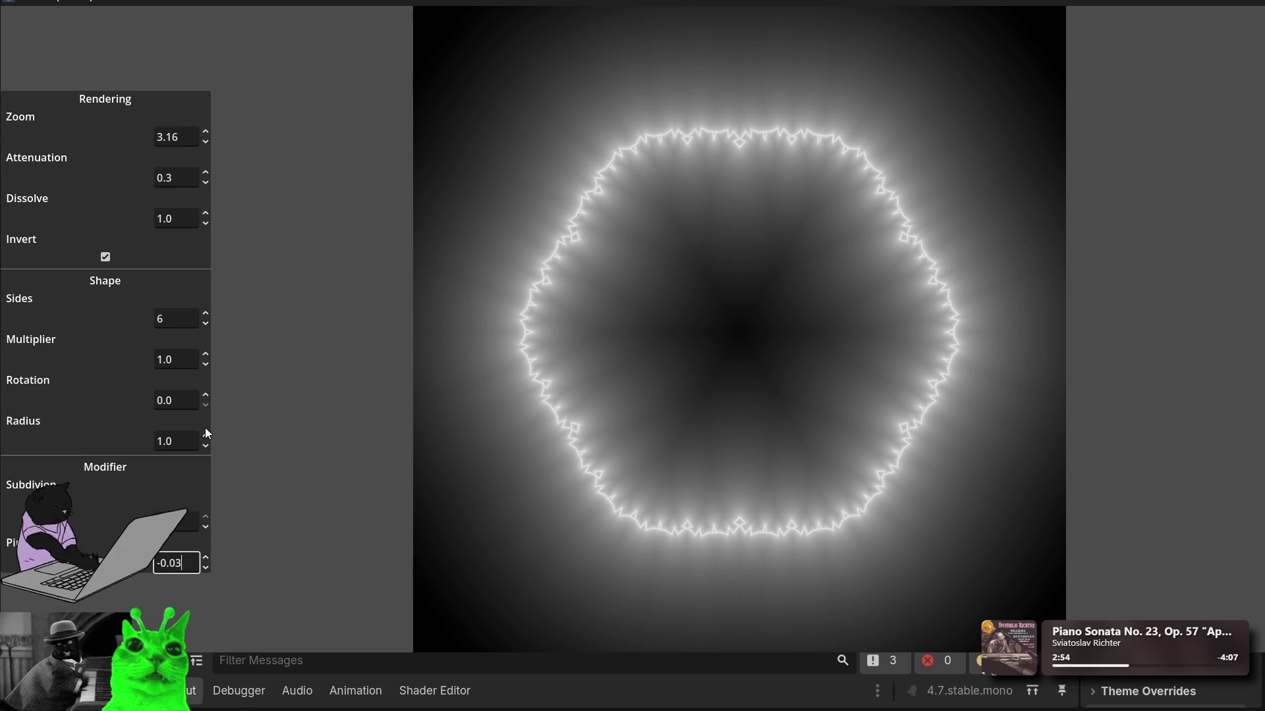
left_click(209, 312)
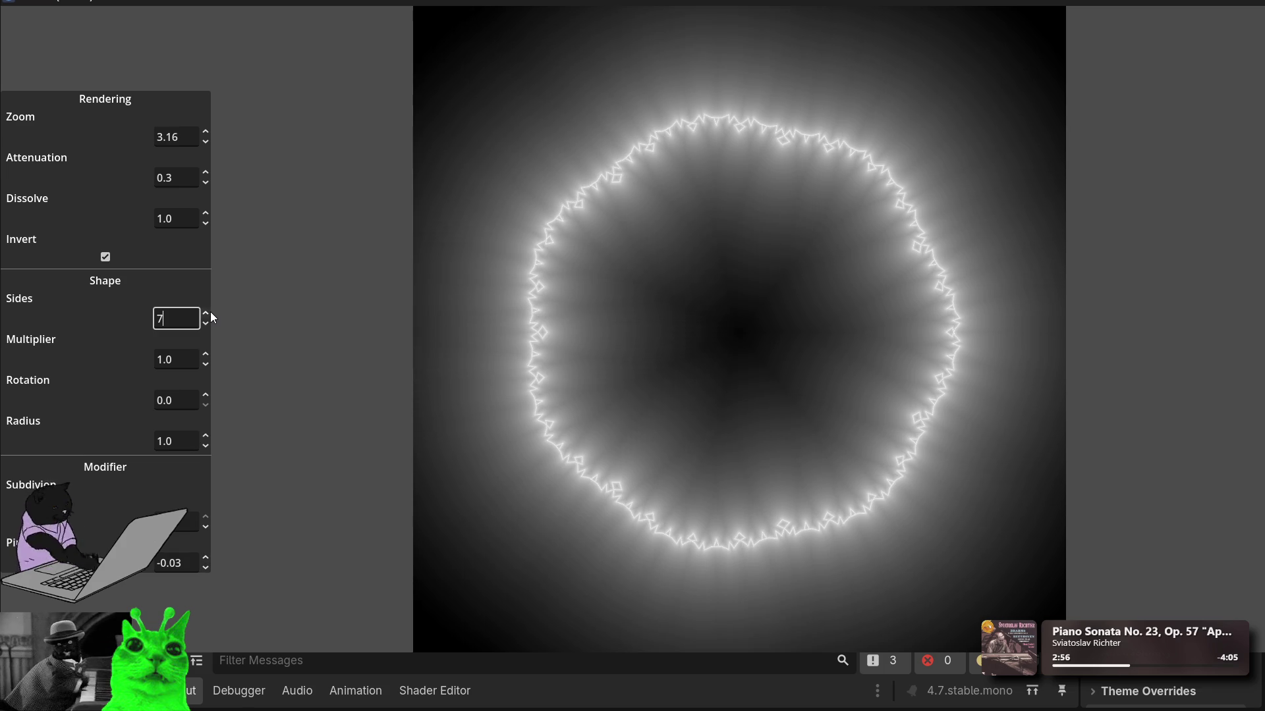
Step: Raise Sides to 9 and set Multiplier to 2.0
left_click(210, 313)
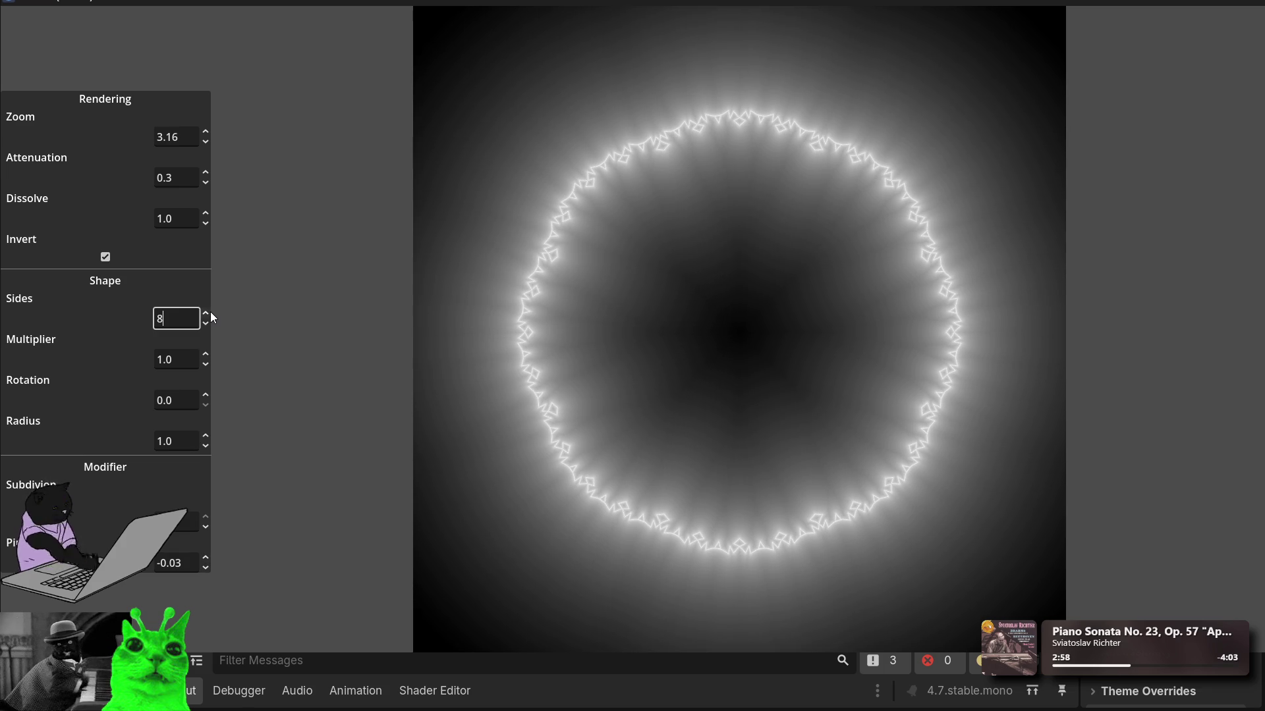
left_click(210, 313)
left_click(167, 359)
key("BackSpace")
type("2")
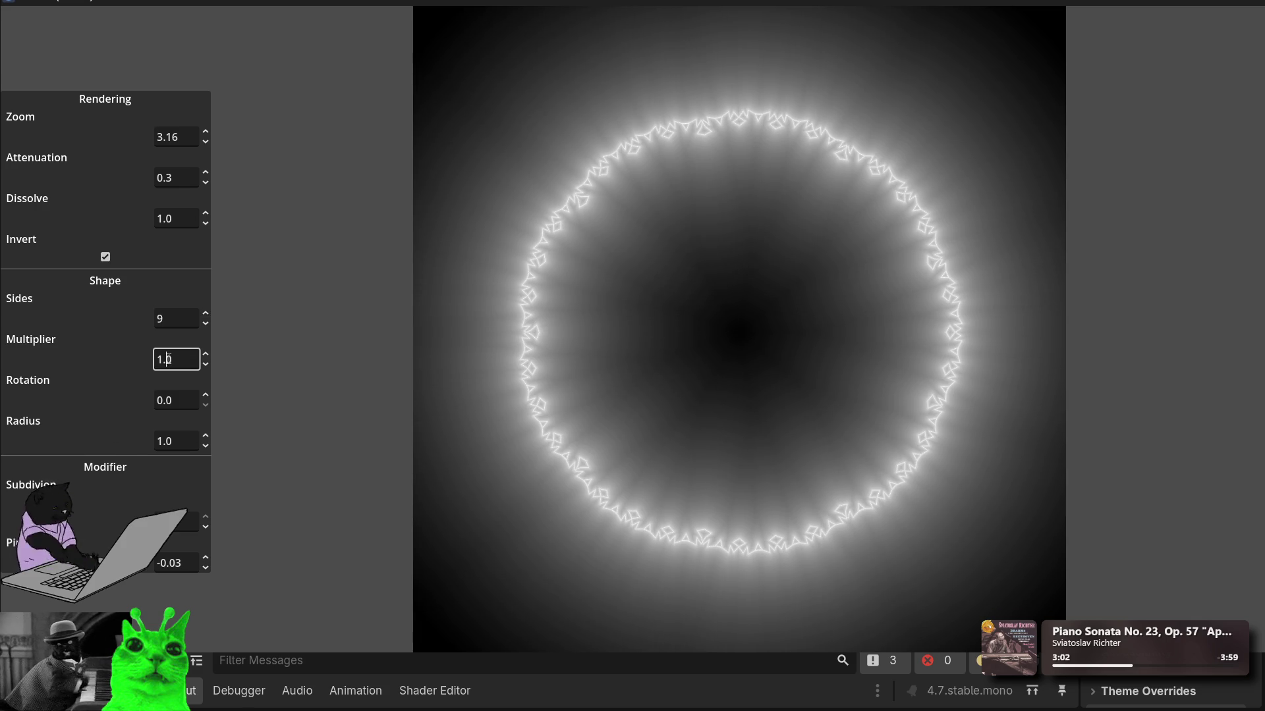
key("ctrl+a")
type("2")
key("Tab")
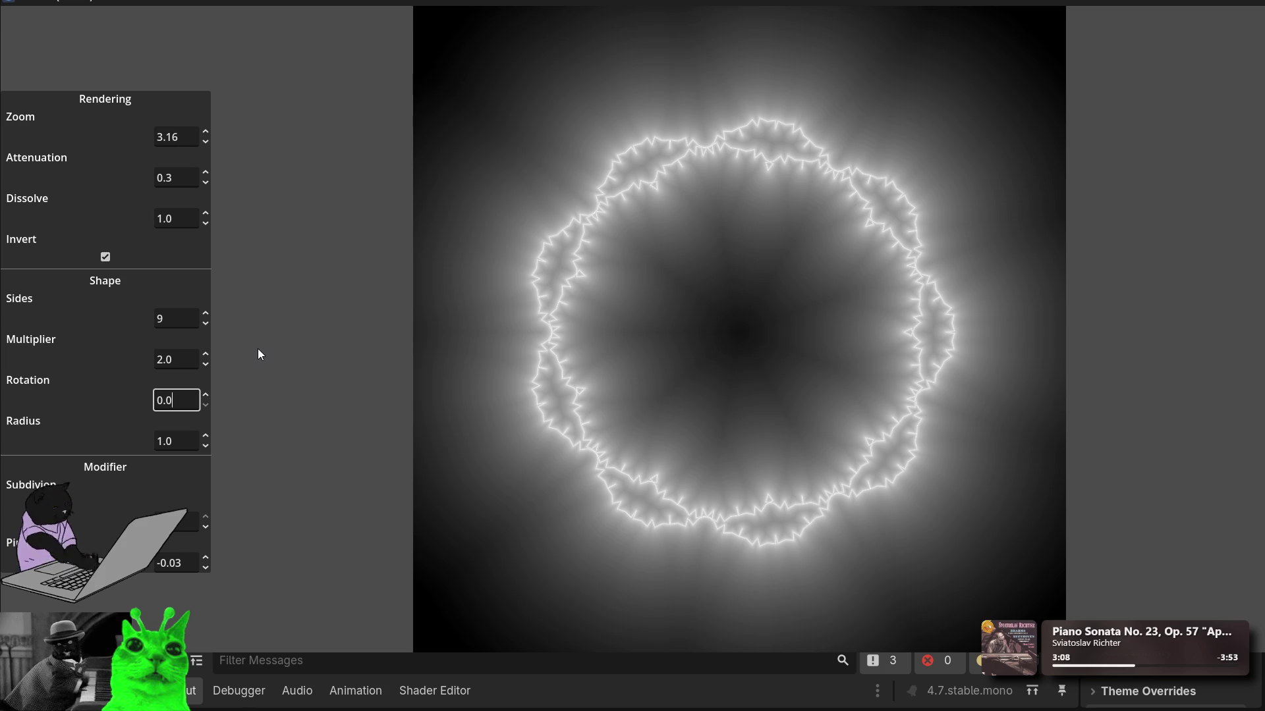
Step: Step the last Modifier value to 0.0 and set Sides to 5 for a five-pointed star
left_click(207, 559)
left_click(207, 558)
left_click(207, 559)
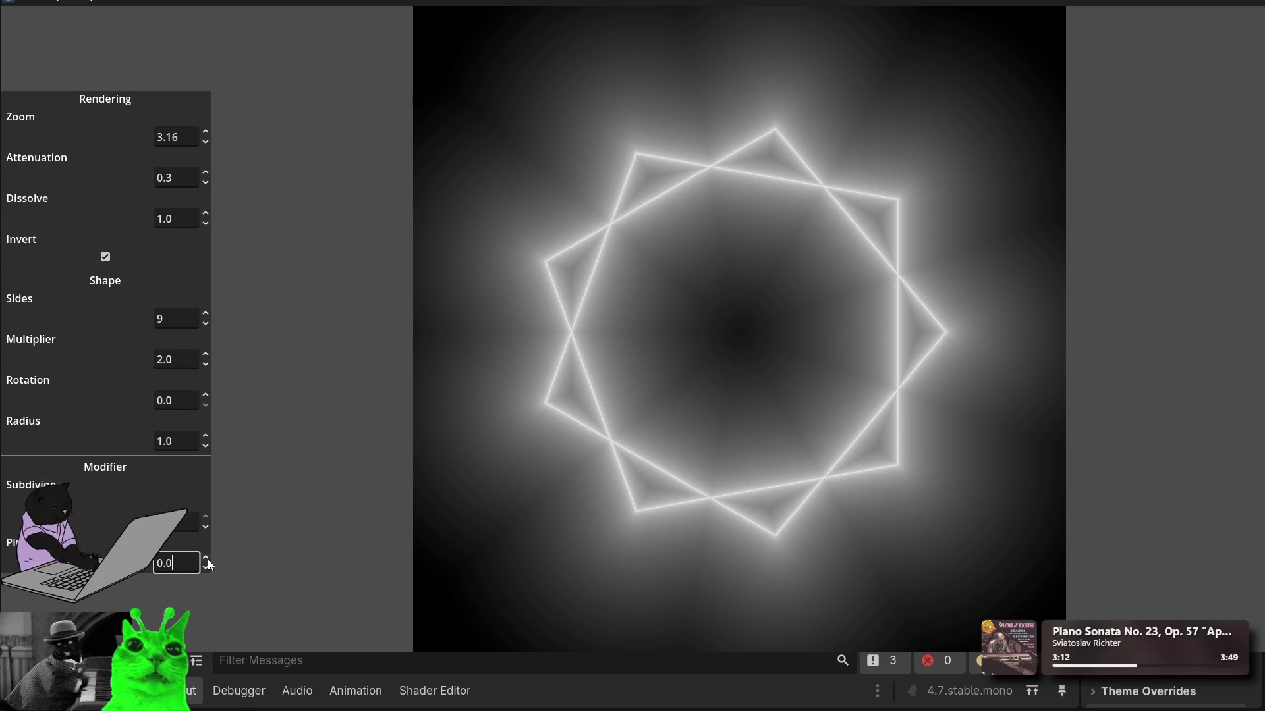
double_click(161, 319)
type("5")
left_click(164, 359)
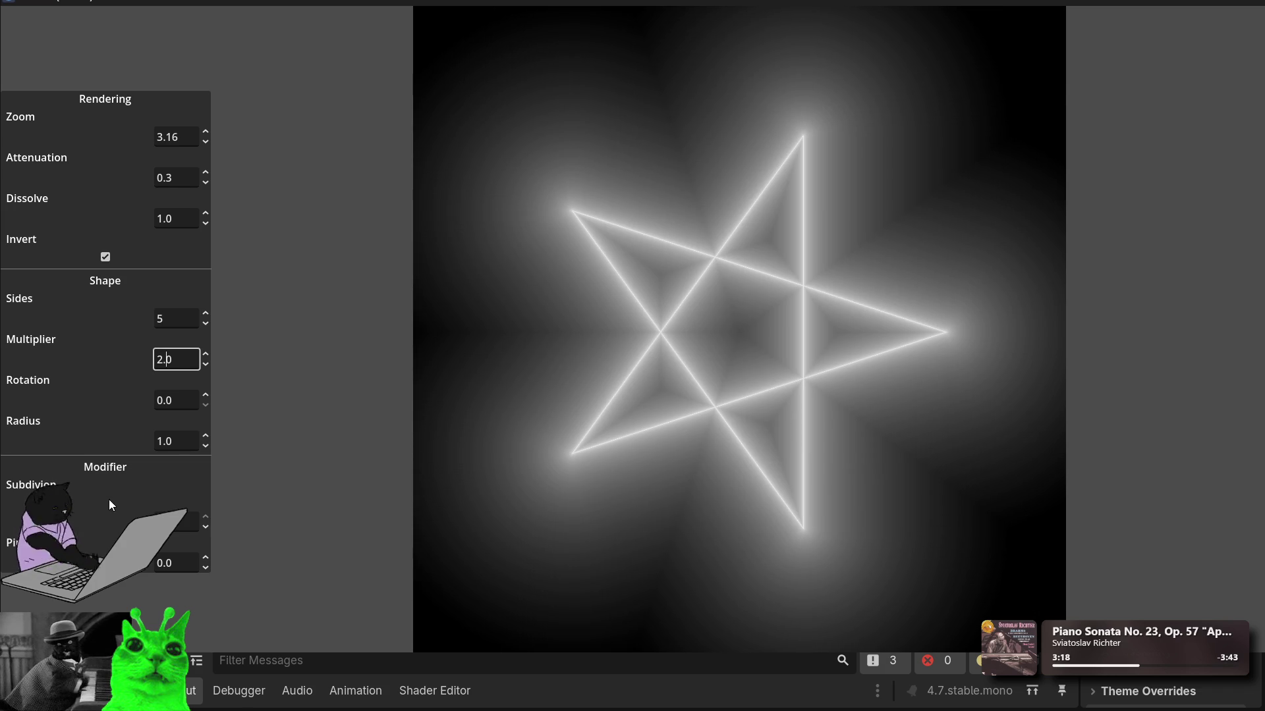
Step: Nudge the last Modifier value up briefly, then step it down to -0.21
left_click(206, 559)
left_click(206, 559)
left_click(207, 559)
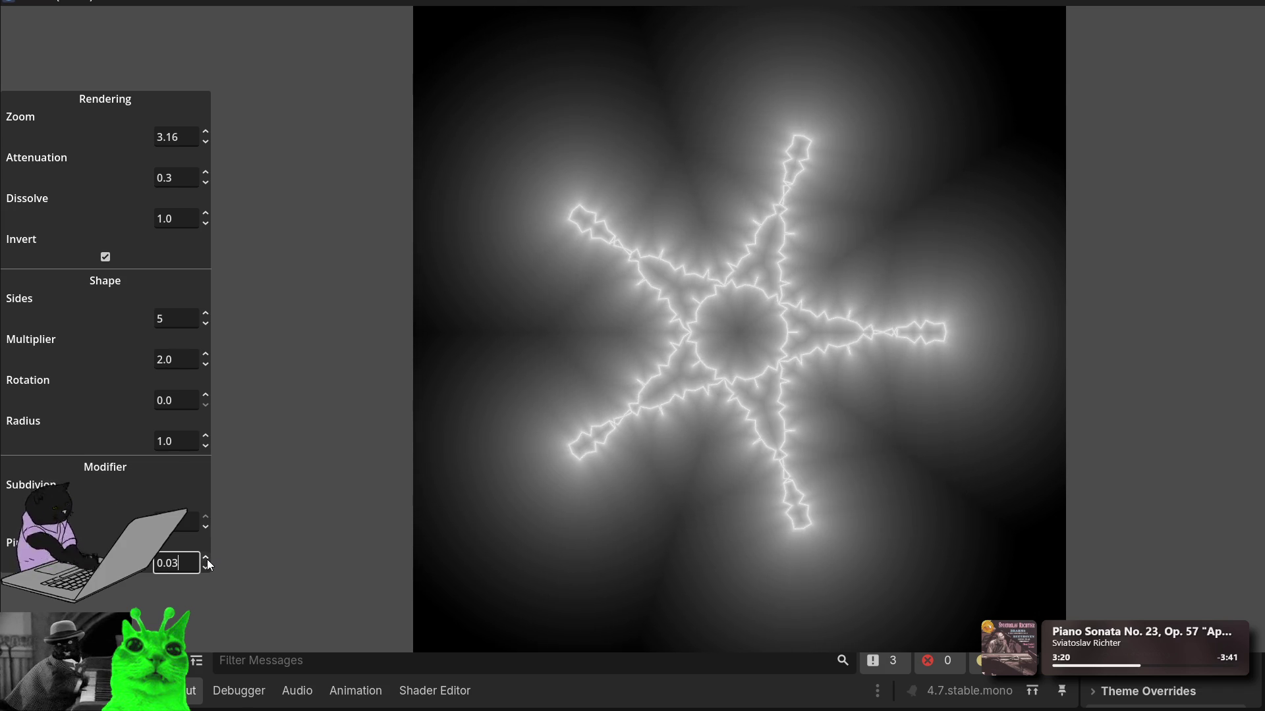
left_click(206, 559)
left_click(209, 568)
left_click(208, 568)
left_click(208, 568)
left_click(209, 568)
left_click(208, 568)
left_click(209, 568)
left_click(208, 568)
left_click(208, 567)
left_click(208, 568)
left_click(208, 568)
left_click(208, 568)
left_click(208, 568)
left_click(208, 568)
left_click(208, 568)
left_click(208, 567)
left_click(209, 568)
left_click(208, 568)
left_click(208, 567)
left_click(208, 568)
left_click(208, 568)
left_click(208, 568)
left_click(209, 568)
left_click(208, 568)
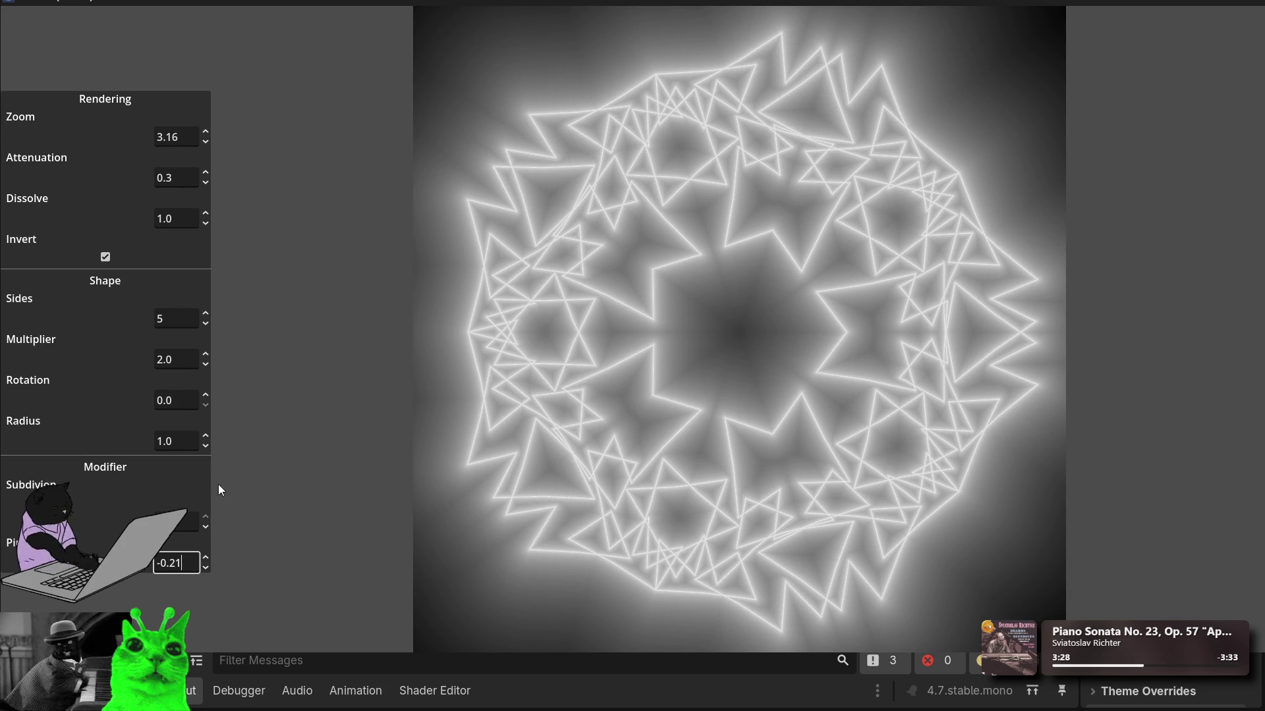
left_click(207, 436)
Step: Scroll the Radius value back and forth, settling at 0.29 for a compact triangle cluster
left_click(207, 436)
left_click(207, 436)
left_click(207, 437)
left_click(207, 436)
left_click(207, 436)
scroll(207, 439, "up", 8)
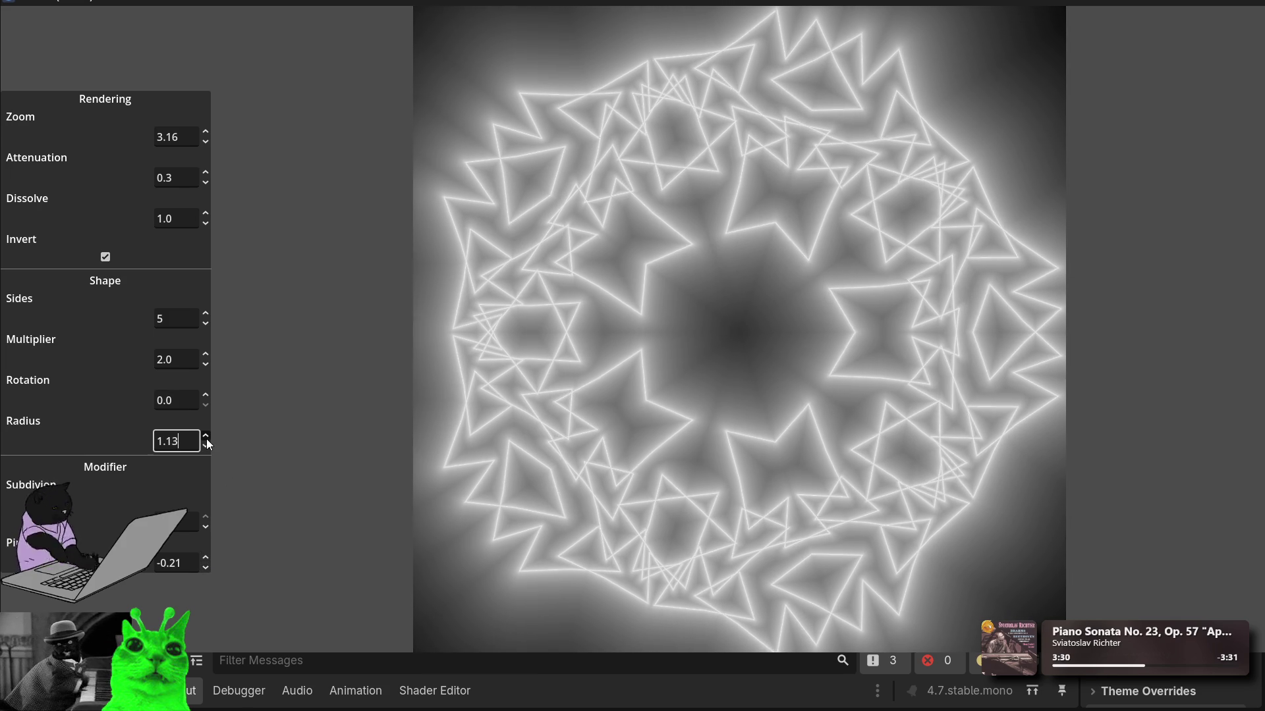
scroll(207, 439, "down", 7)
scroll(207, 439, "down", 20)
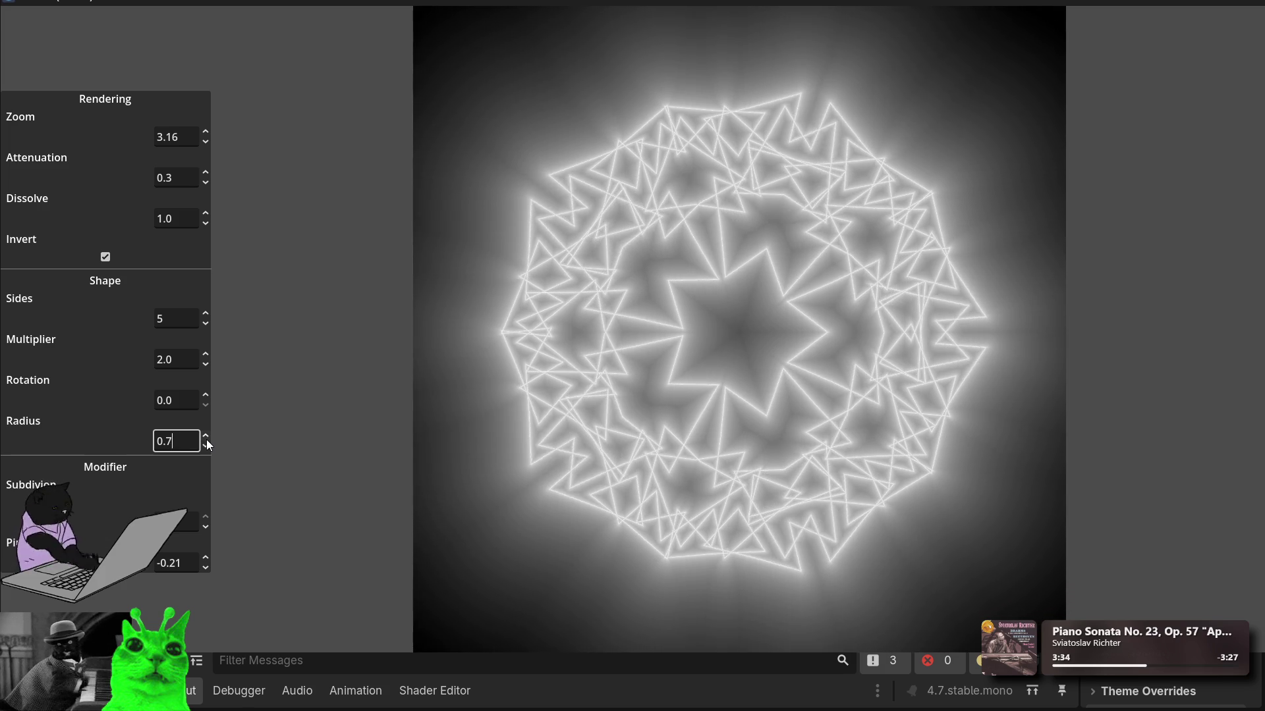
scroll(207, 441, "down", 13)
scroll(207, 440, "down", 20)
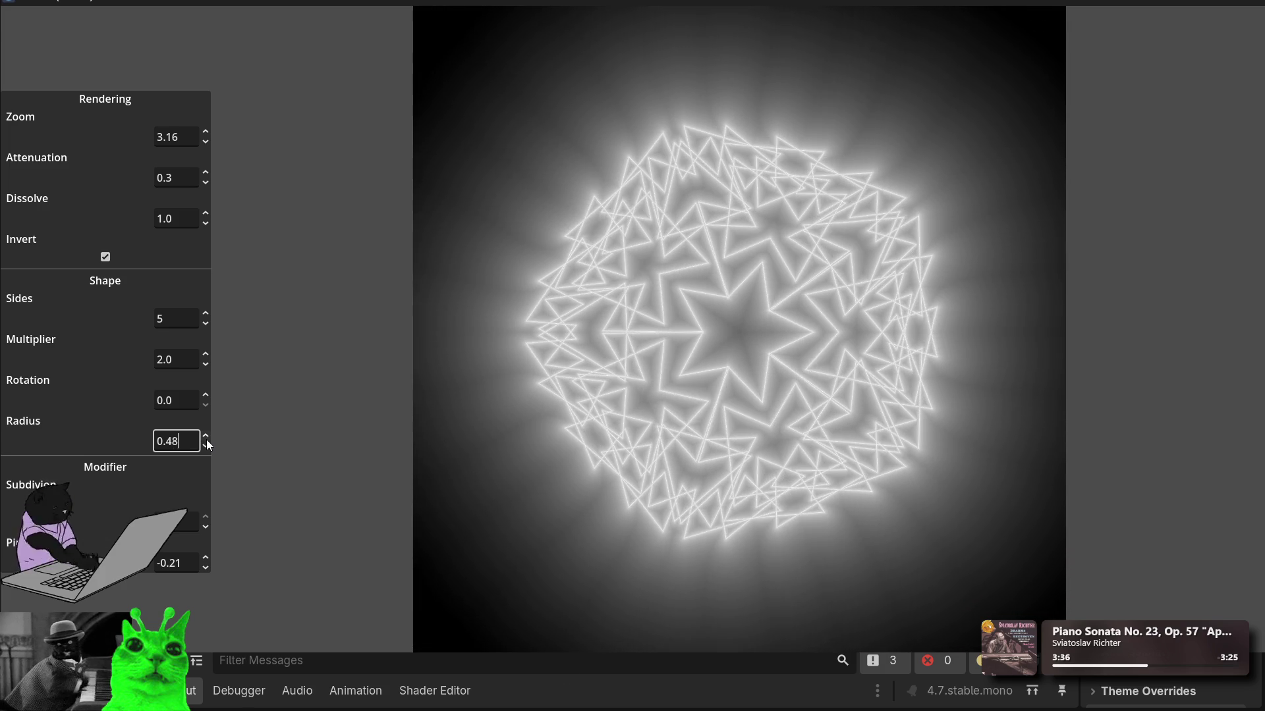
scroll(206, 440, "down", 20)
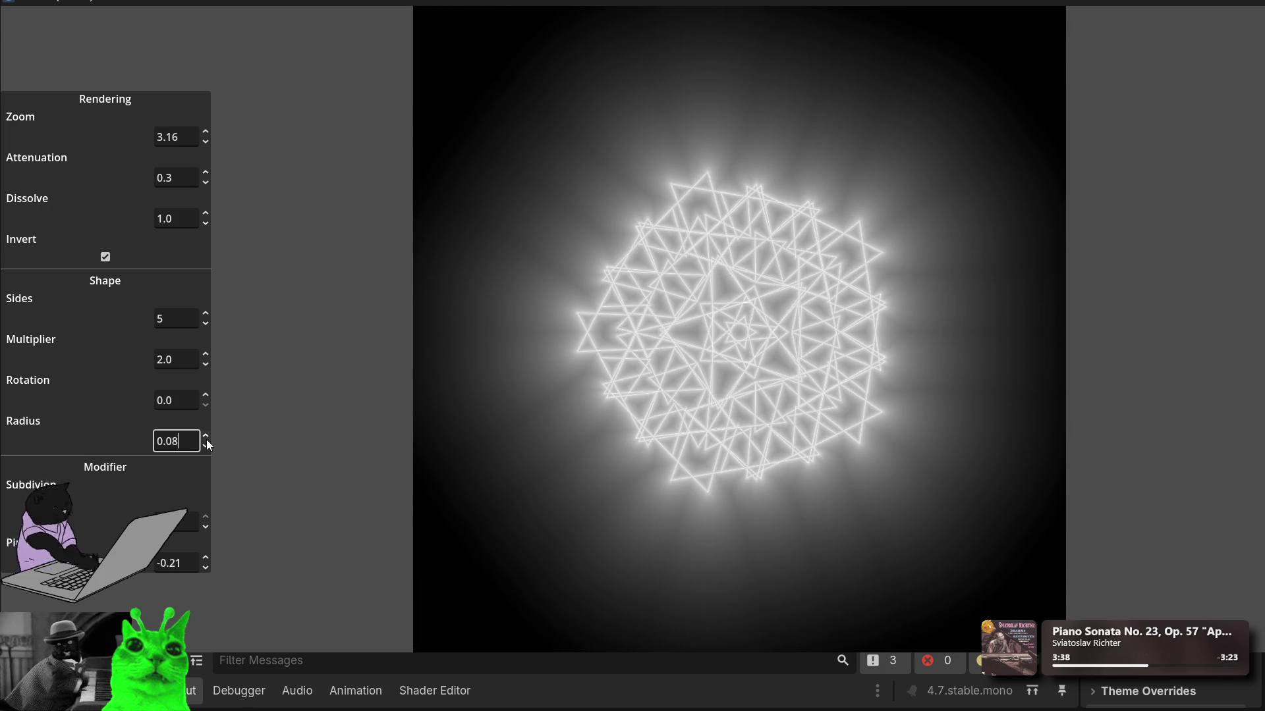
scroll(207, 440, "up", 20)
scroll(207, 440, "up", 20)
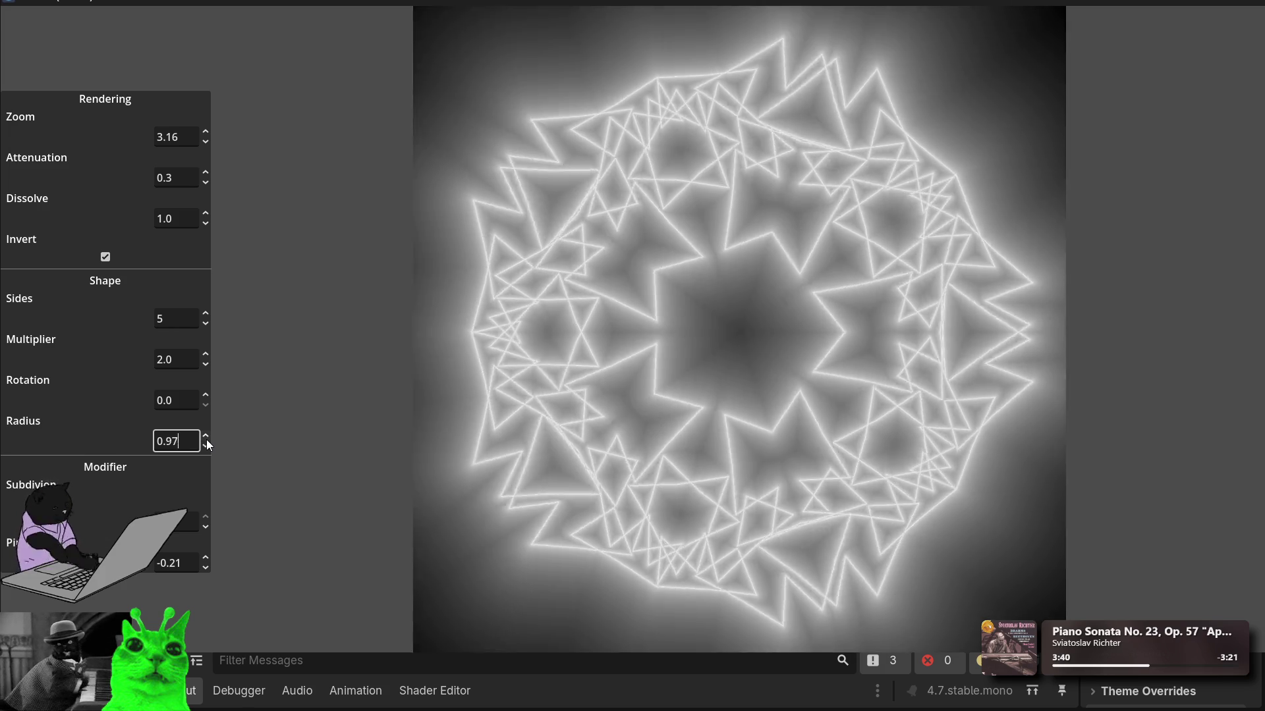
scroll(206, 440, "down", 20)
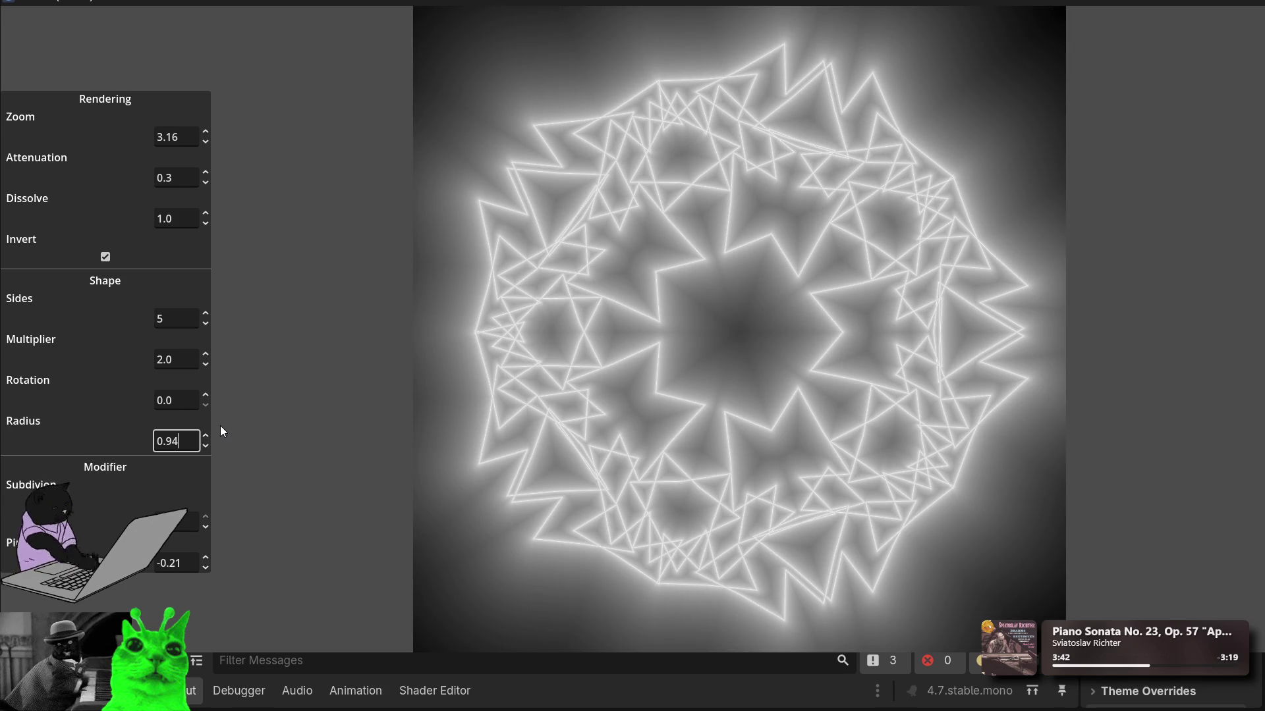
scroll(205, 436, "down", 20)
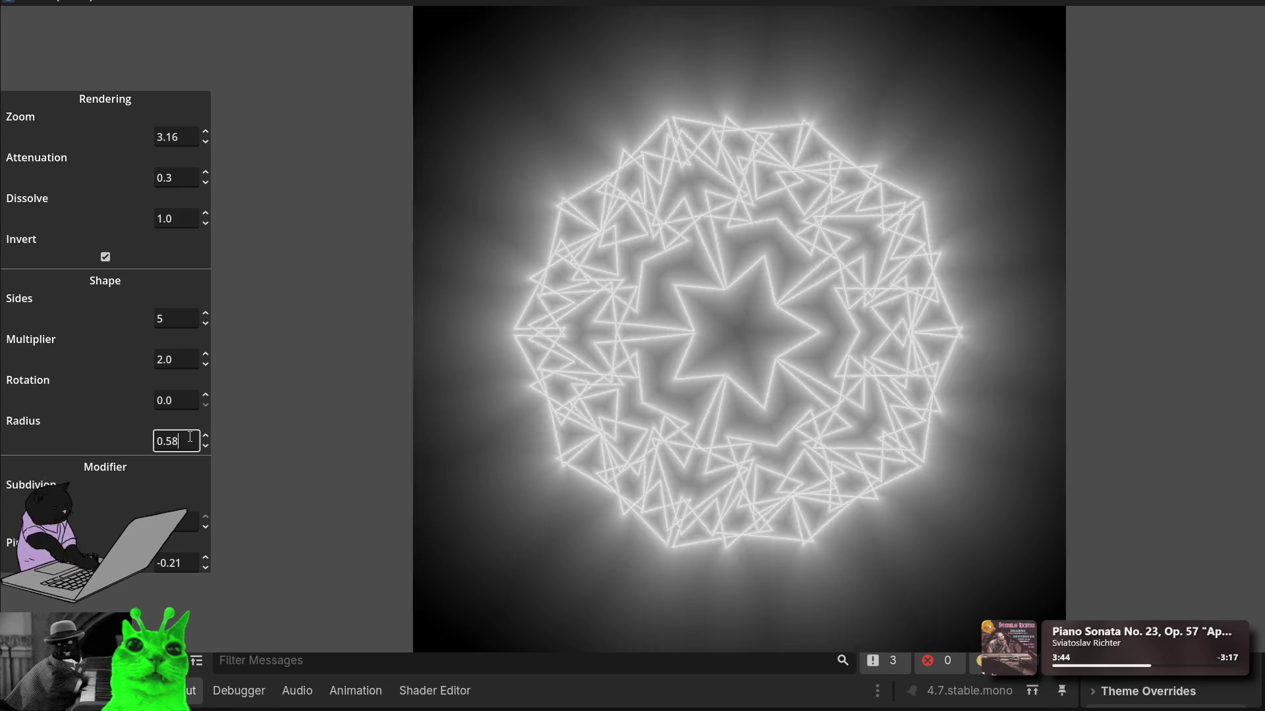
scroll(190, 436, "down", 20)
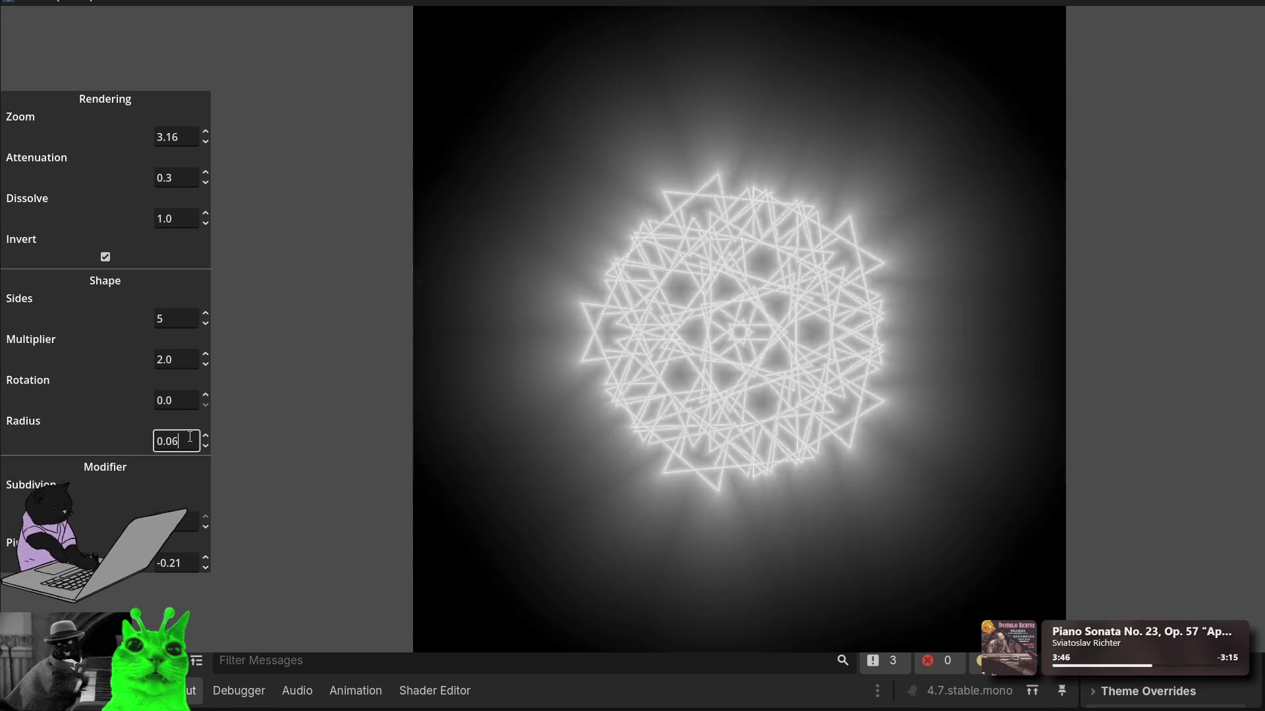
scroll(189, 437, "up", 20)
scroll(190, 436, "up", 20)
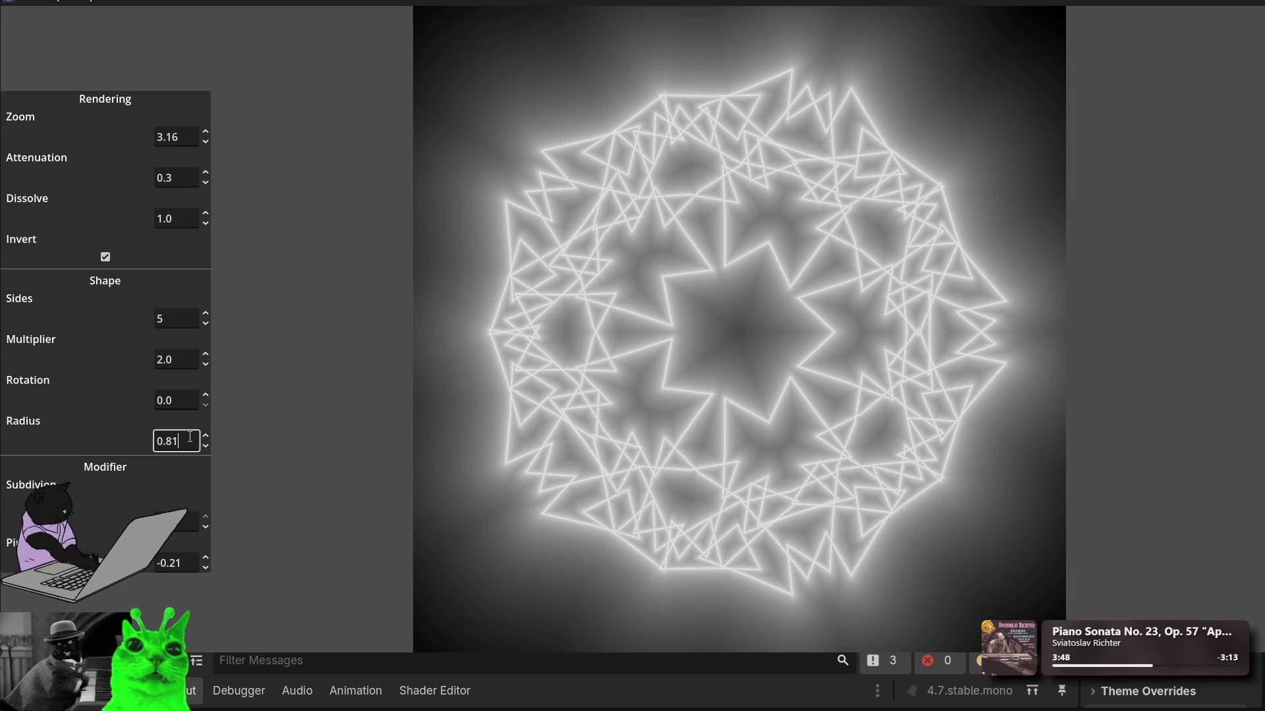
scroll(189, 437, "down", 20)
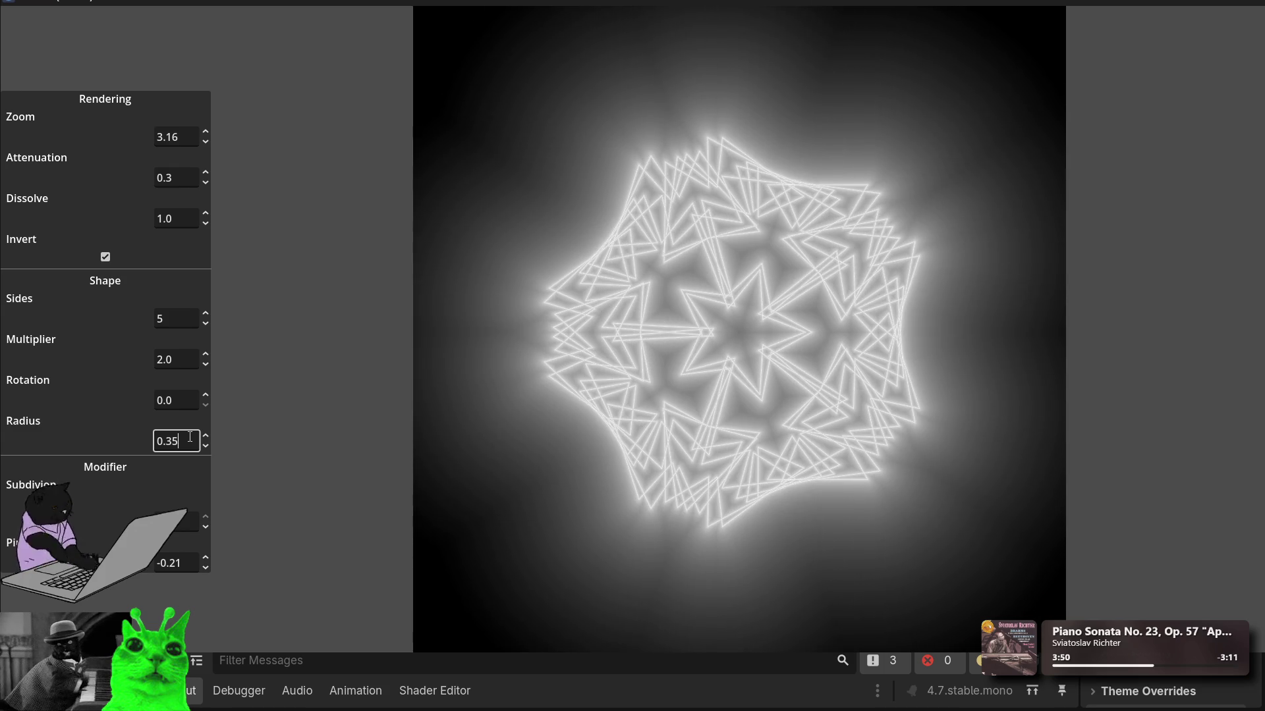
scroll(189, 436, "down", 20)
scroll(189, 436, "up", 20)
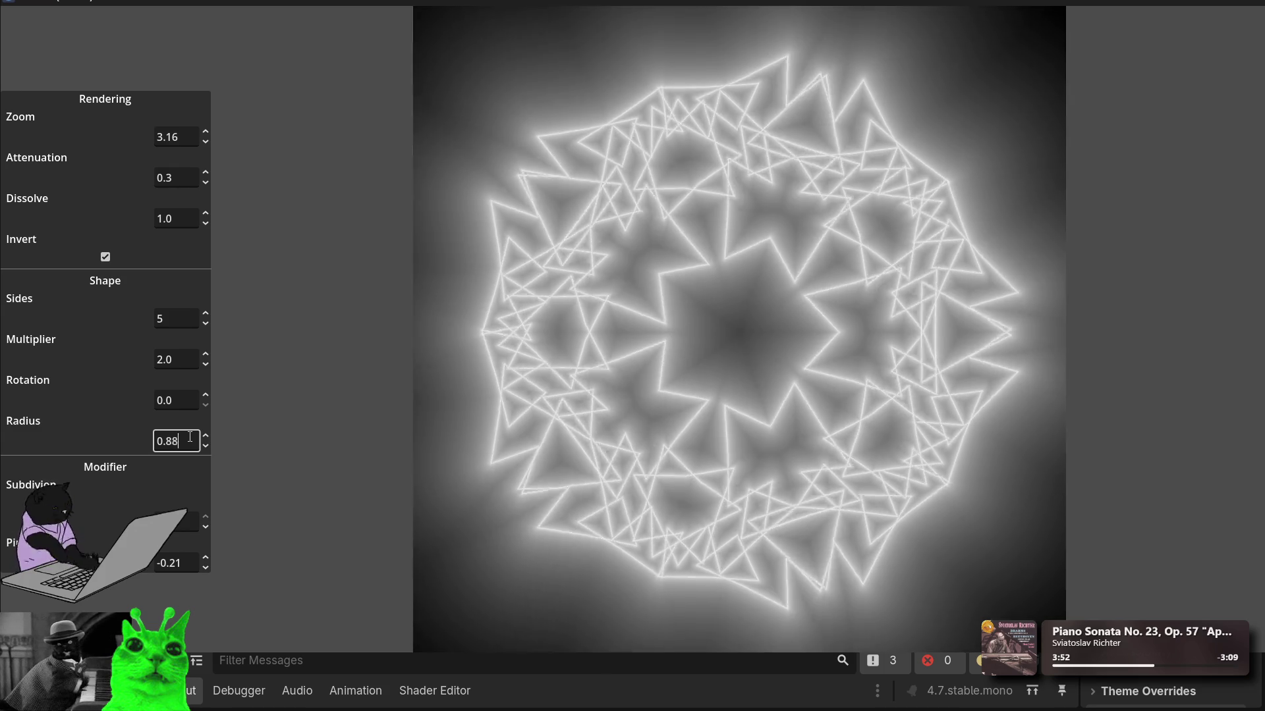
scroll(190, 436, "up", 20)
scroll(190, 437, "down", 20)
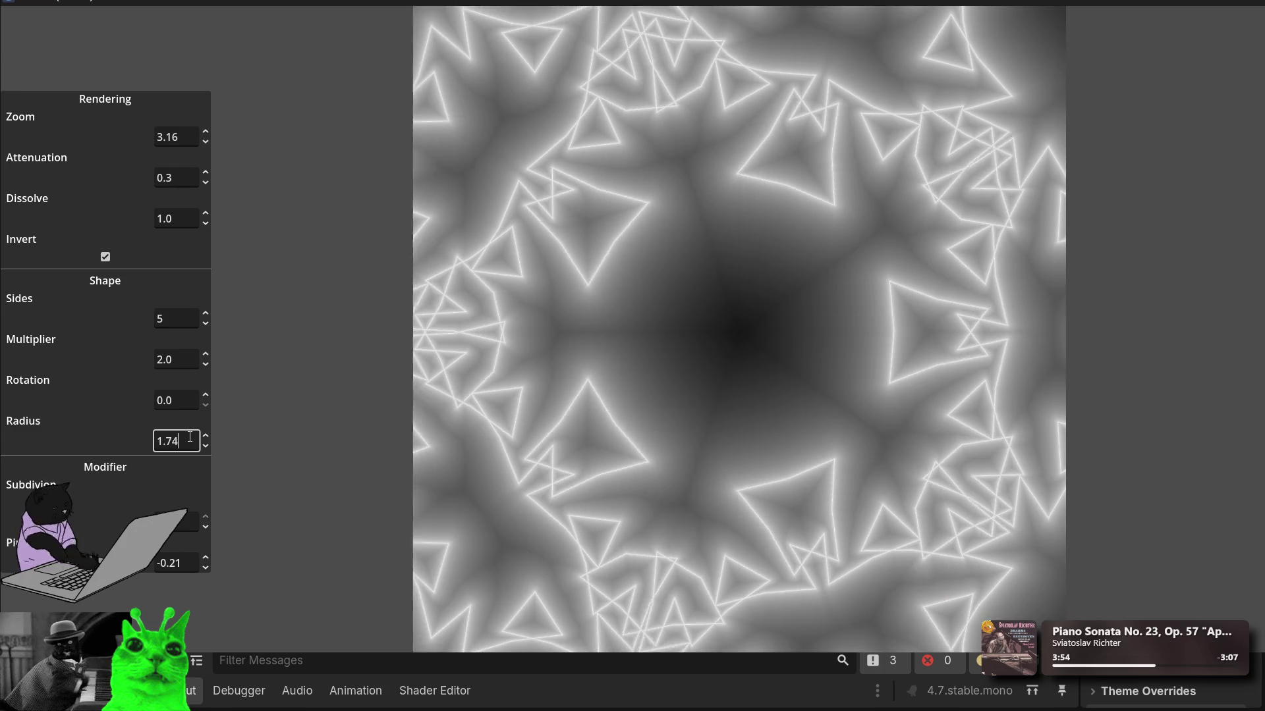
scroll(190, 437, "down", 20)
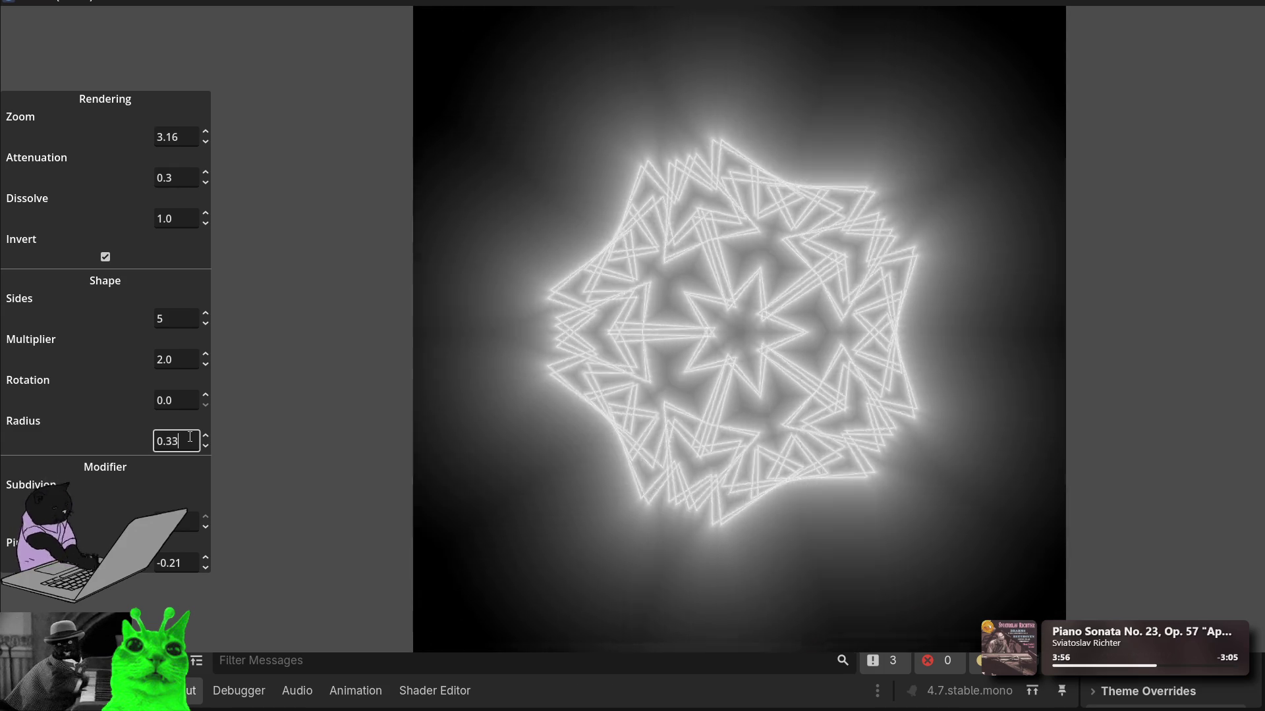
scroll(190, 436, "up", 20)
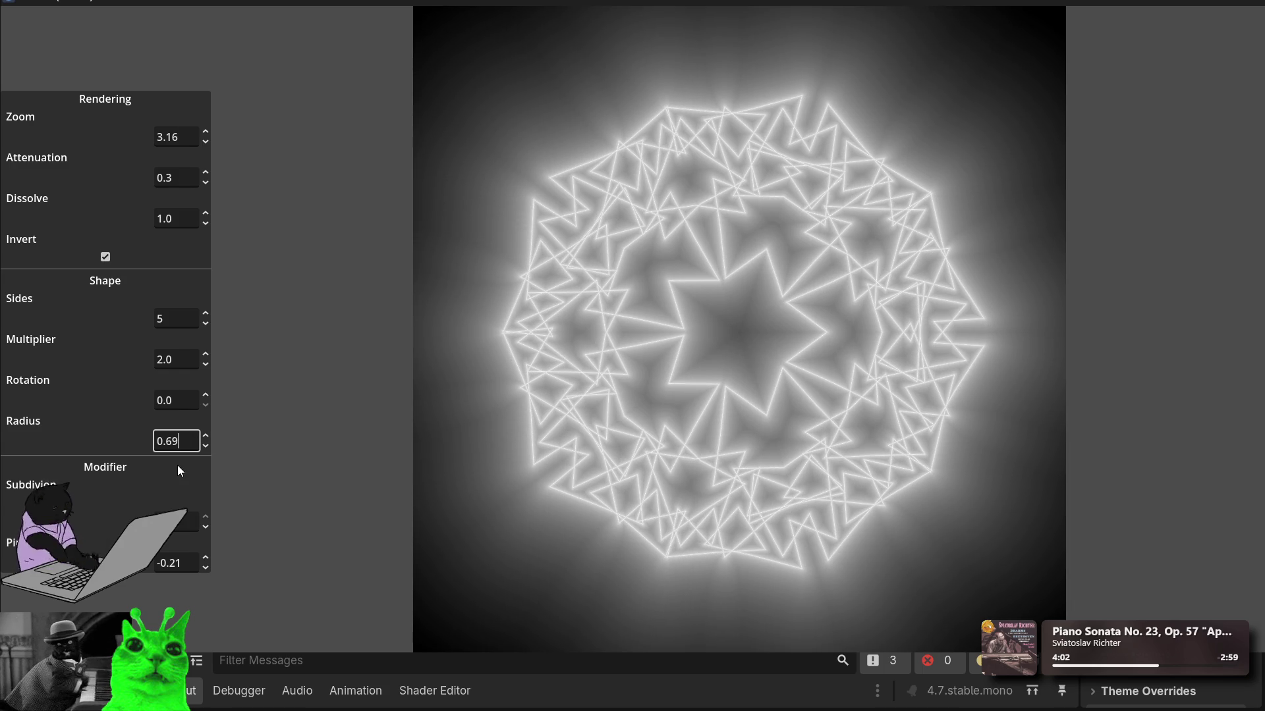
scroll(180, 449, "up", 4)
scroll(180, 448, "down", 16)
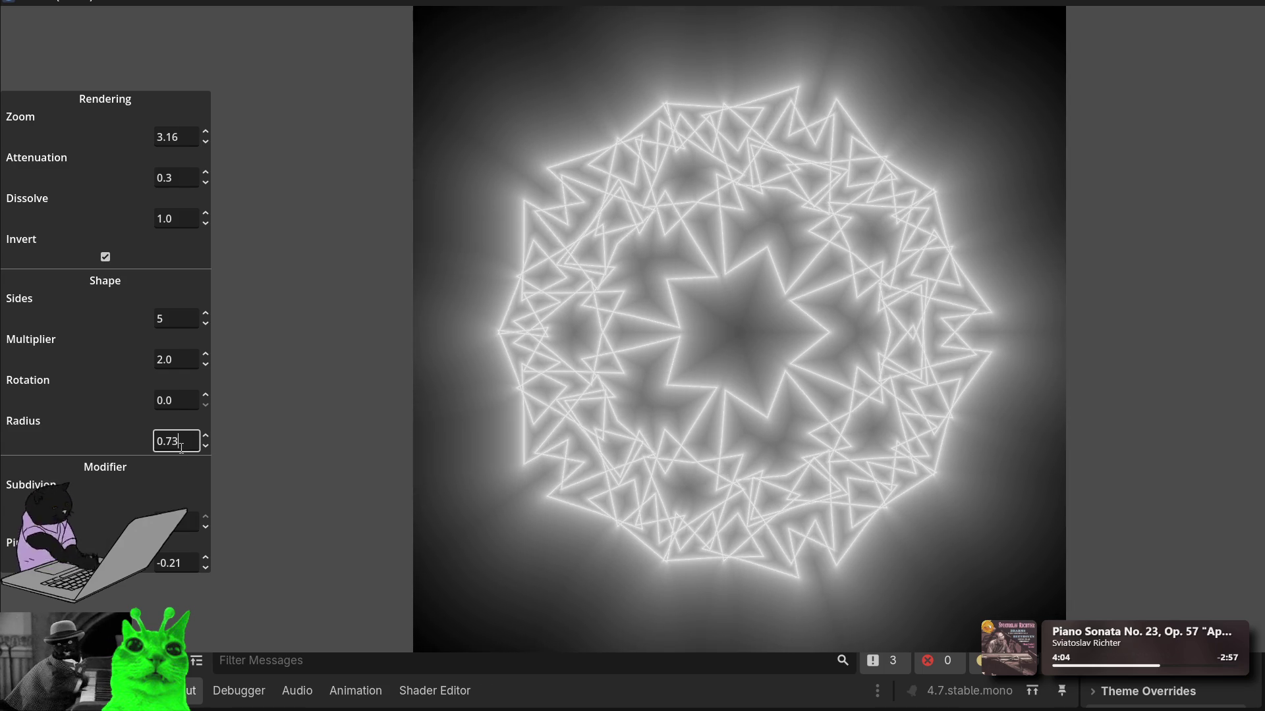
scroll(181, 448, "down", 20)
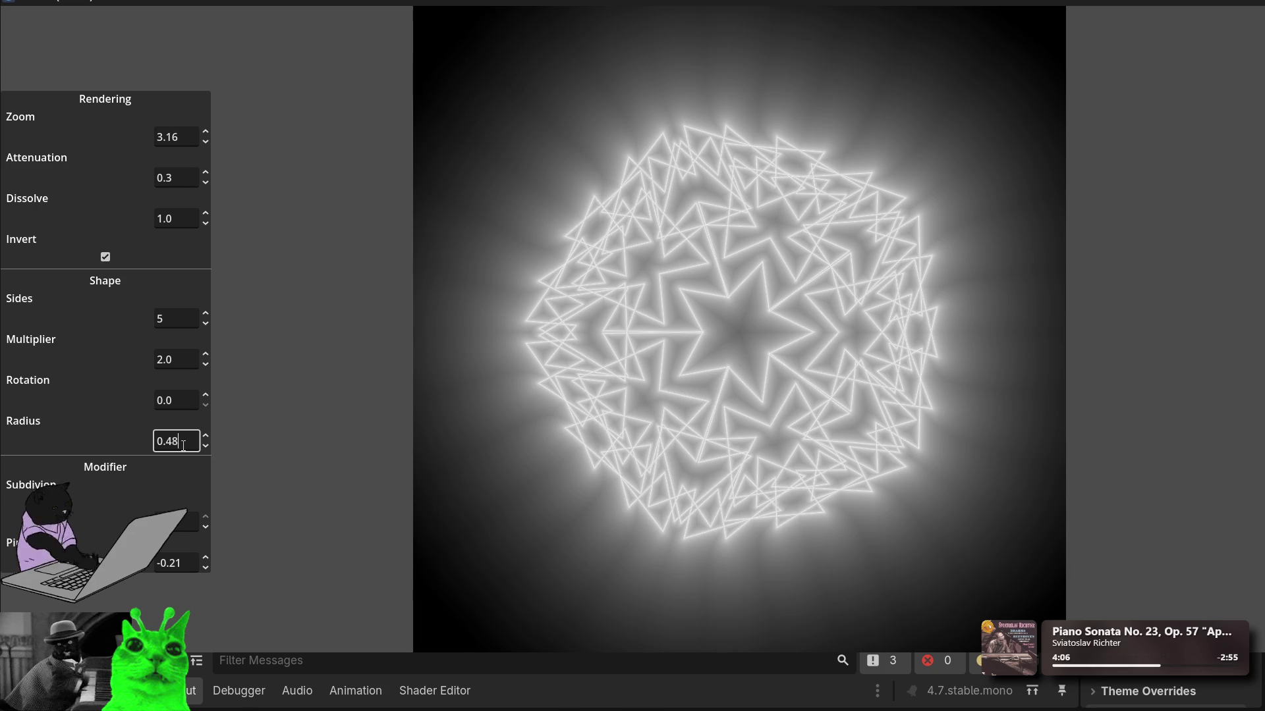
scroll(183, 446, "down", 13)
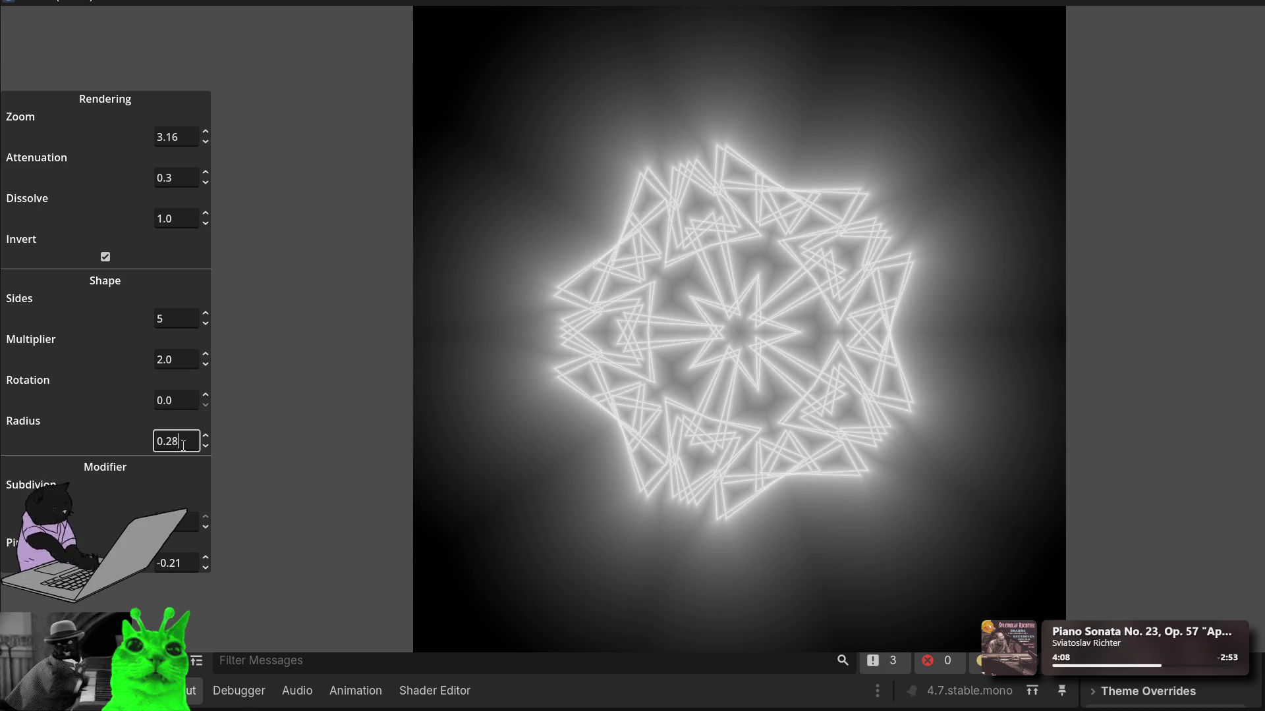
scroll(183, 446, "up", 8)
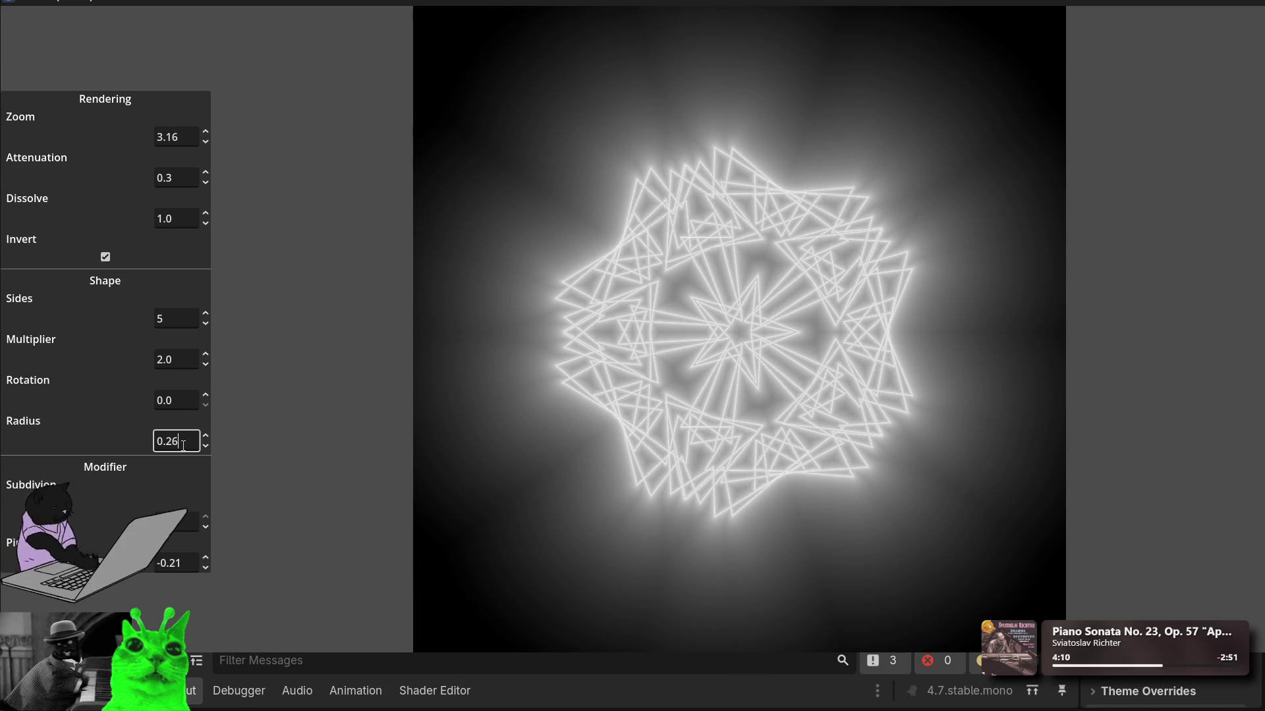
scroll(183, 445, "down", 2)
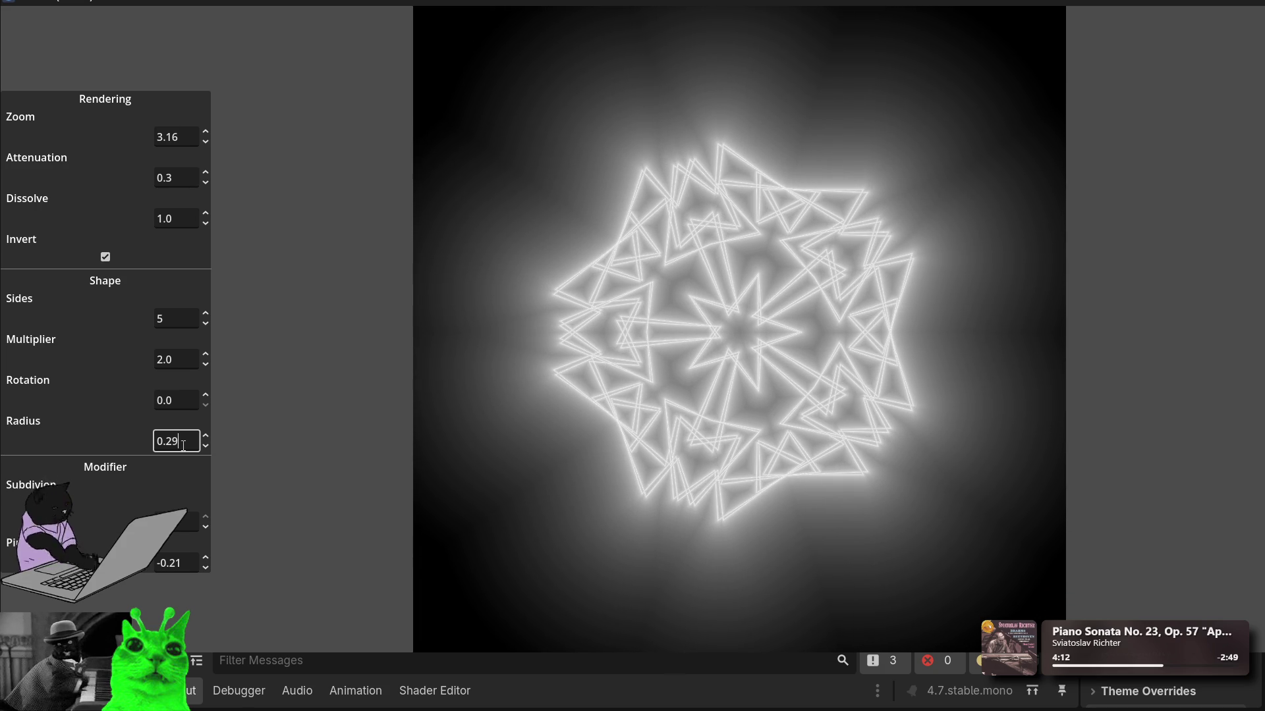
Step: Scroll the last Modifier value to -0.2
left_click(185, 564)
scroll(186, 560, "down", 15)
scroll(186, 560, "up", 14)
scroll(187, 560, "down", 5)
scroll(184, 560, "up", 3)
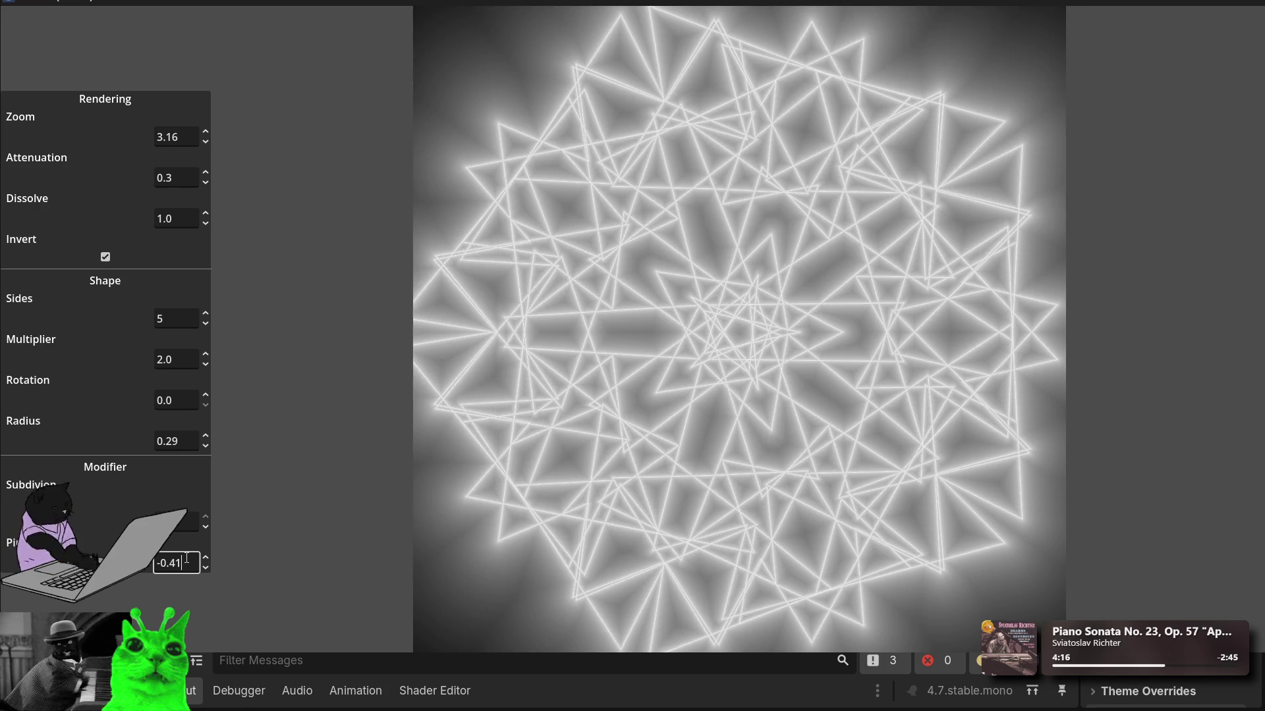
scroll(182, 560, "up", 20)
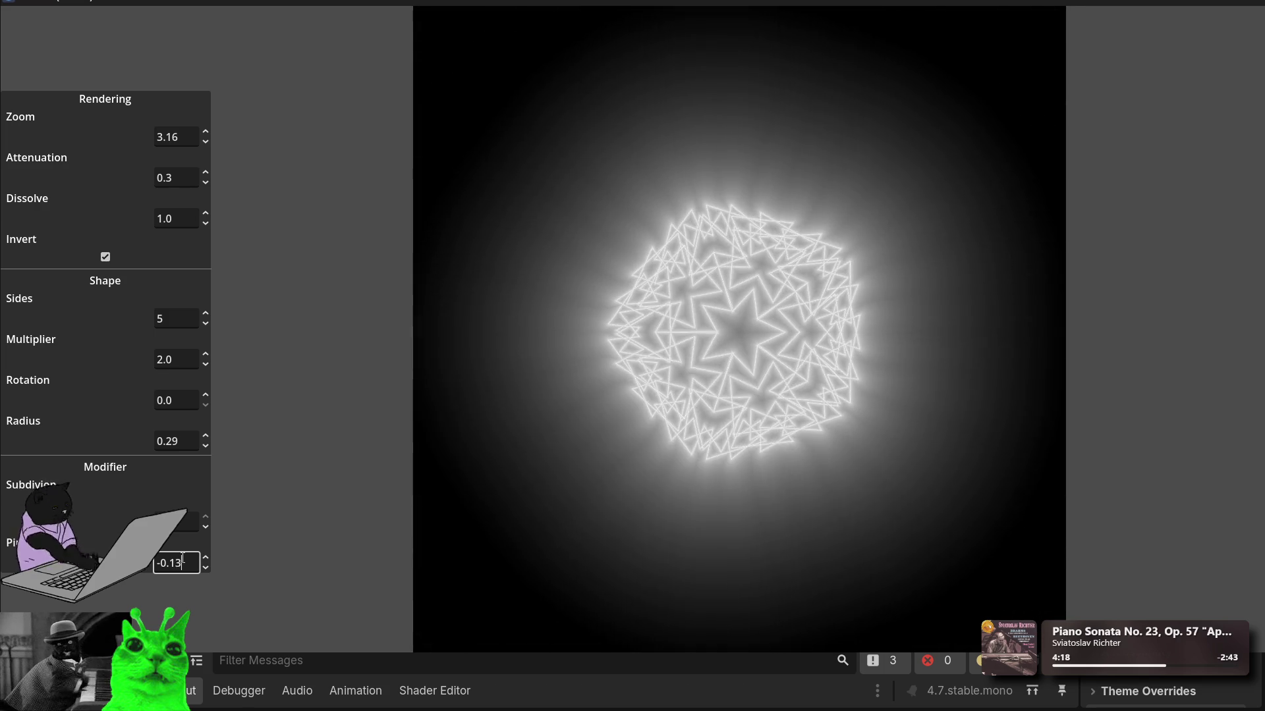
scroll(182, 559, "down", 15)
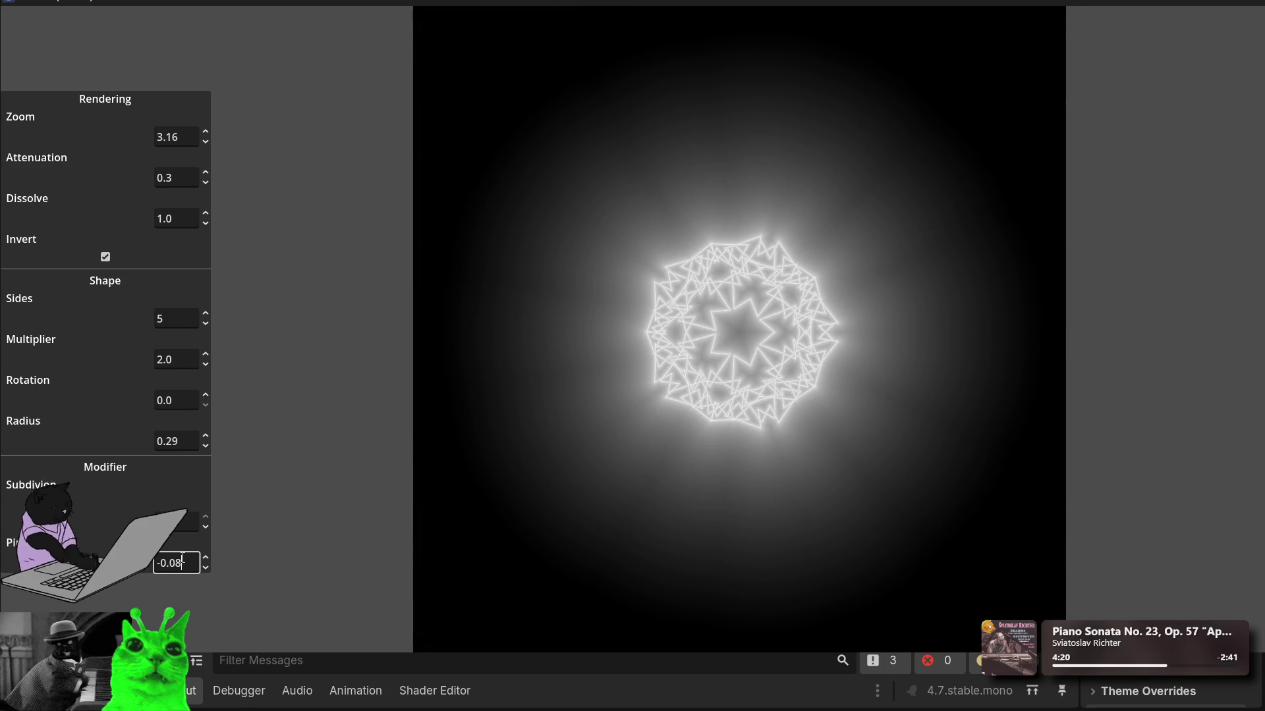
scroll(183, 560, "down", 20)
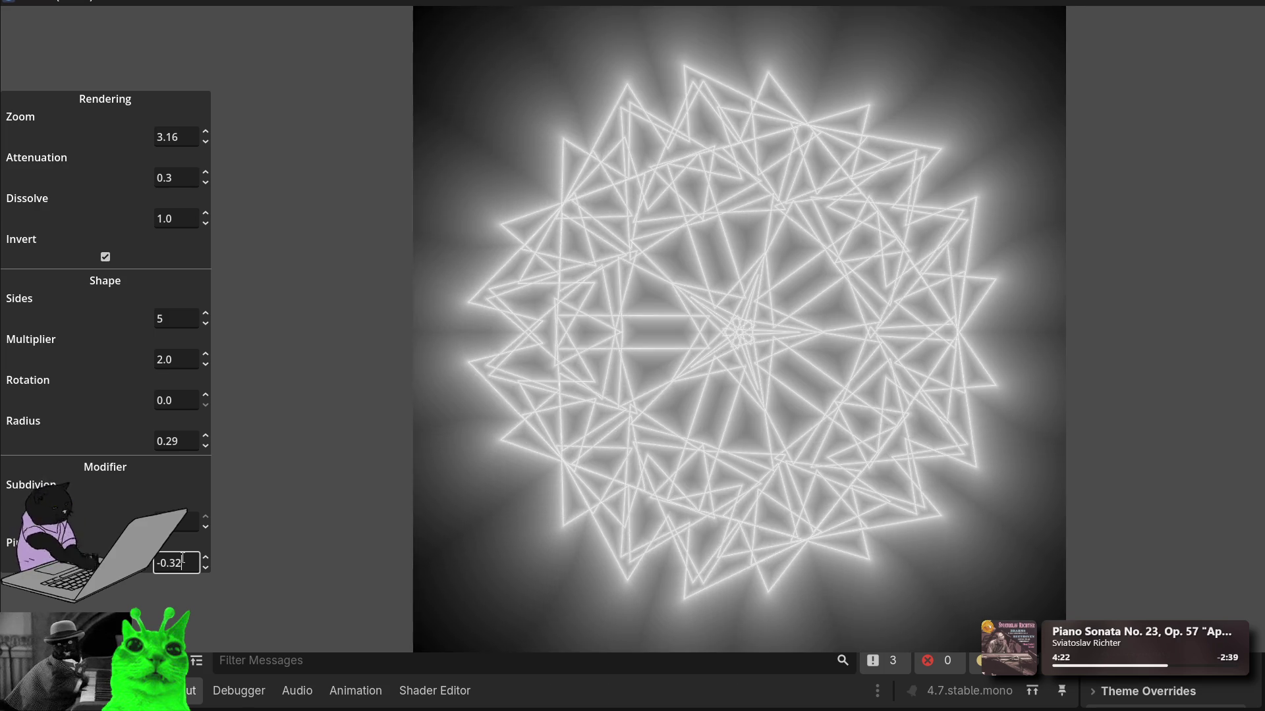
scroll(182, 560, "up", 20)
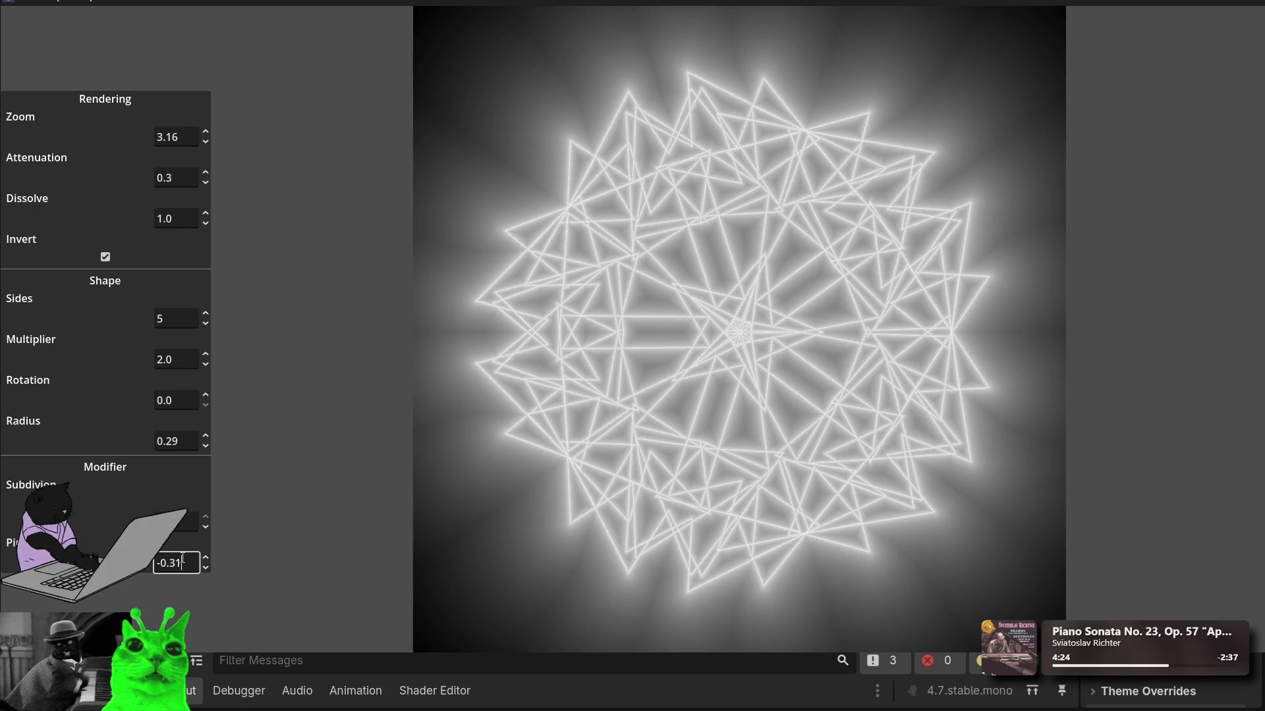
scroll(182, 560, "up", 2)
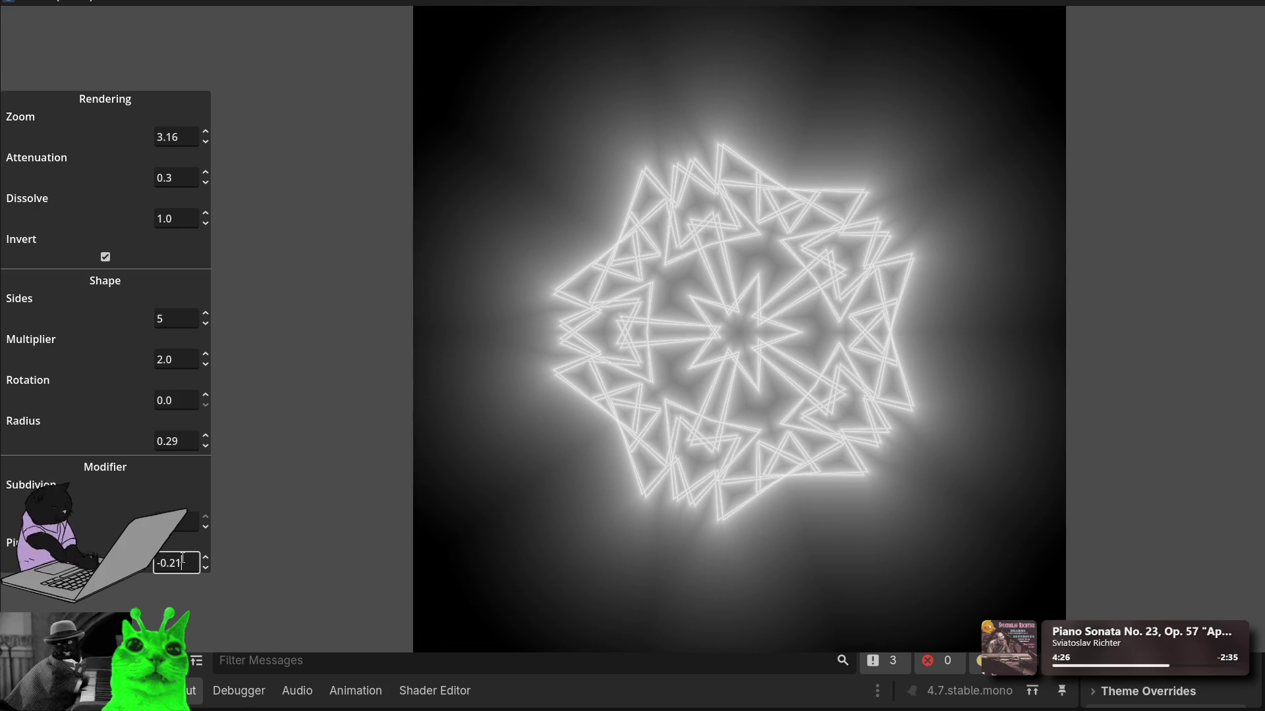
scroll(182, 560, "down", 1)
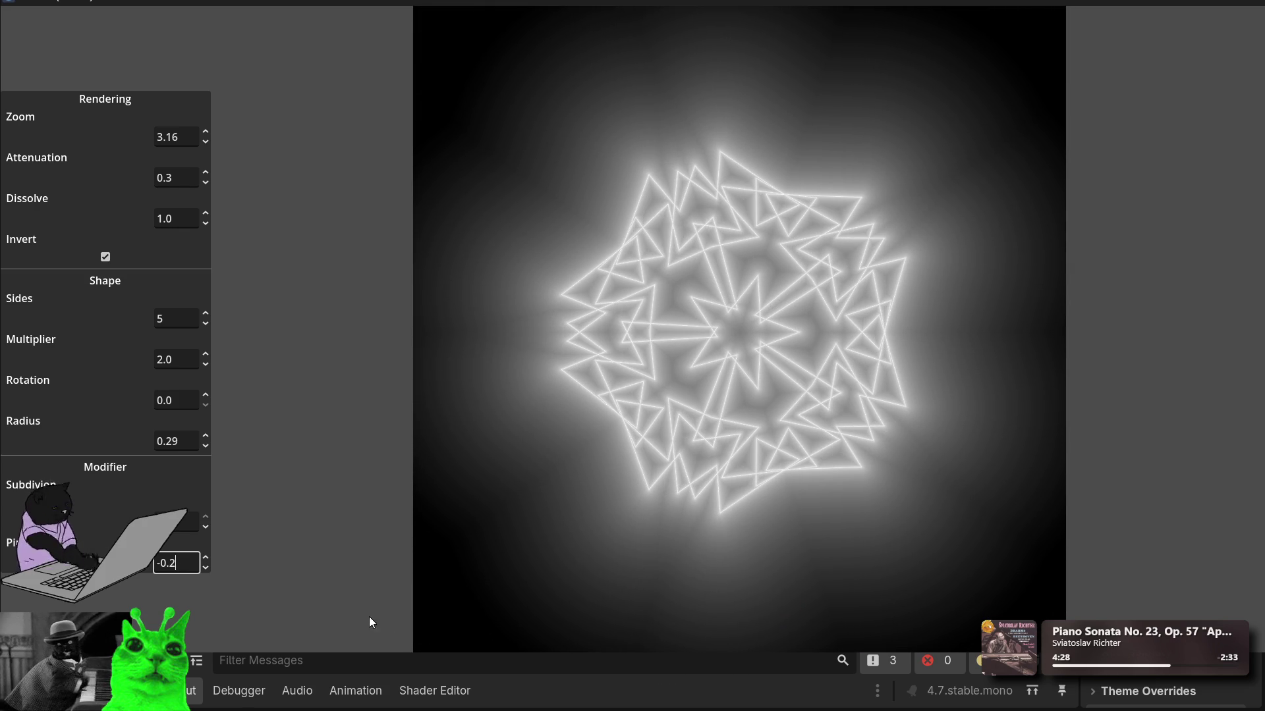
Step: Scroll Radius to 0.42 to widen the star into a pentagonal lattice
left_click(182, 443)
scroll(182, 443, "up", 6)
scroll(183, 444, "down", 7)
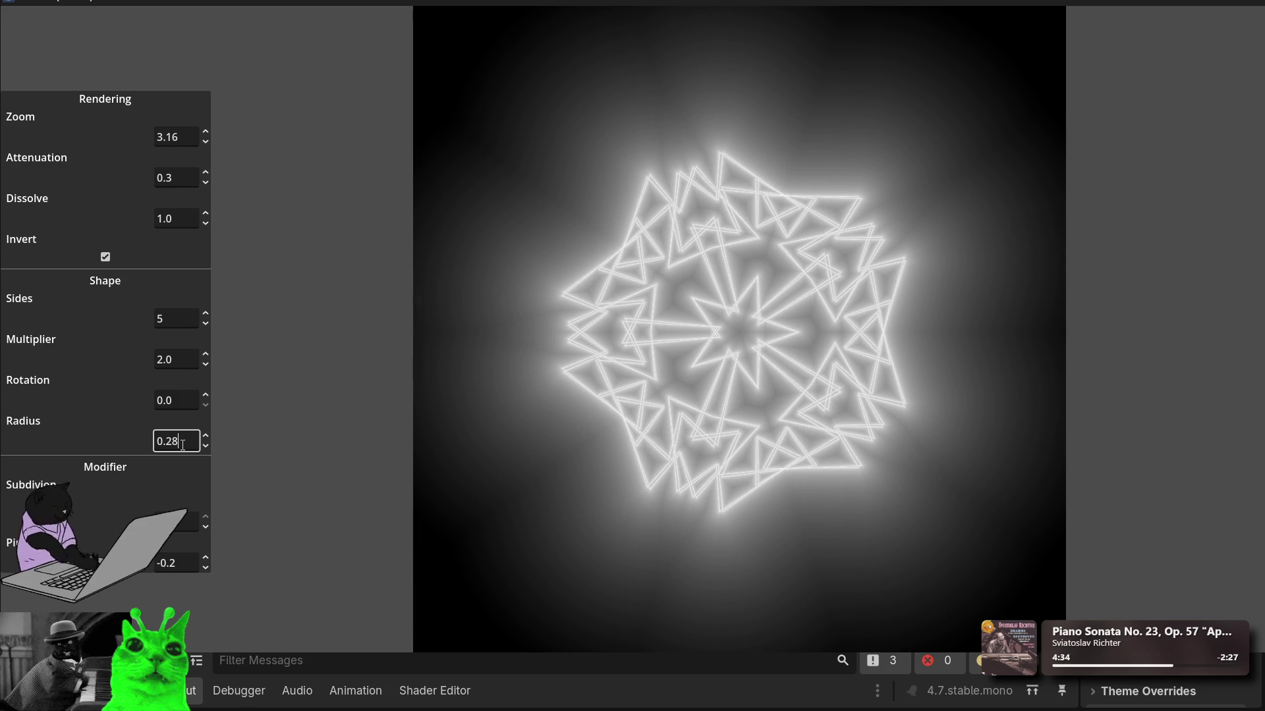
scroll(183, 444, "up", 3)
scroll(183, 444, "up", 18)
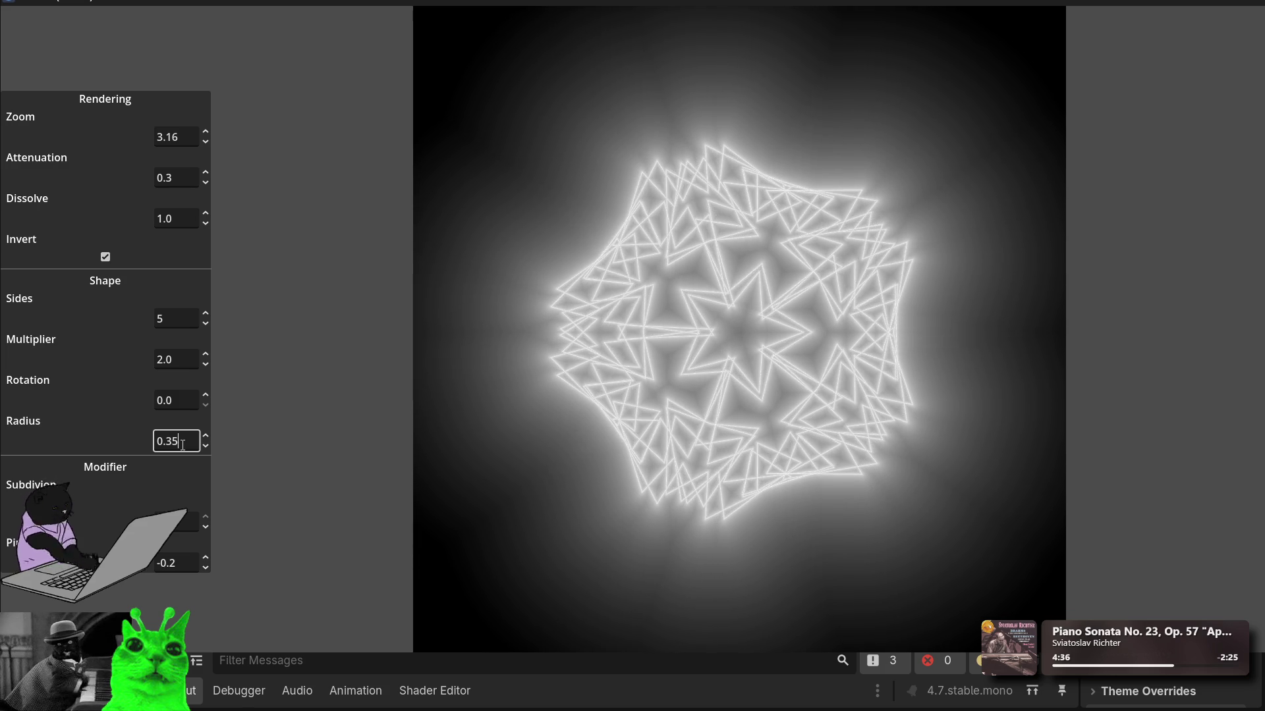
scroll(182, 444, "down", 7)
type("0.42")
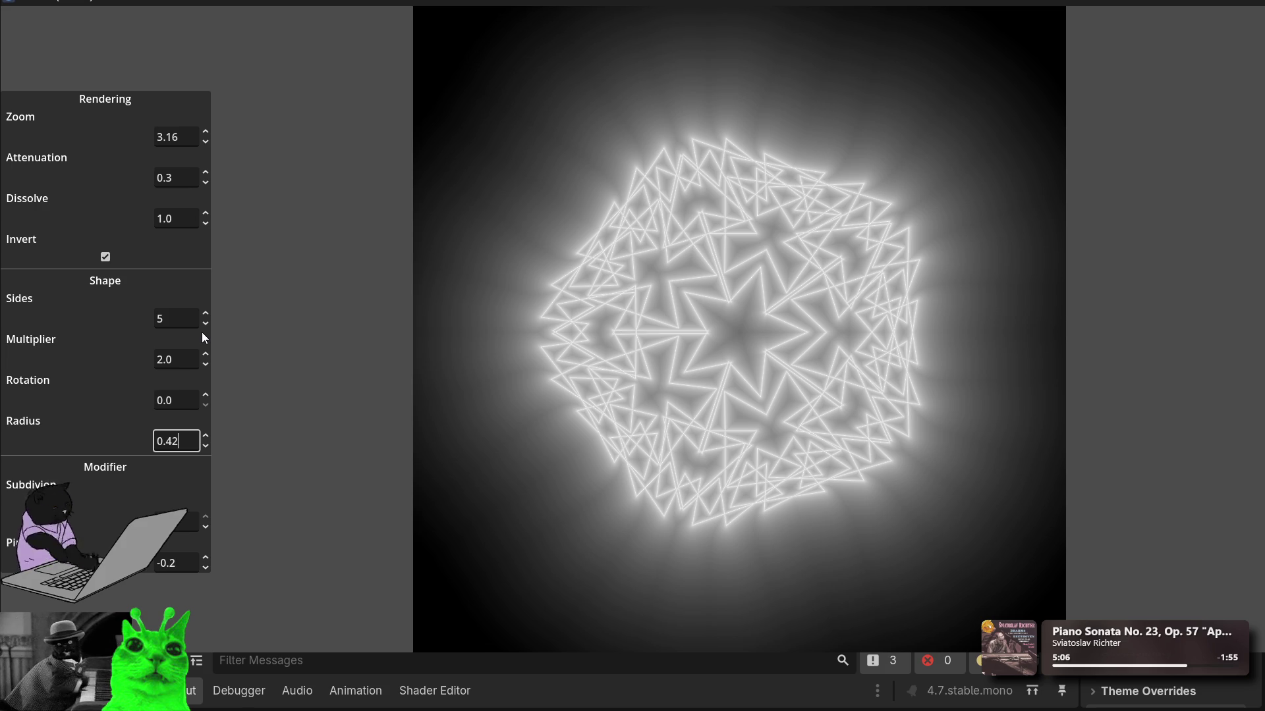
left_click(196, 220)
Step: Set both Attenuation and Dissolve to 1.0
scroll(187, 220, "up", 20)
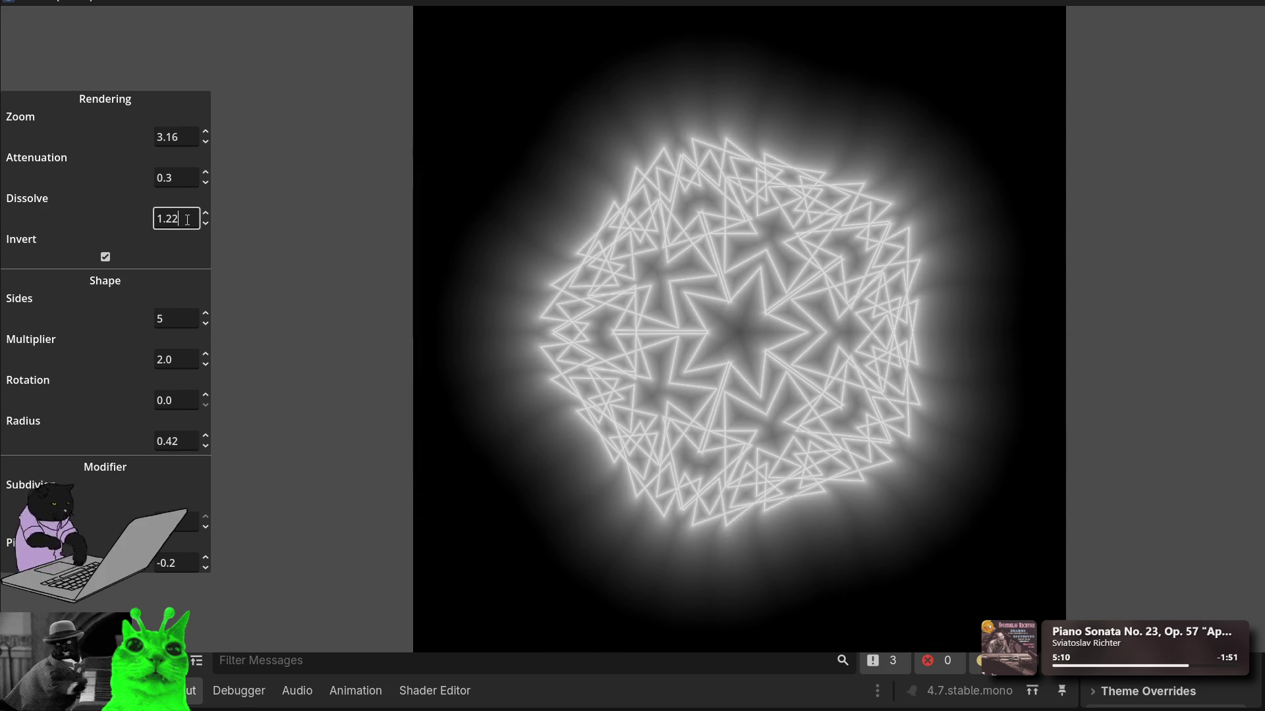
scroll(187, 220, "up", 4)
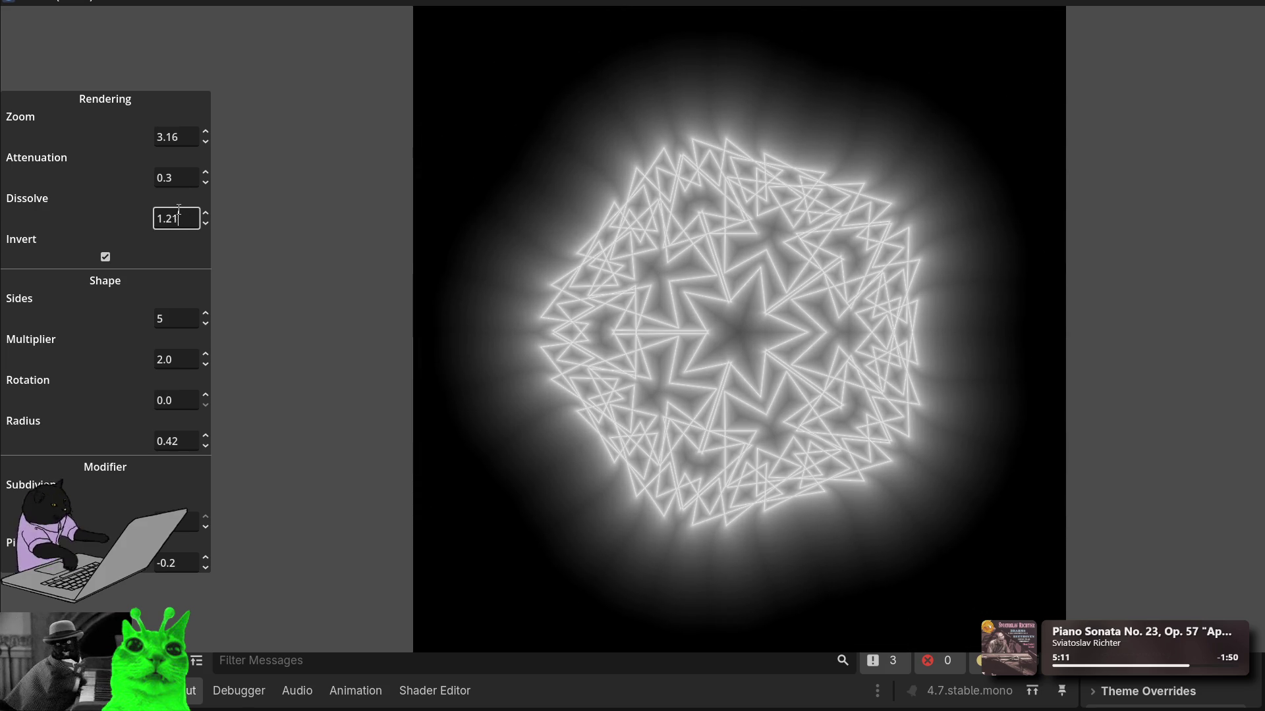
scroll(178, 218, "down", 4)
left_click(168, 177)
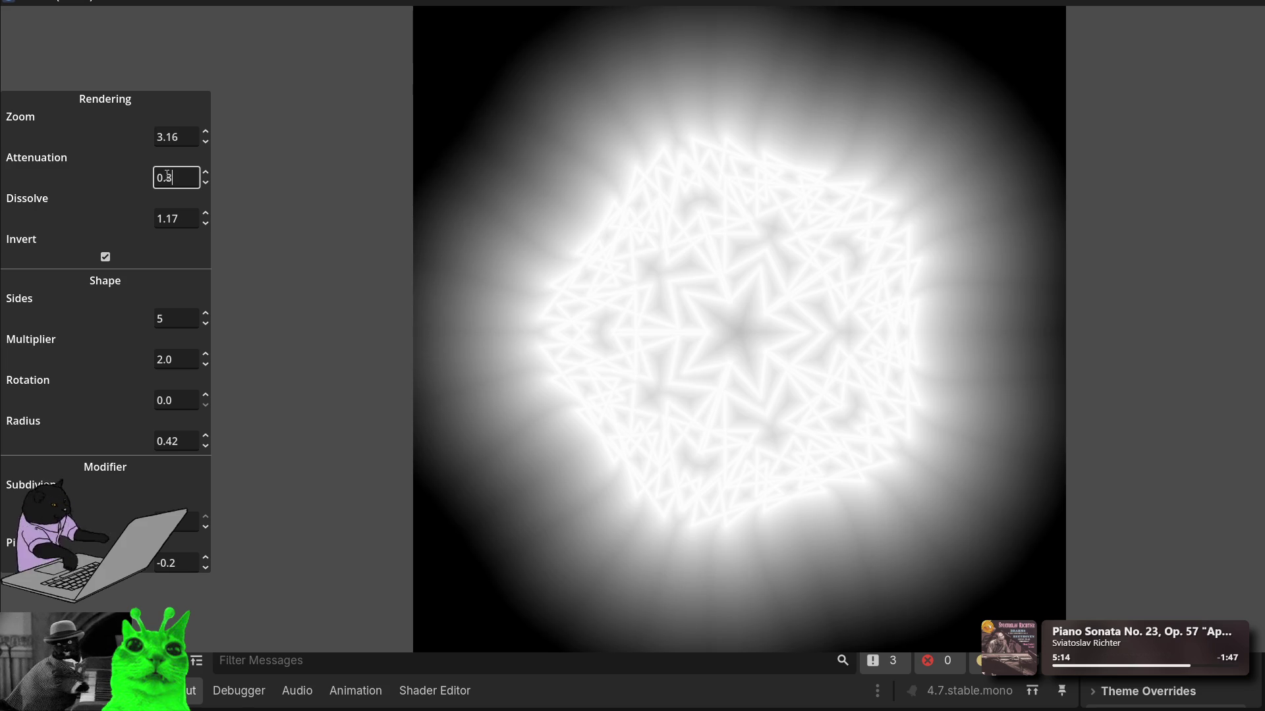
mouse_move(168, 177)
left_mouse_down()
mouse_move(131, 177)
mouse_move(153, 183)
left_mouse_up()
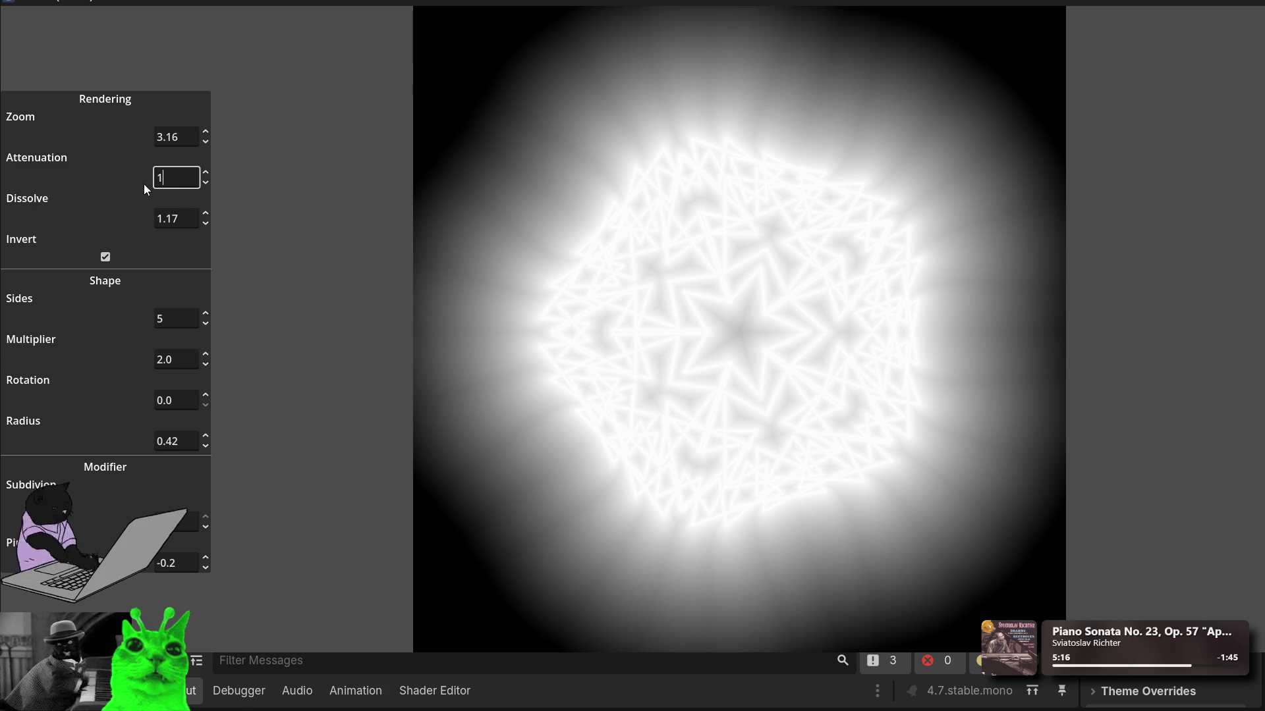
left_click(190, 216)
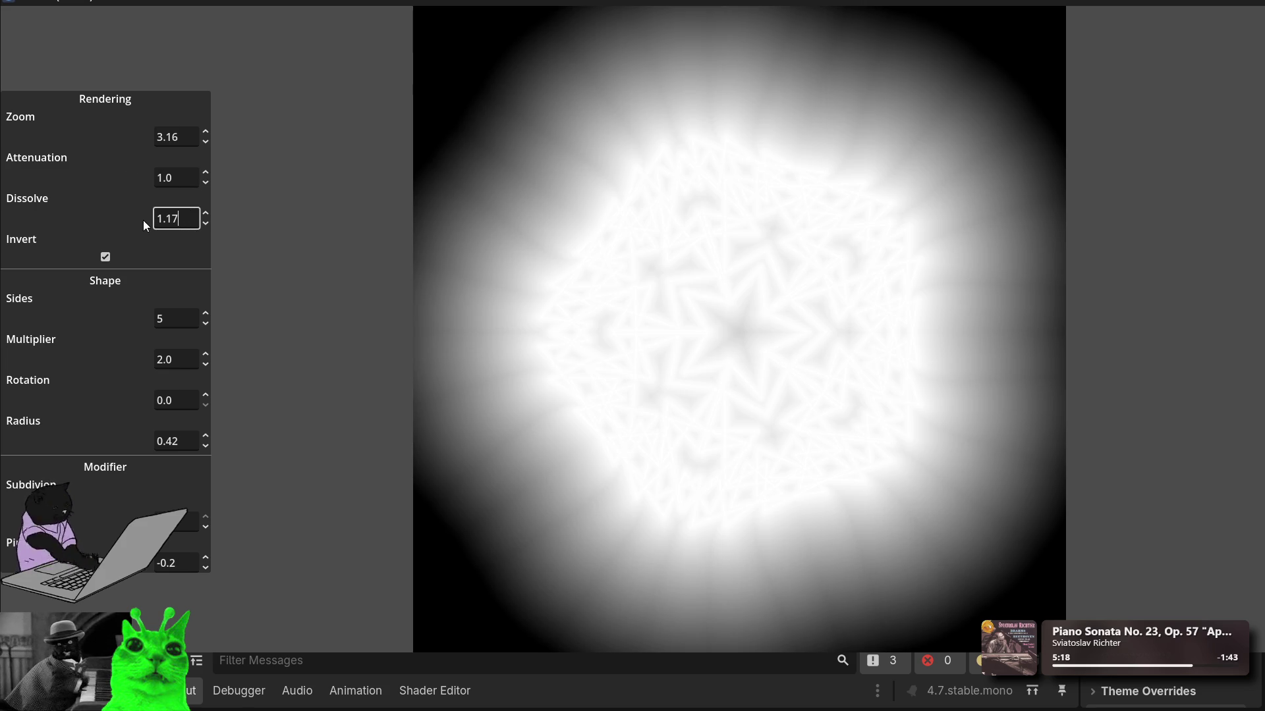
left_click_drag(178, 219, 129, 220)
type("1")
Step: Toggle Invert several times, leaving it off so a dark star sits on white
left_click(104, 260)
left_click(102, 261)
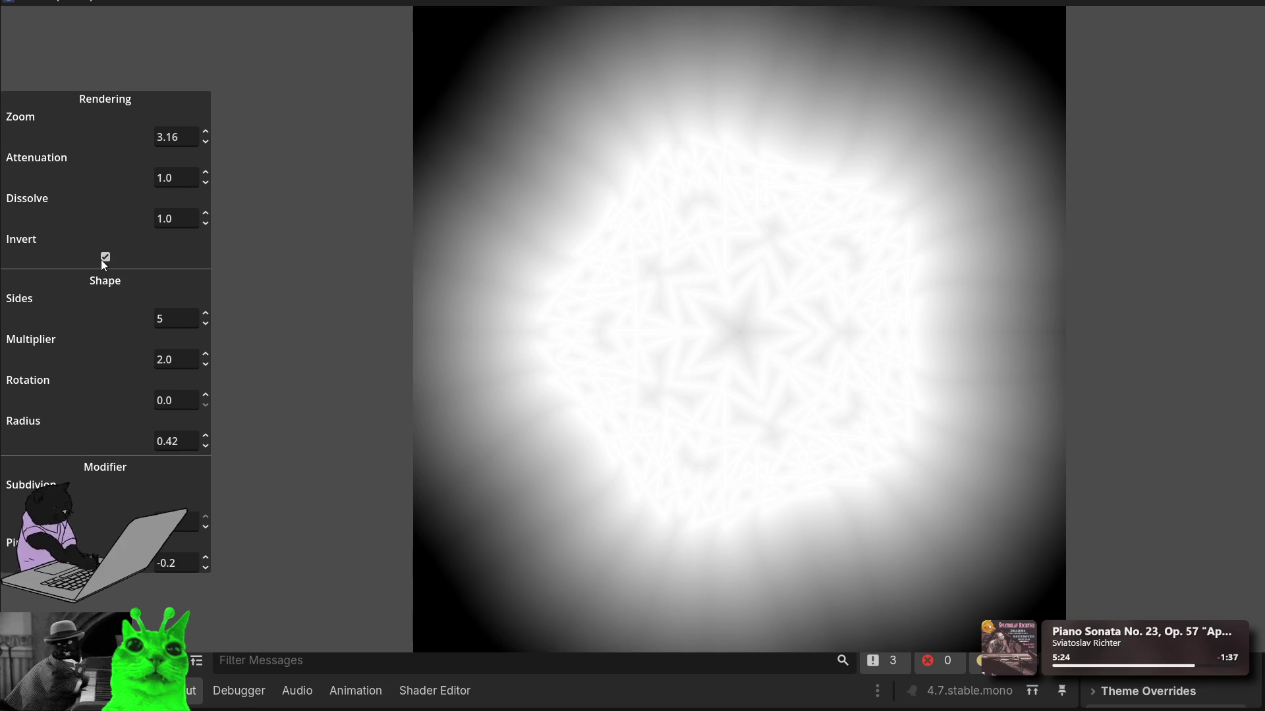
left_click(104, 258)
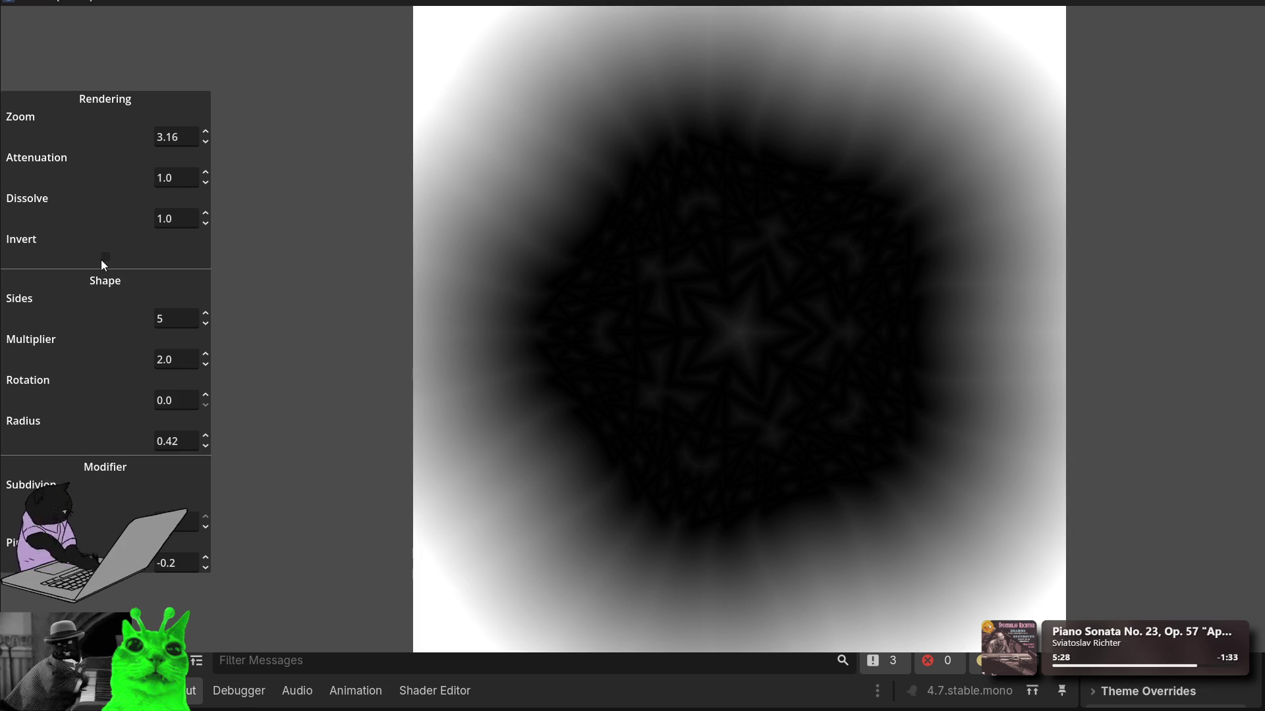
left_click(103, 258)
left_click(103, 258)
left_click(174, 400)
Step: Set Rotation to 36.0, then settle it at 18.0
type("36")
left_click(169, 355)
key("Tab")
type("18")
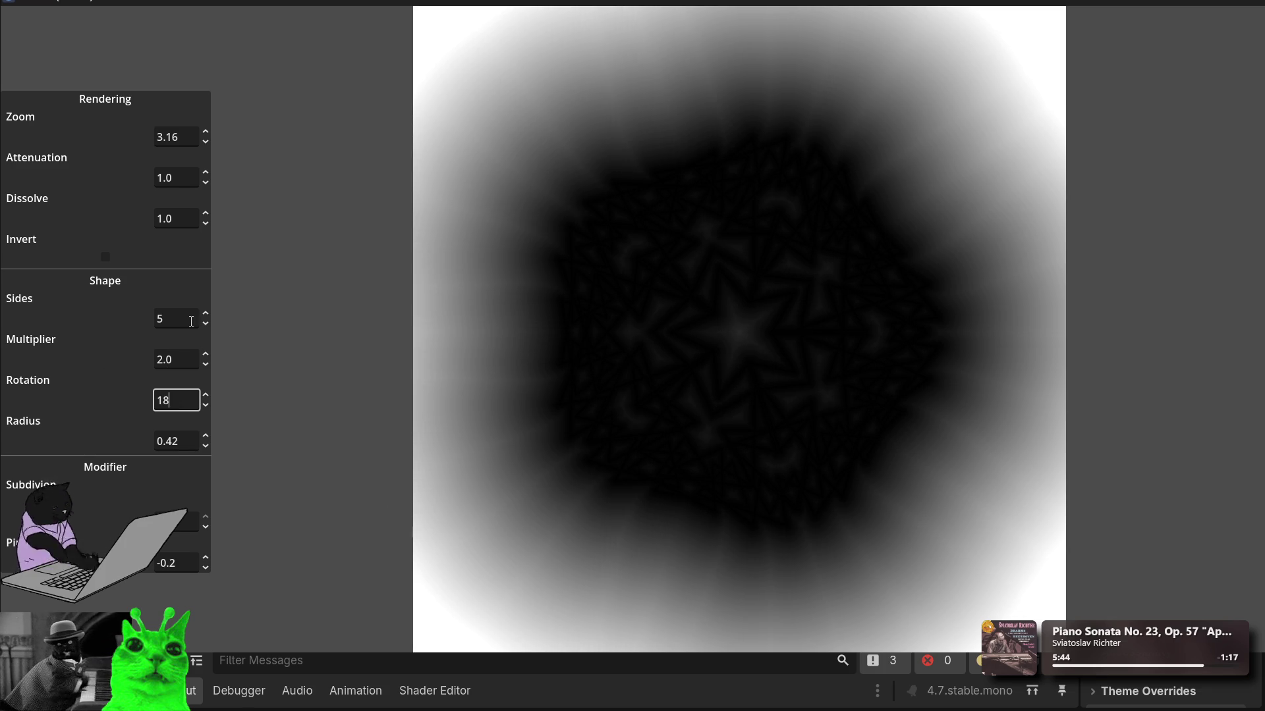
left_click(191, 318)
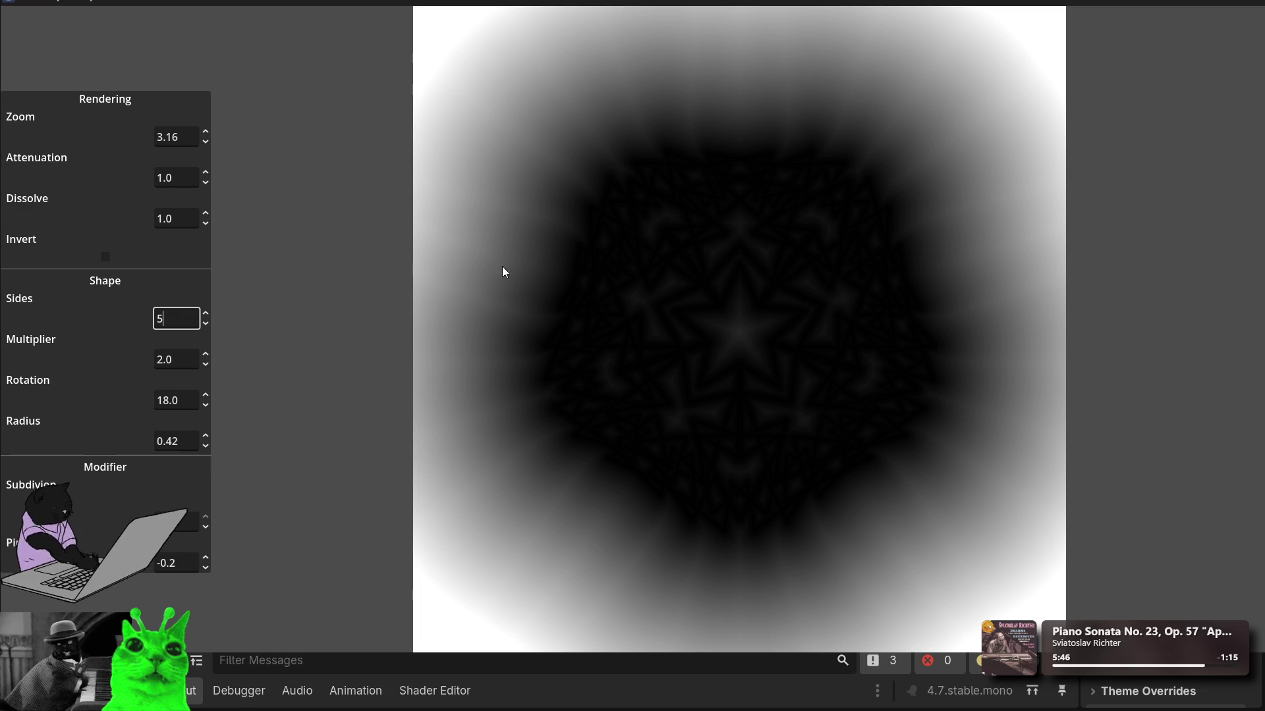
Step: Turn Invert back on so the star glows white on a black background
left_click(188, 364)
left_click(190, 314)
left_click(105, 259)
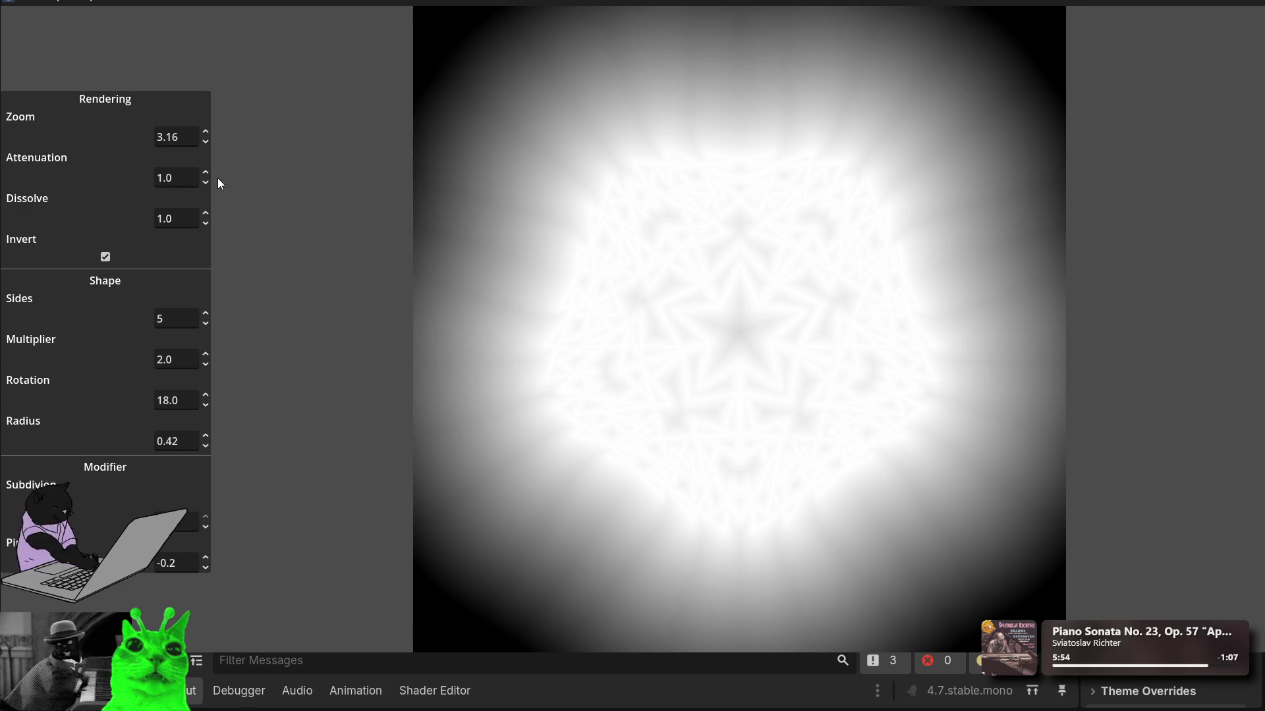
left_click(176, 176)
Step: Lower Attenuation to 0.2 and Dissolve to 0.6, washing the background to light grey
key("BackSpace")
type("1")
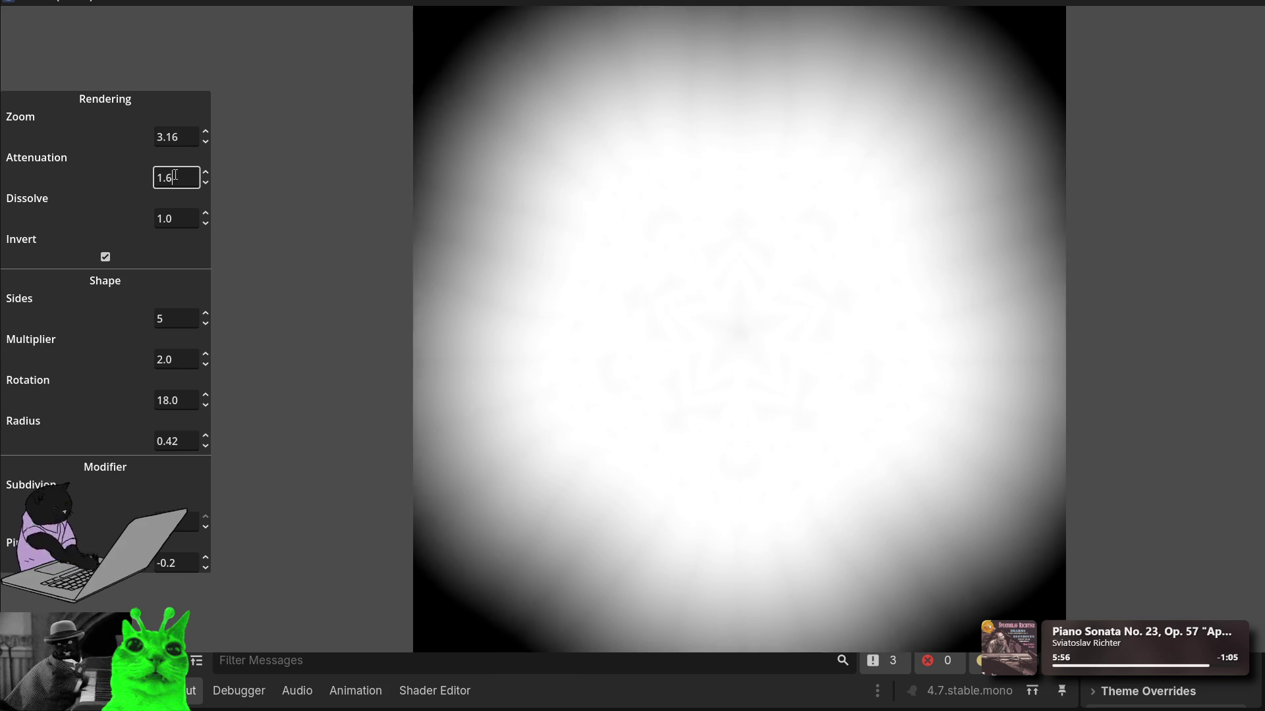
scroll(175, 176, "down", 11)
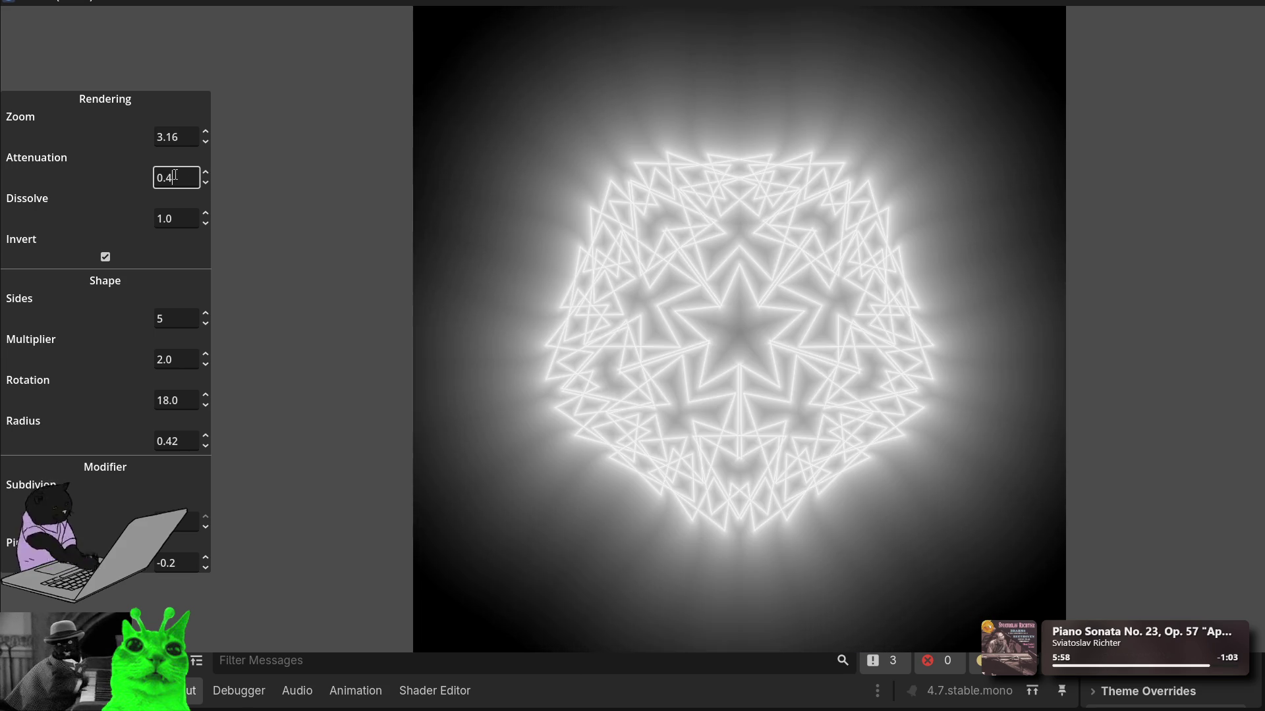
scroll(175, 176, "up", 3)
scroll(176, 176, "down", 1)
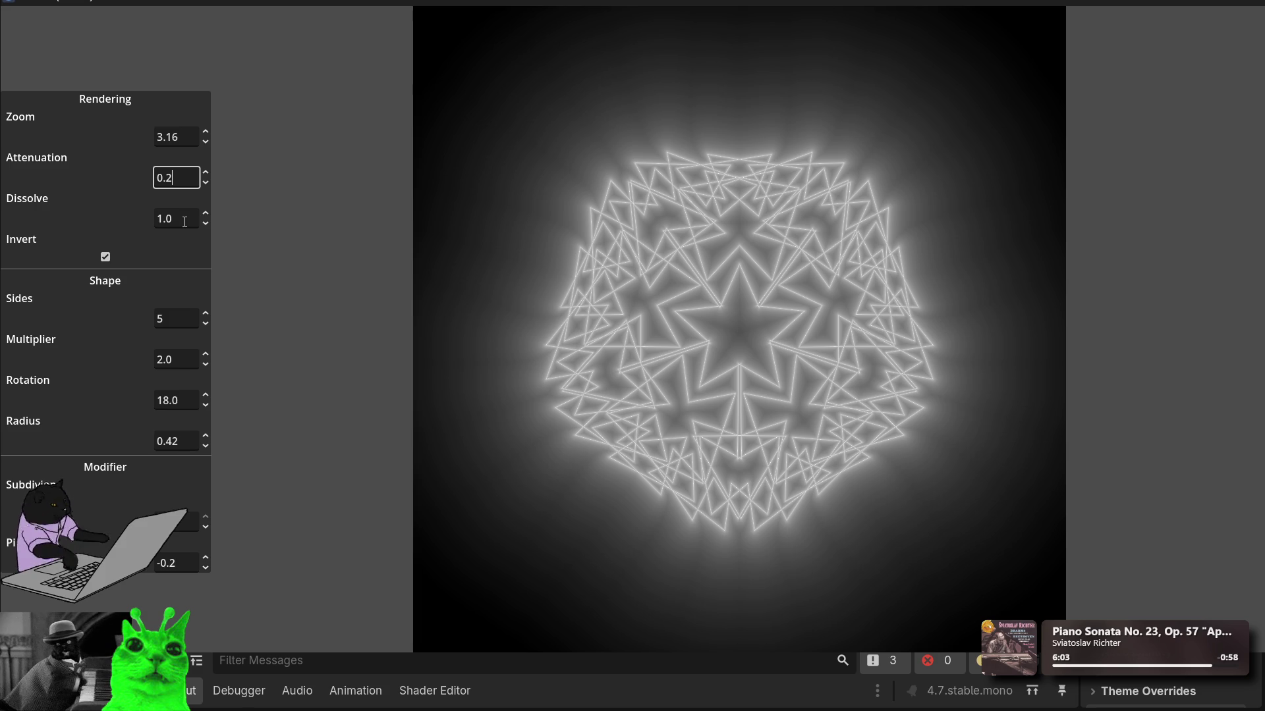
scroll(185, 222, "down", 14)
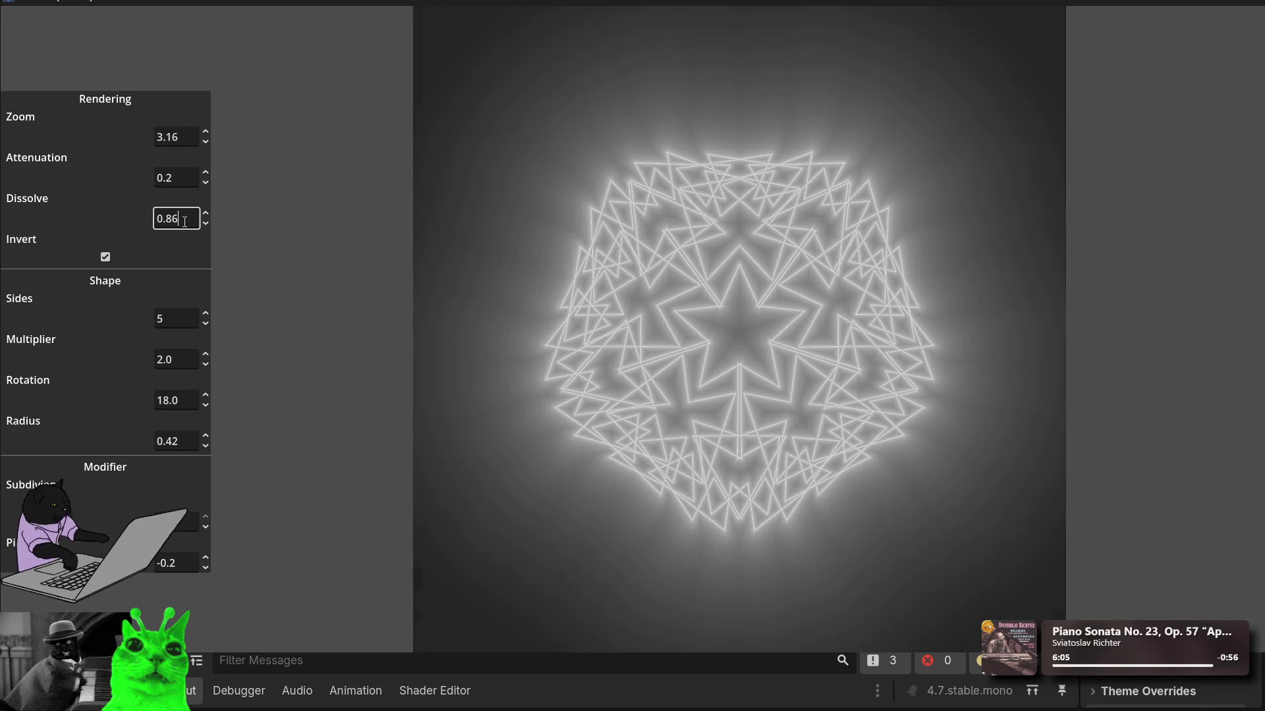
scroll(184, 221, "down", 9)
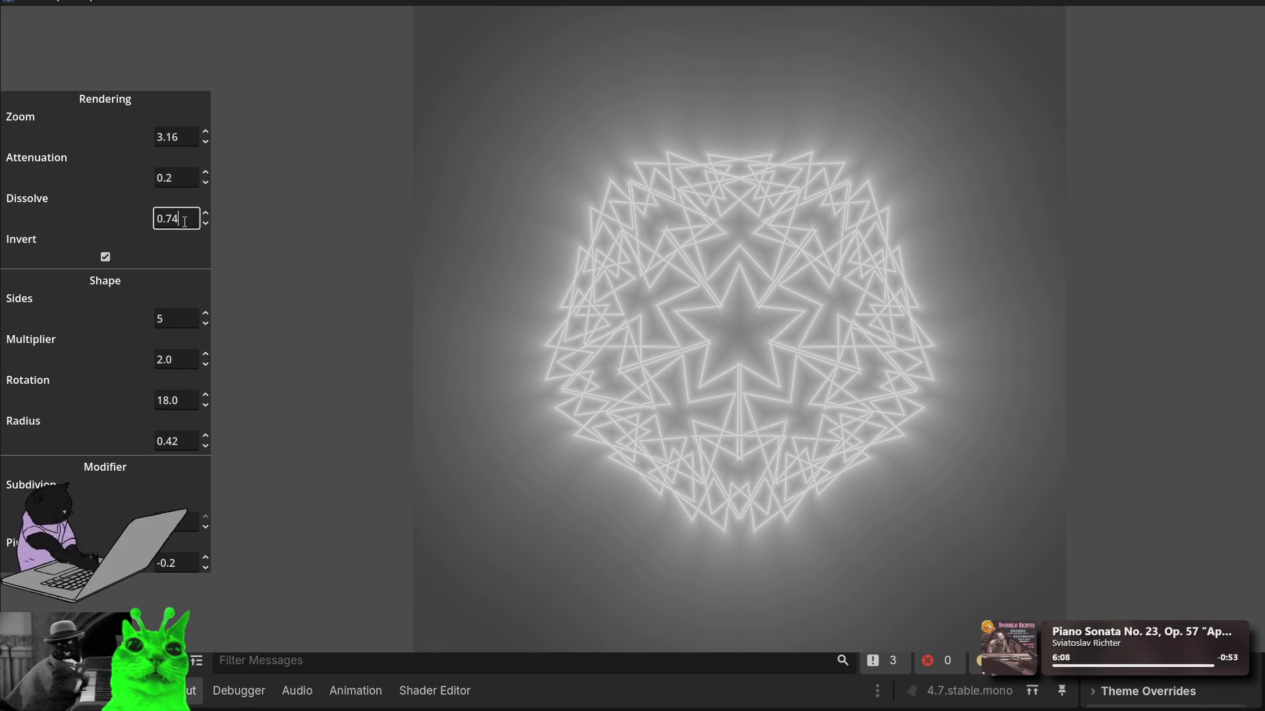
scroll(184, 221, "down", 5)
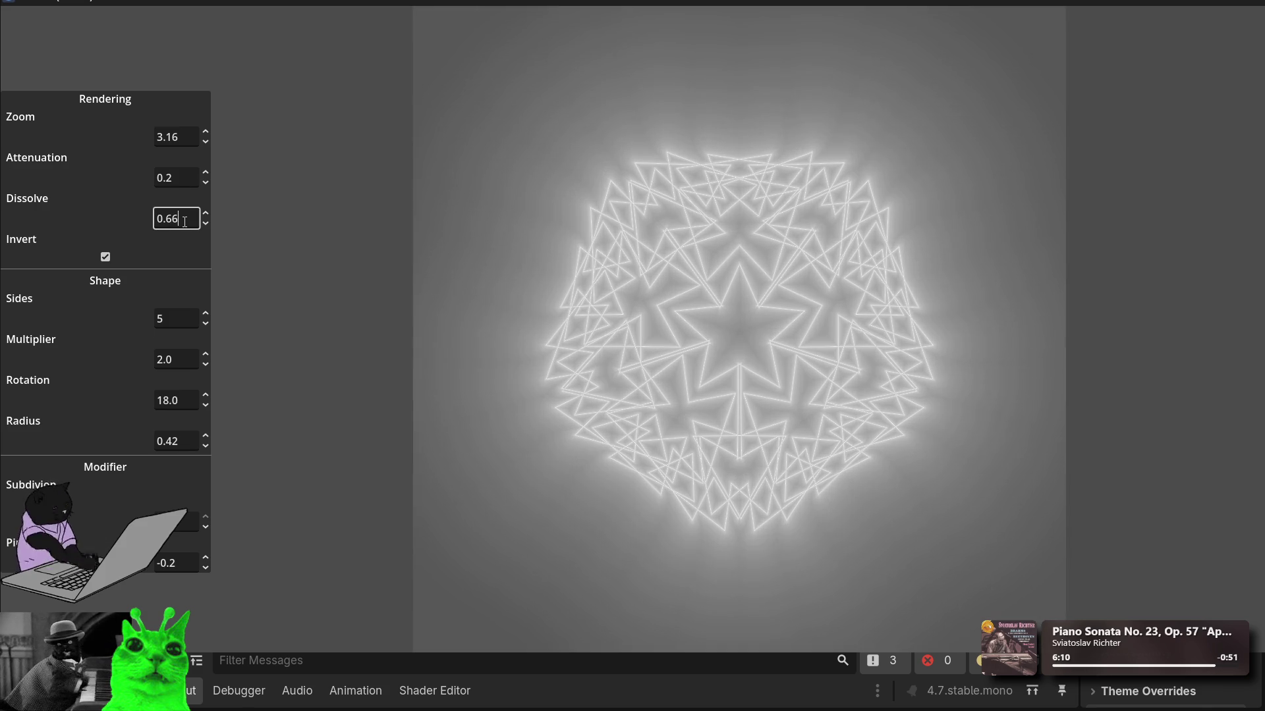
scroll(185, 222, "down", 1)
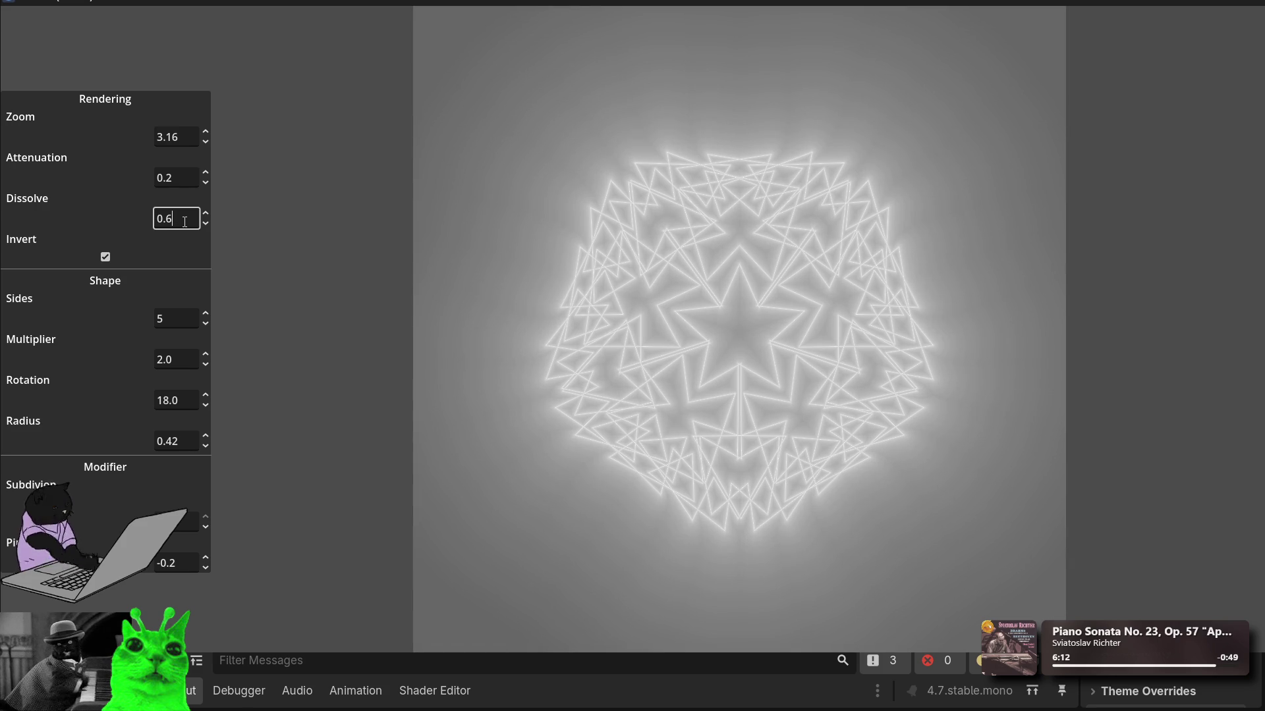
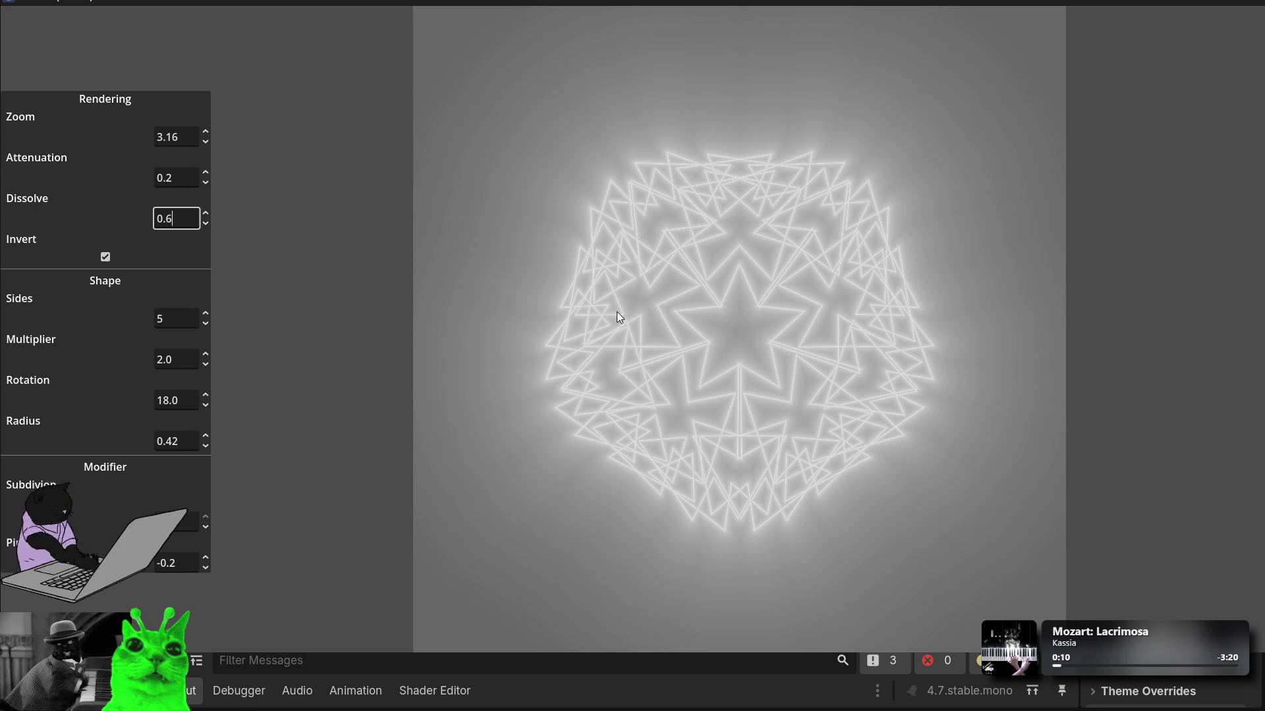
Step: Toggle Invert off and back on to compare, then close the running pattern app
left_click(105, 257)
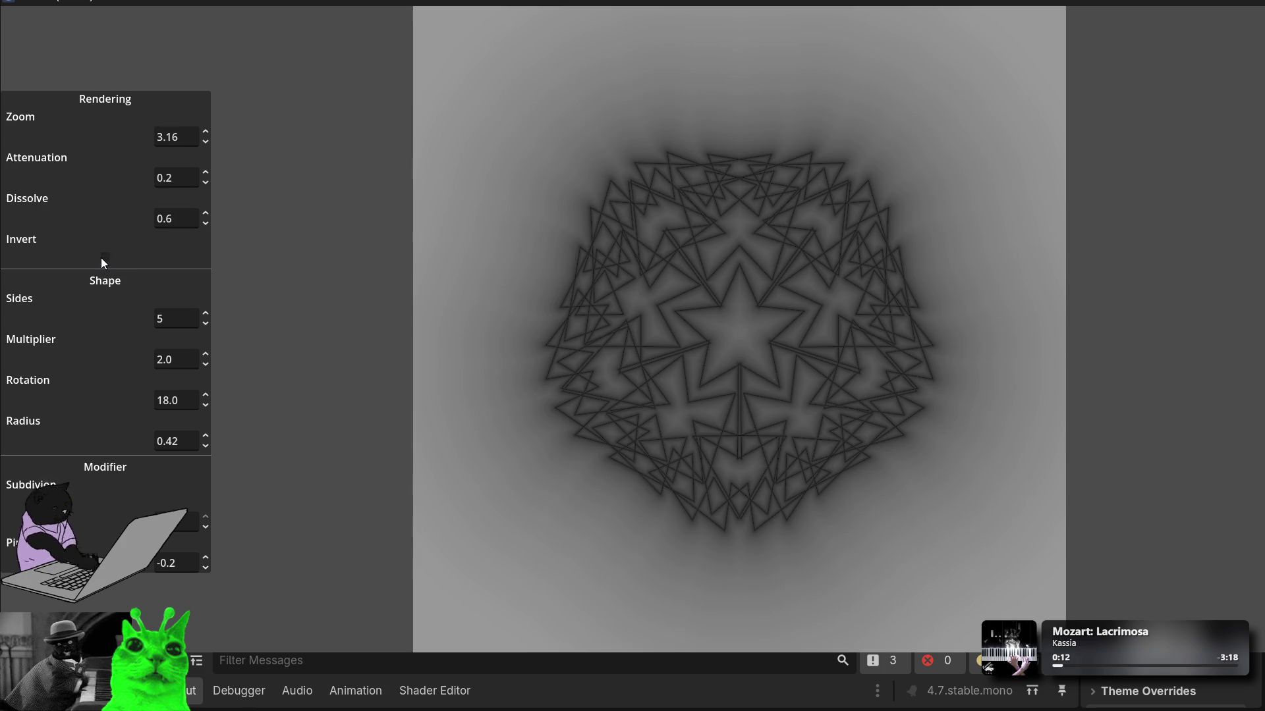
left_click(104, 257)
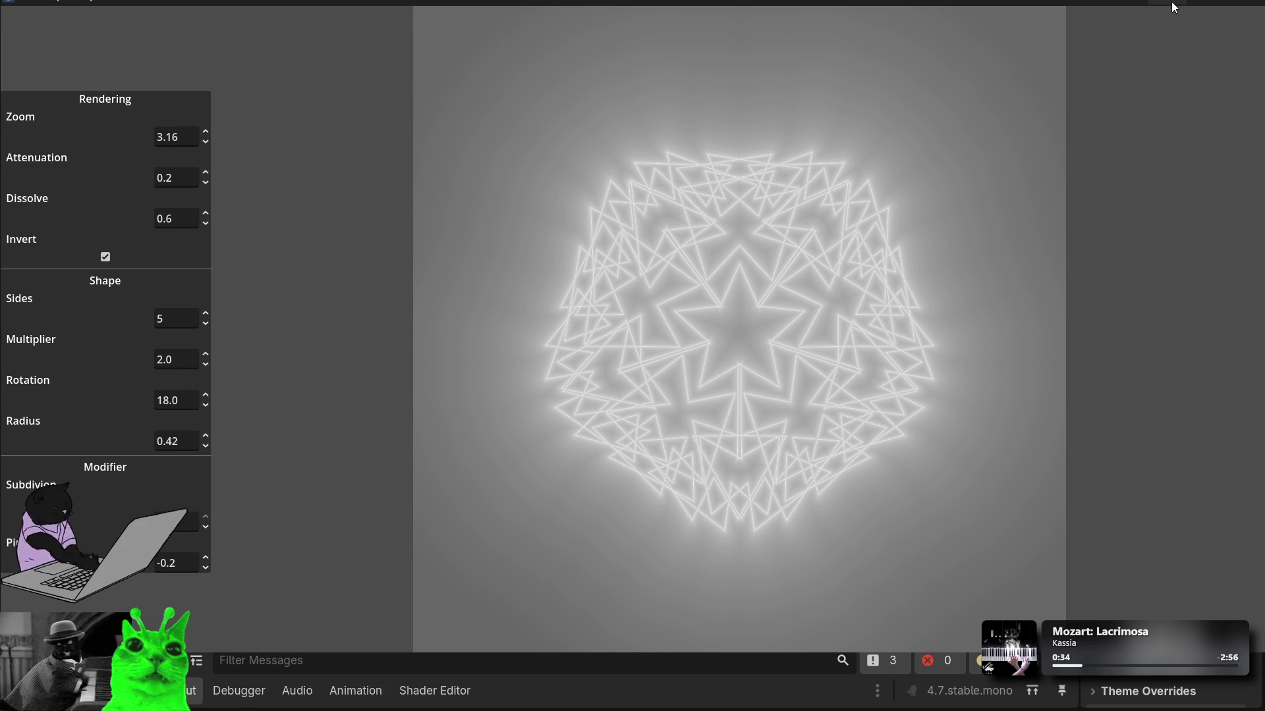
left_click(1171, 2)
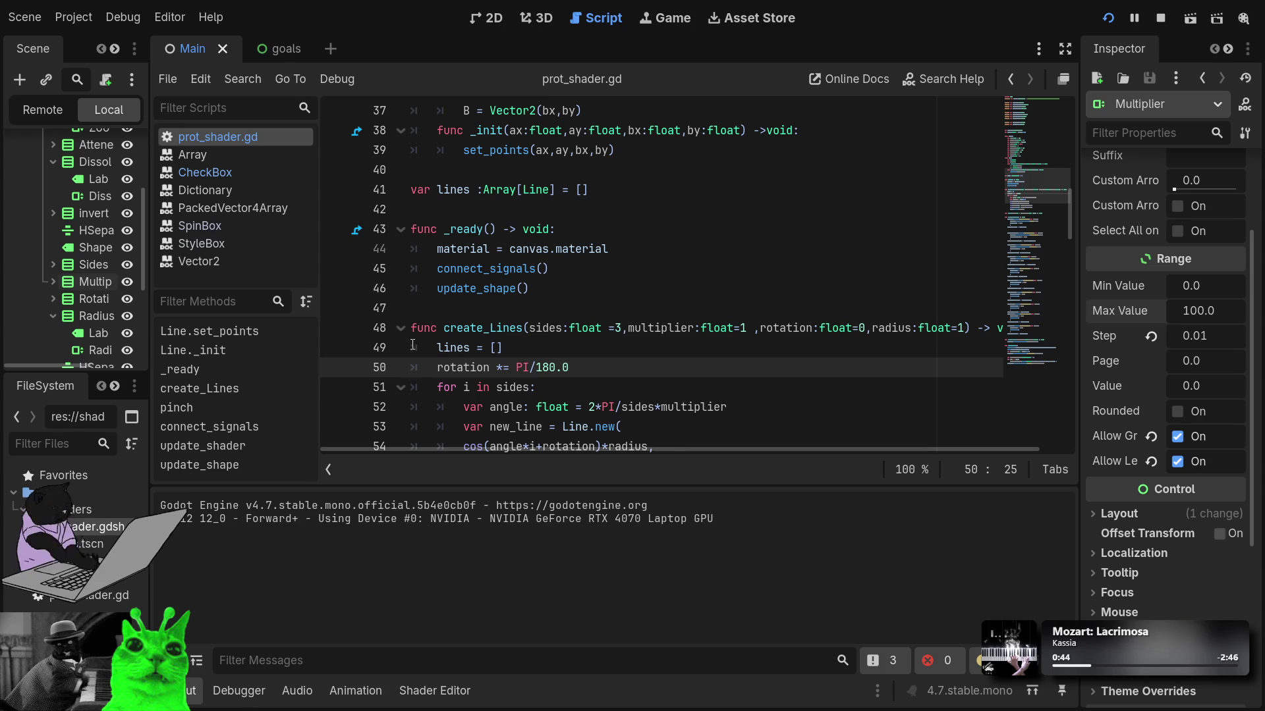
Step: Scroll through prot_shader.gd, then show its resource properties from the FileSystem dock
scroll(481, 310, "up", 9)
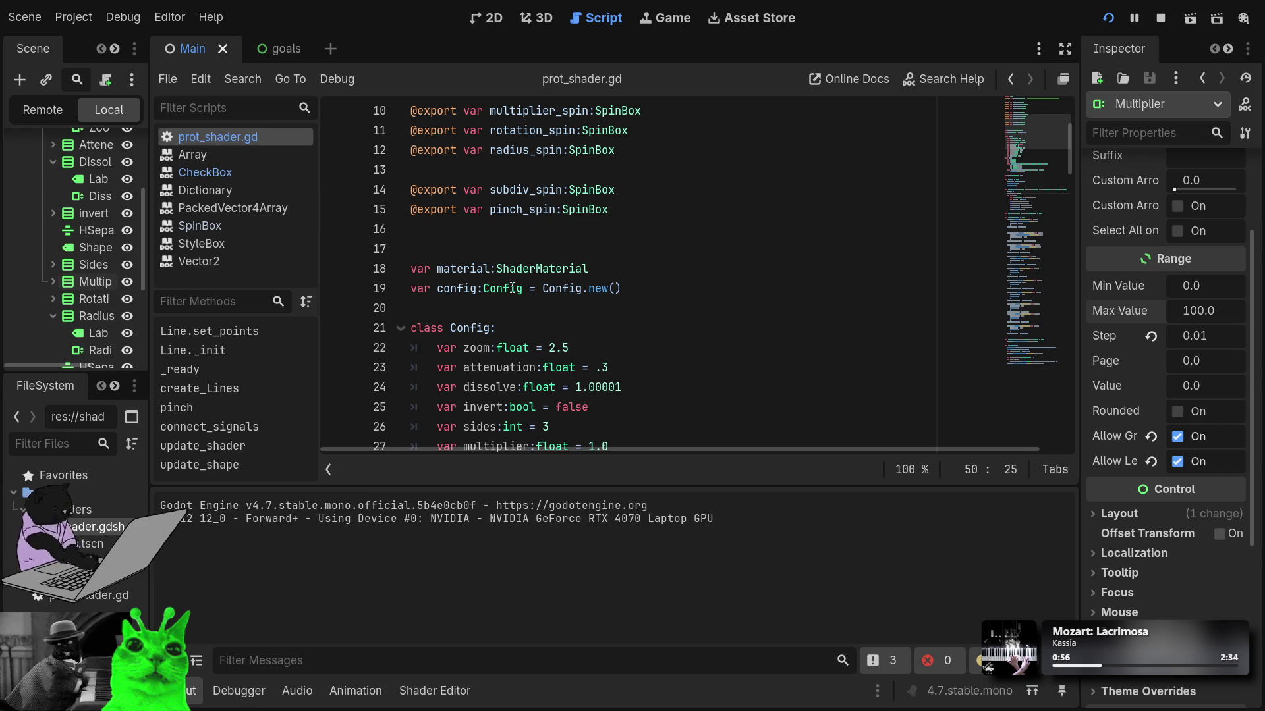
scroll(510, 263, "up", 3)
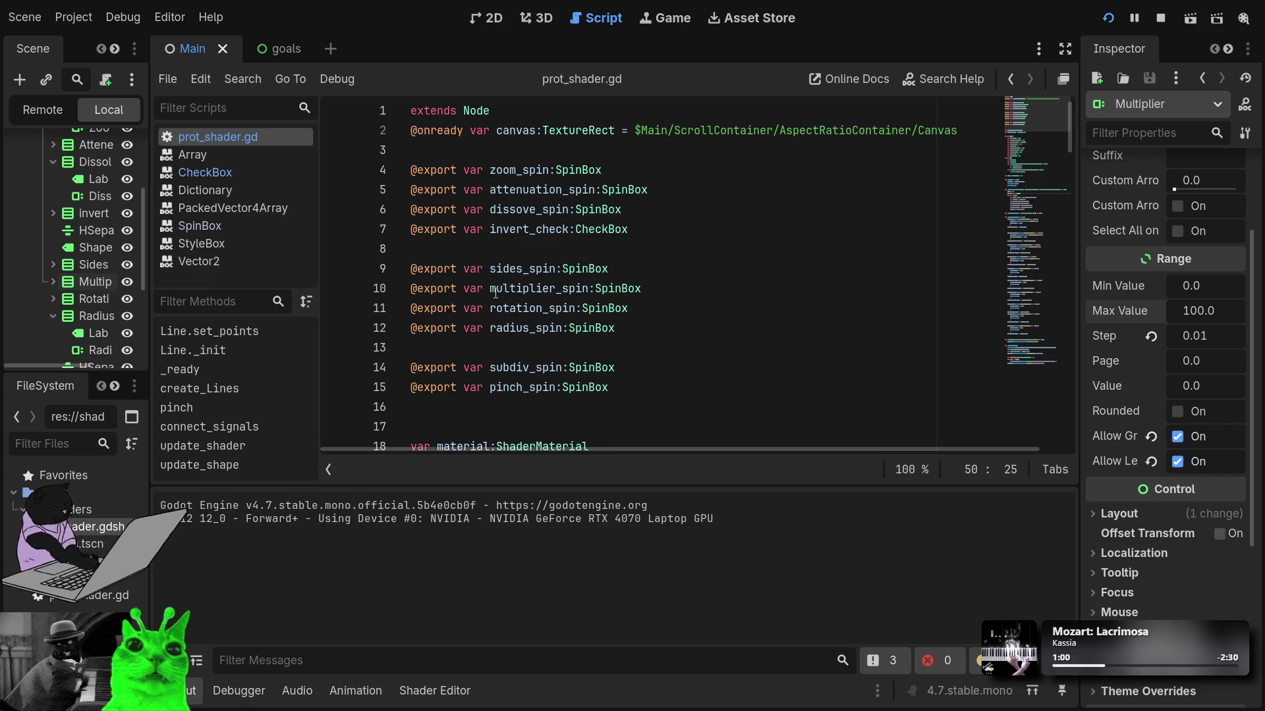
scroll(494, 293, "down", 3)
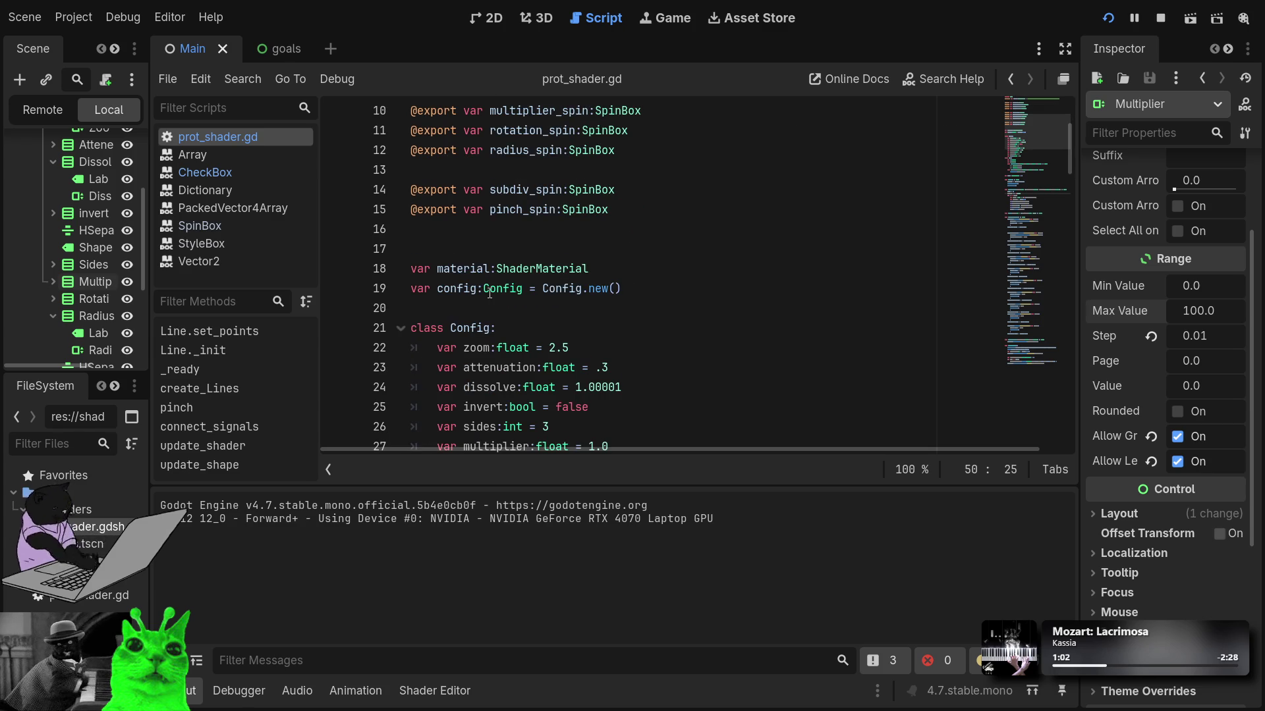
scroll(494, 290, "up", 3)
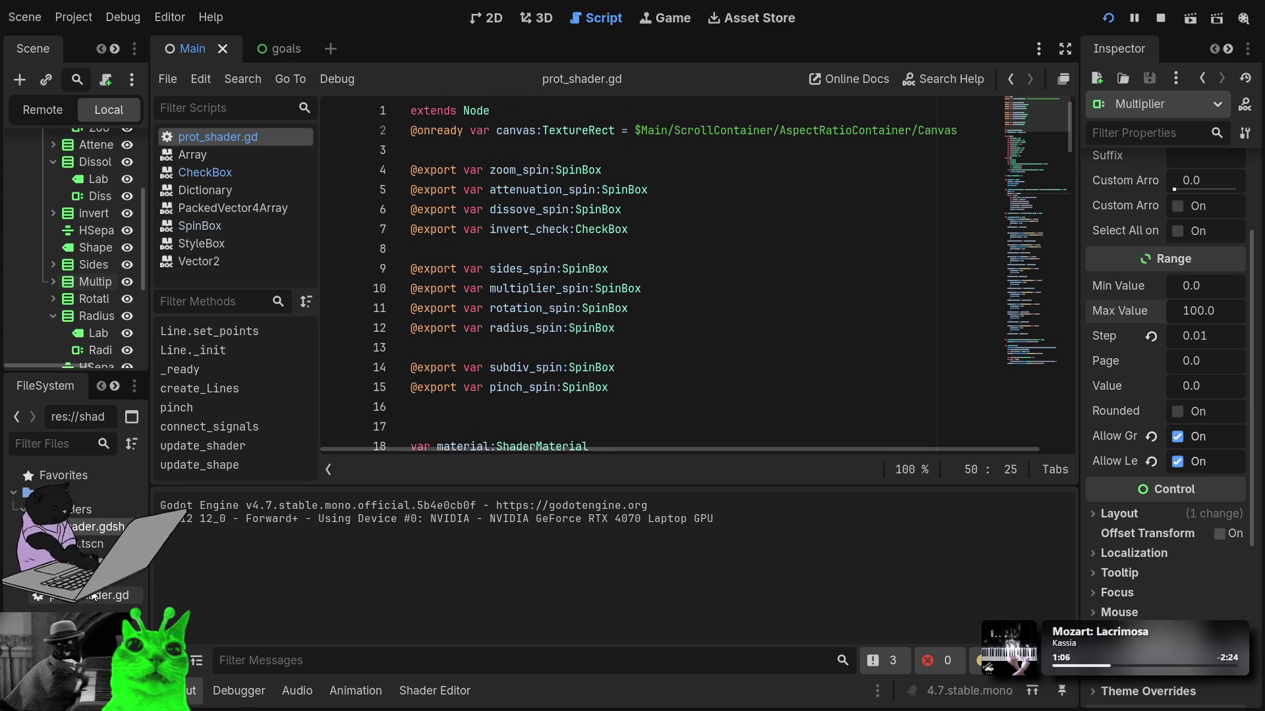
left_click(113, 595)
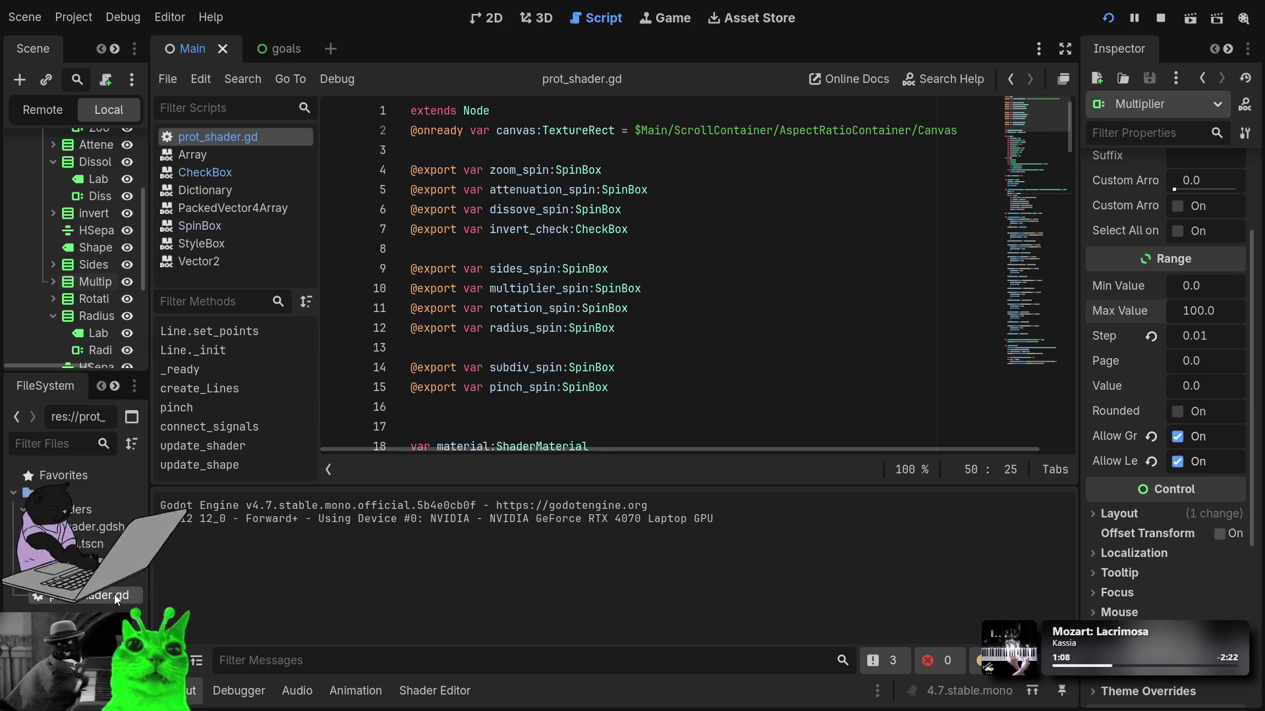
double_click(113, 595)
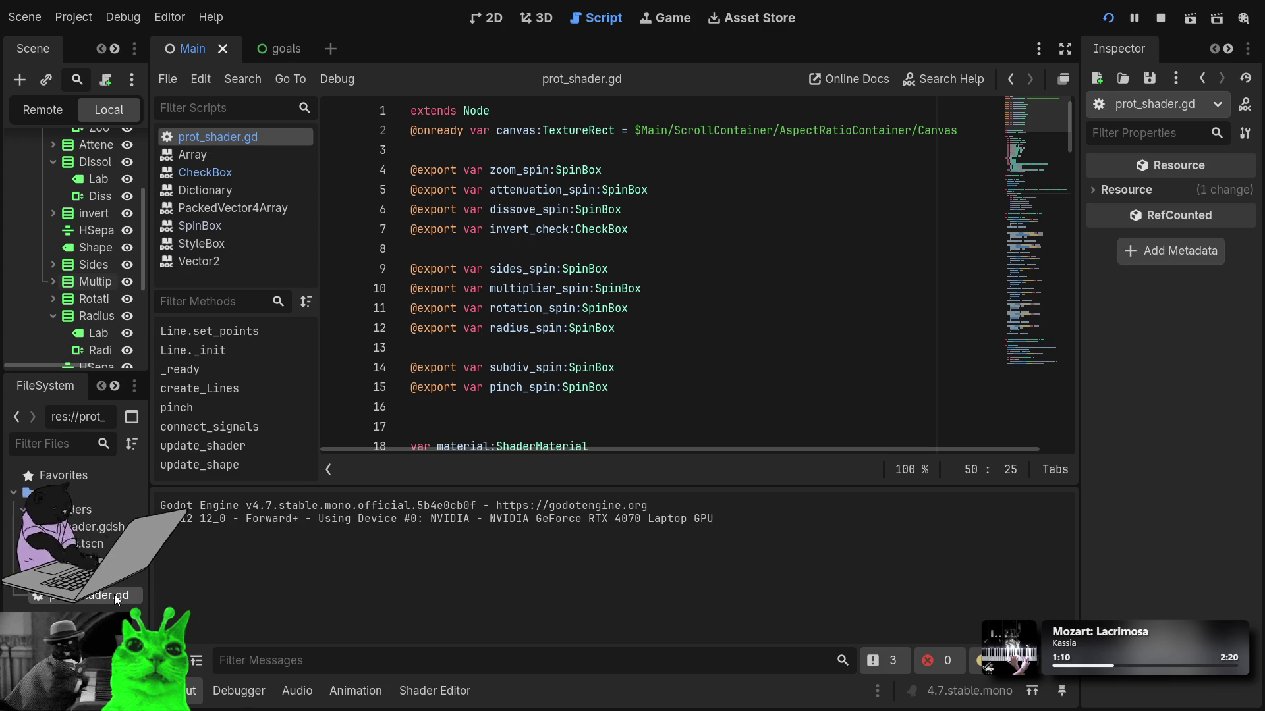
Step: Open shader.gdshader and add a 'float shift' uniform line below the invert uniform
double_click(96, 525)
scroll(547, 546, "down", 2)
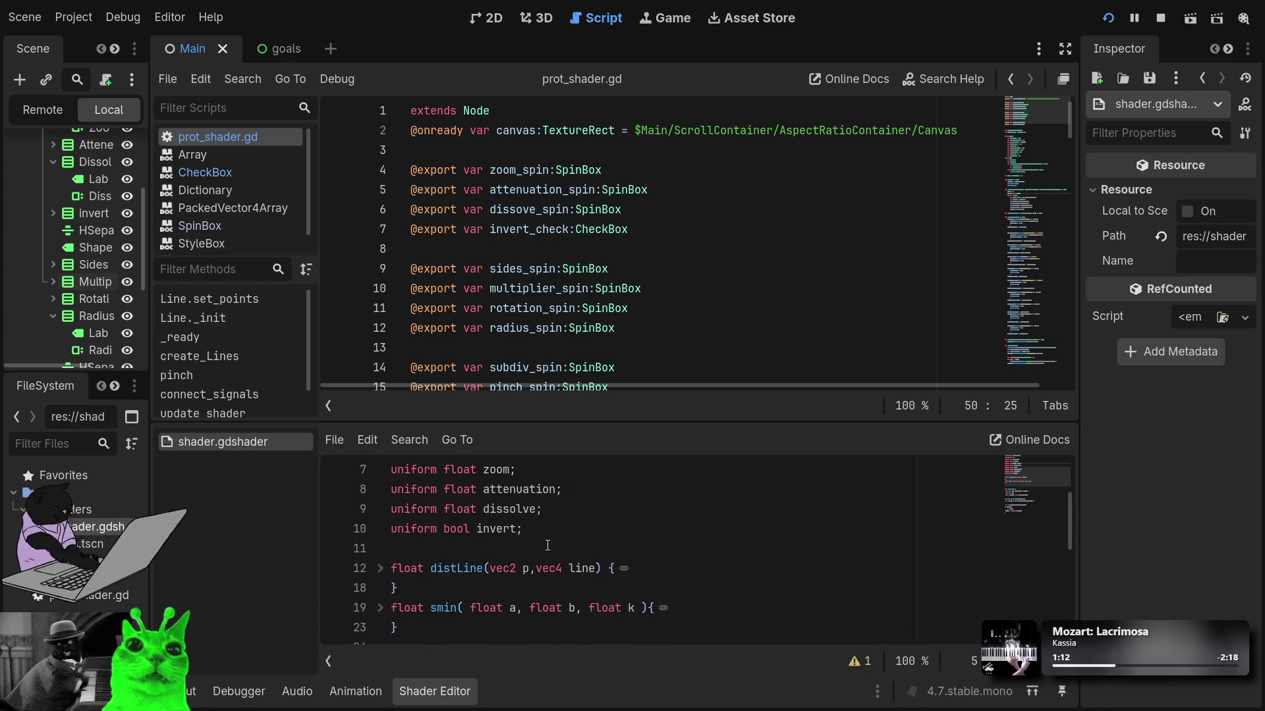
left_click(615, 524)
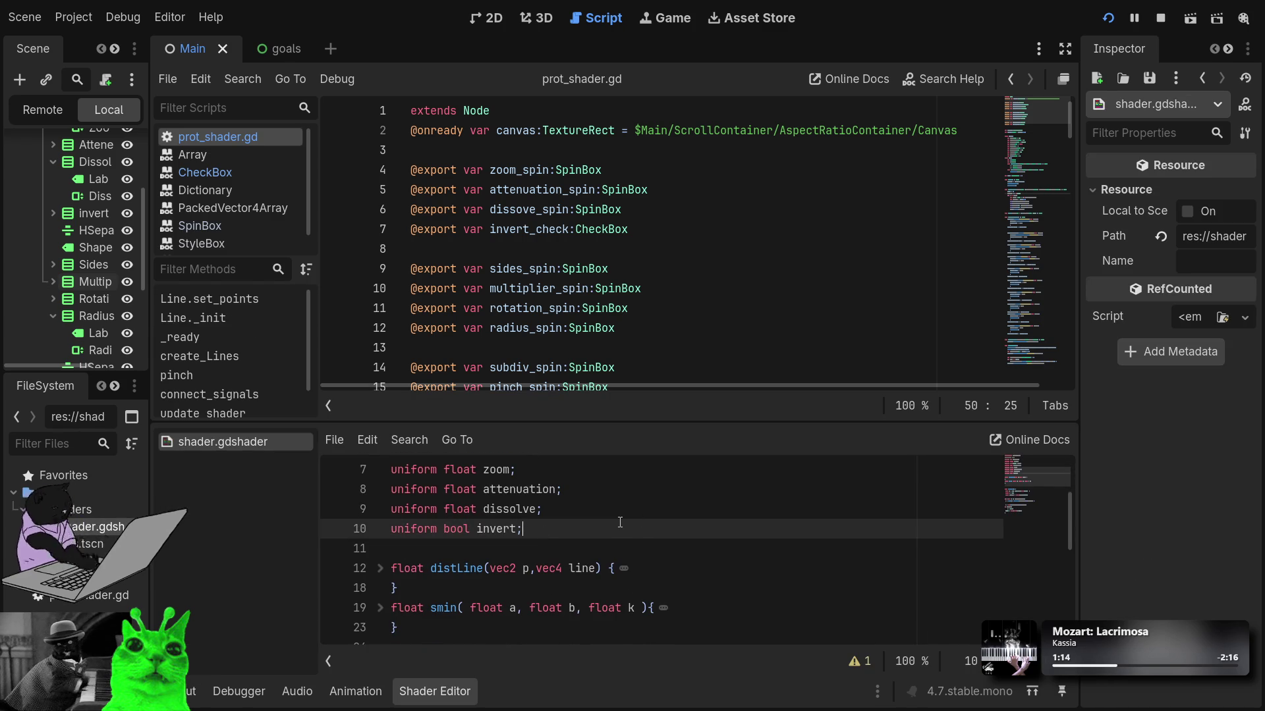
key("Return")
type("unfo")
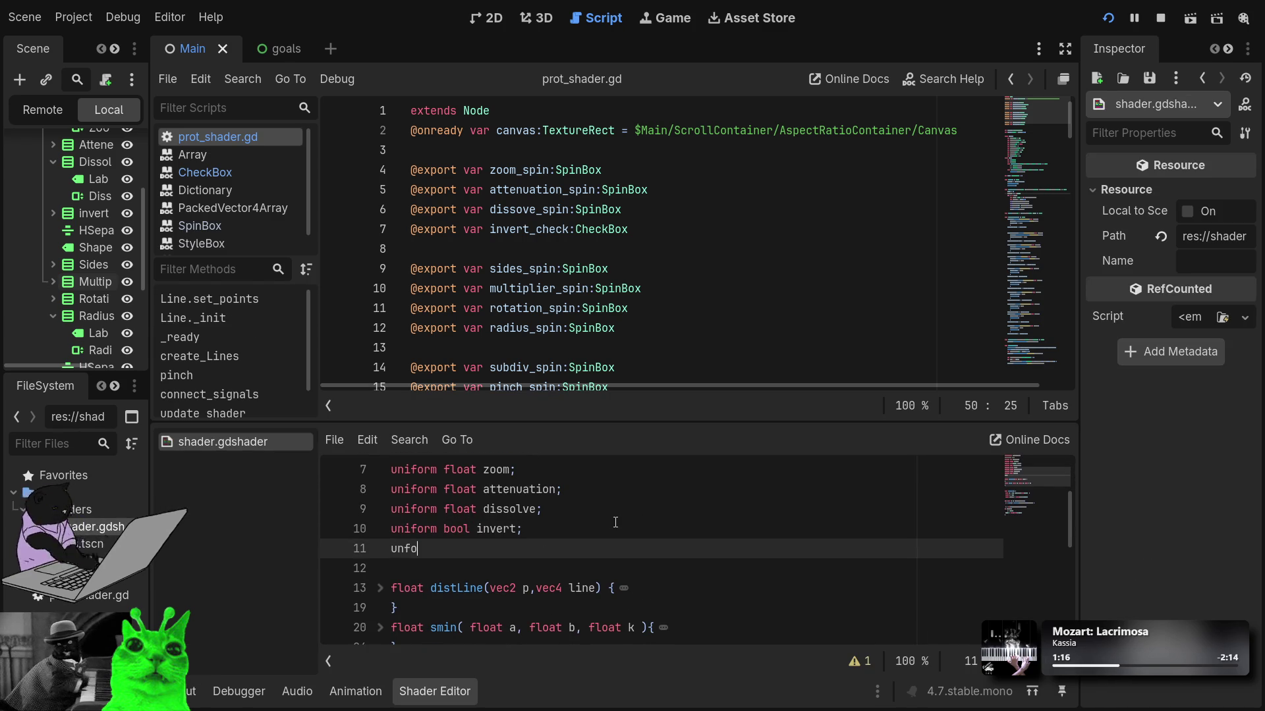
type("rfm")
key("BackSpace")
key("BackSpace")
type("m fl")
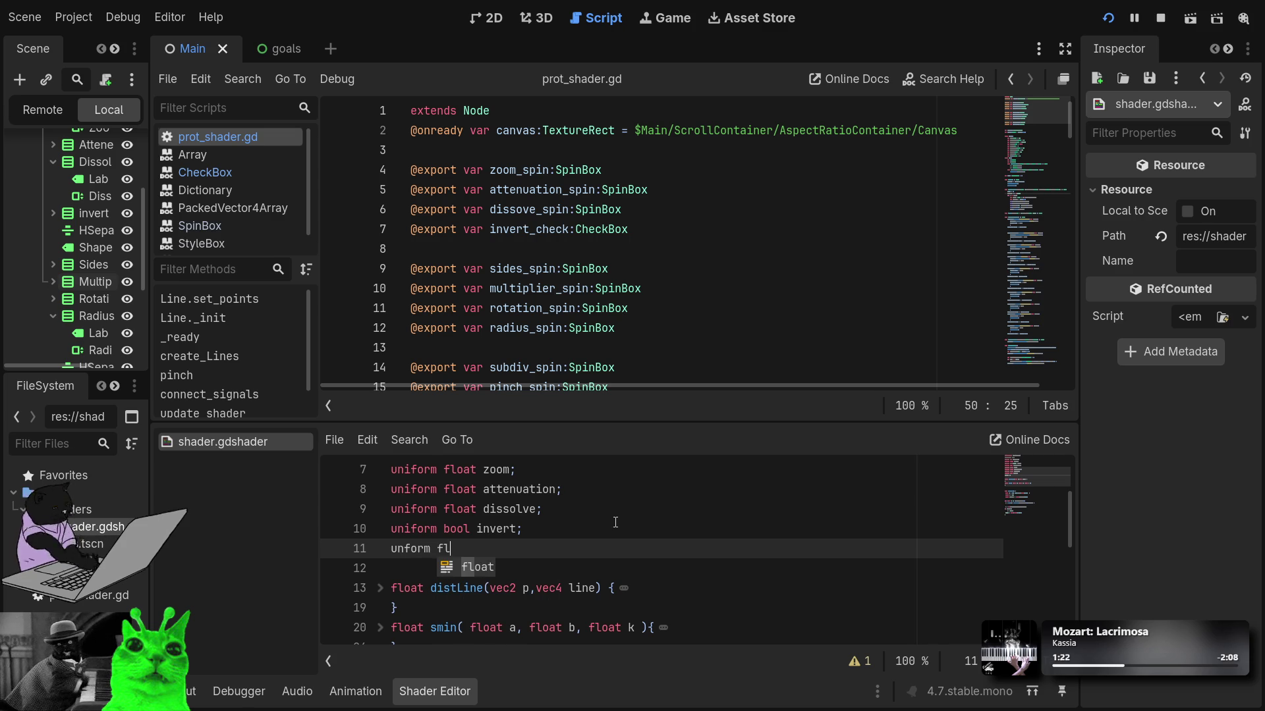
type("oat shift;")
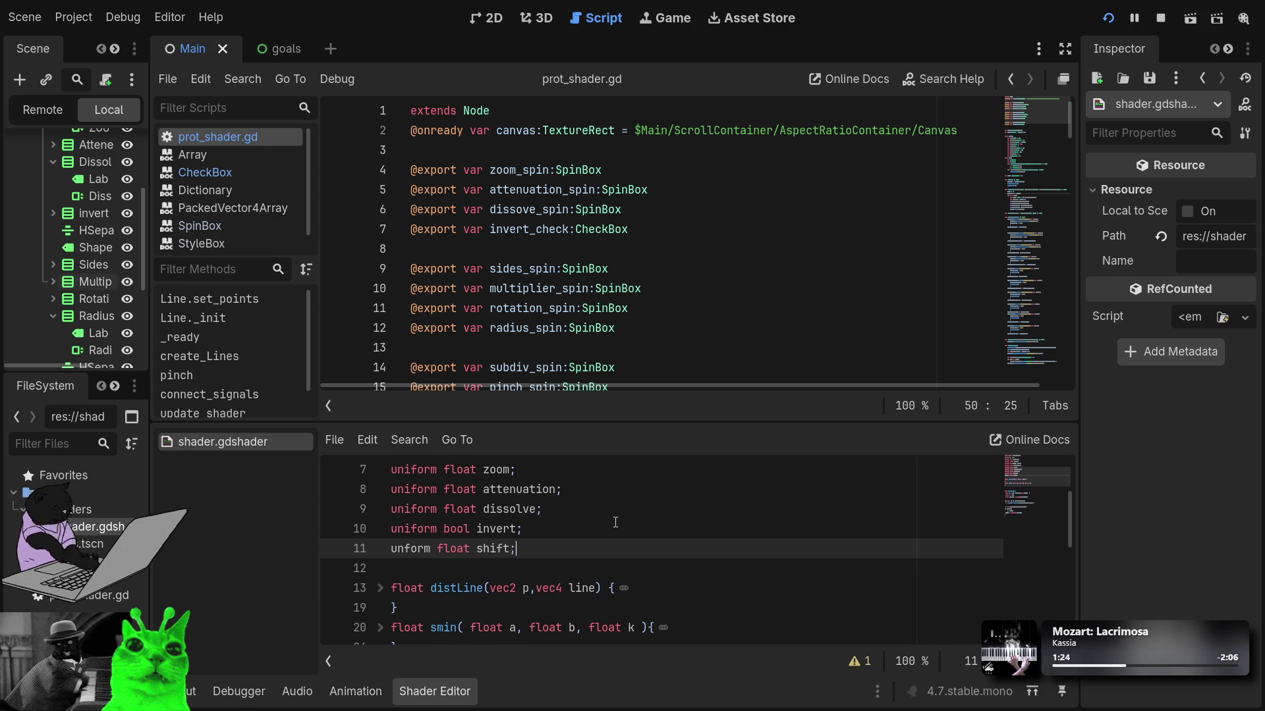
Step: Fix the misspelled uniform keyword on line 11 and review the fragment function
scroll(536, 369, "down", 2)
scroll(534, 547, "down", 3)
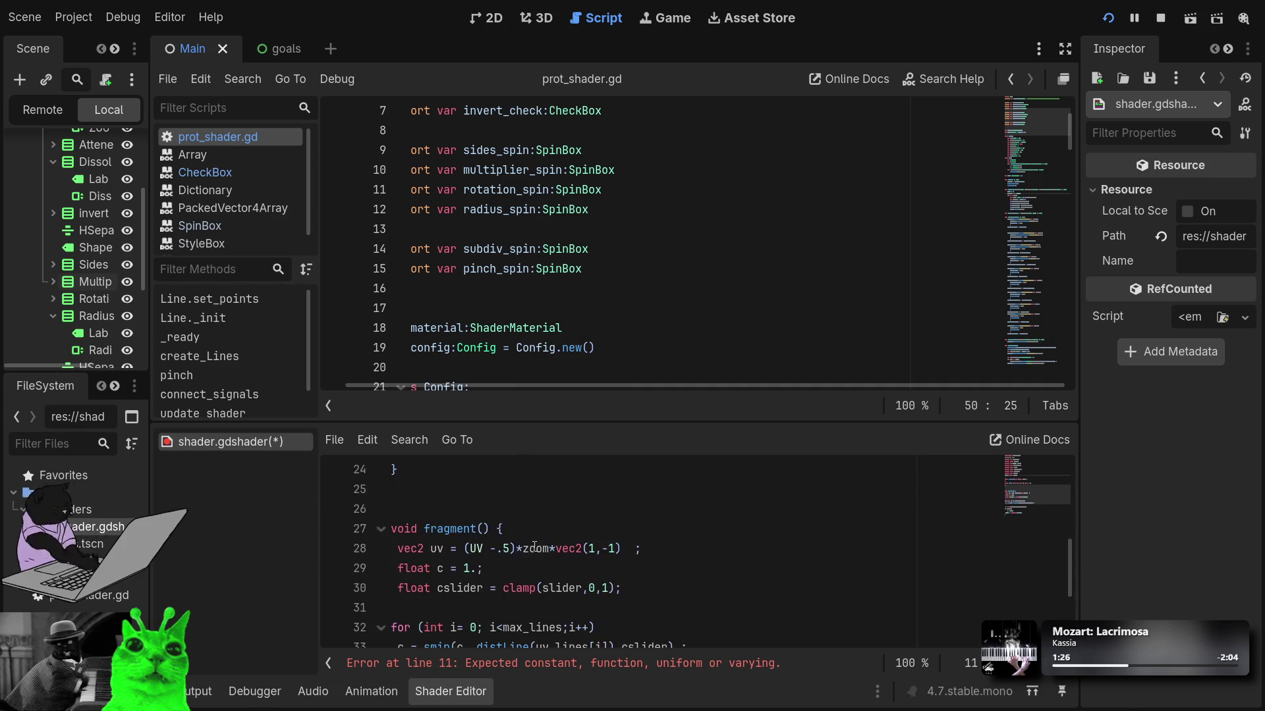
scroll(534, 547, "up", 2)
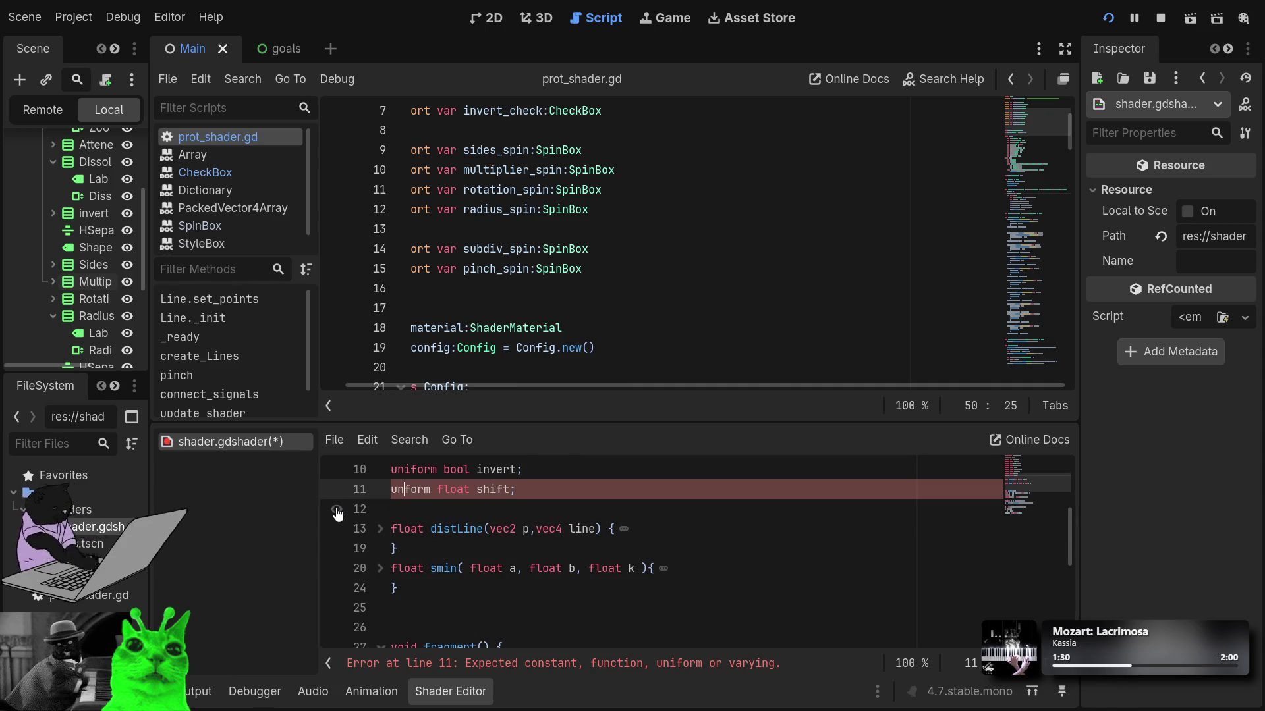
key("Left")
type("i")
key("Escape")
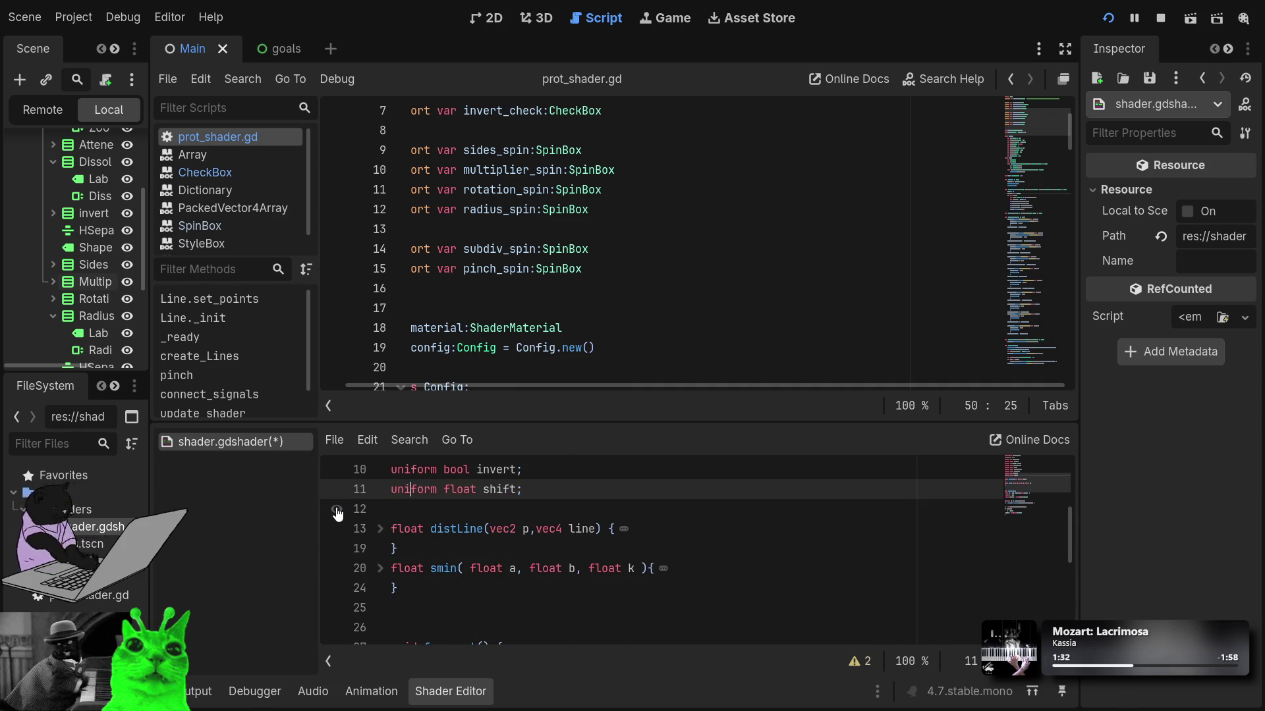
key("Down")
key("Down")
key("Down")
key("Down")
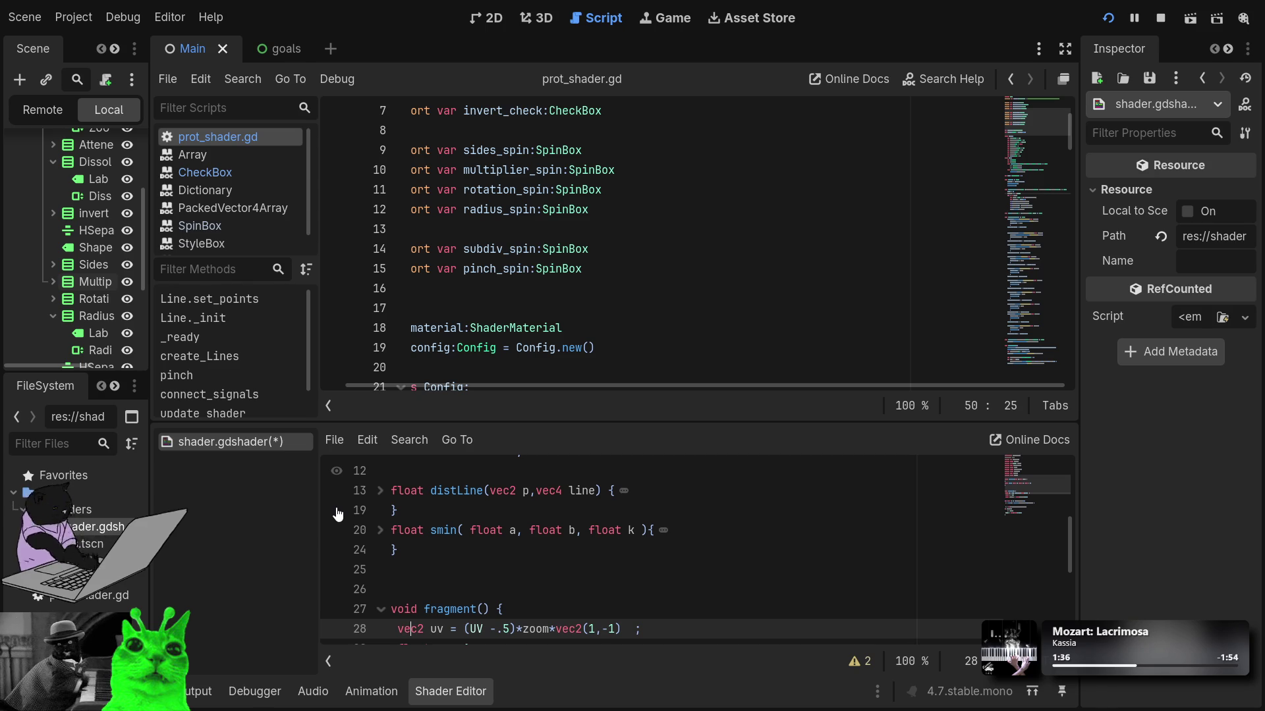
scroll(553, 569, "down", 4)
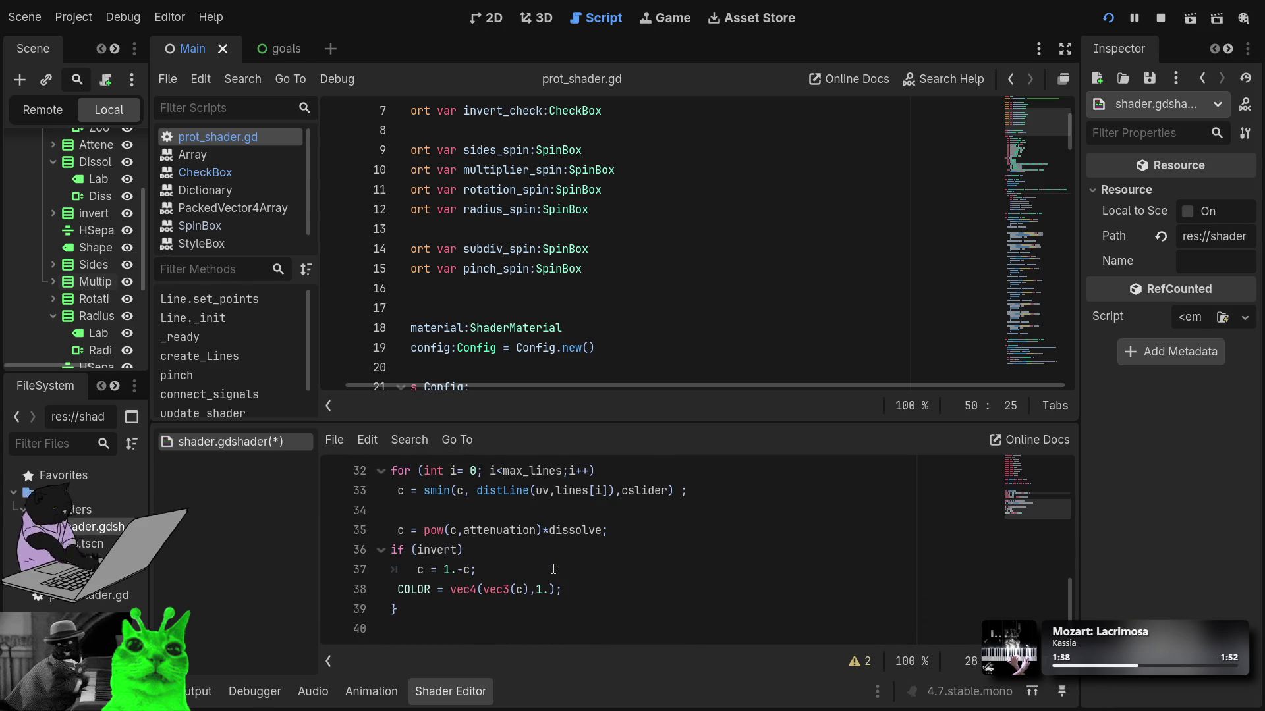
scroll(543, 579, "up", 3)
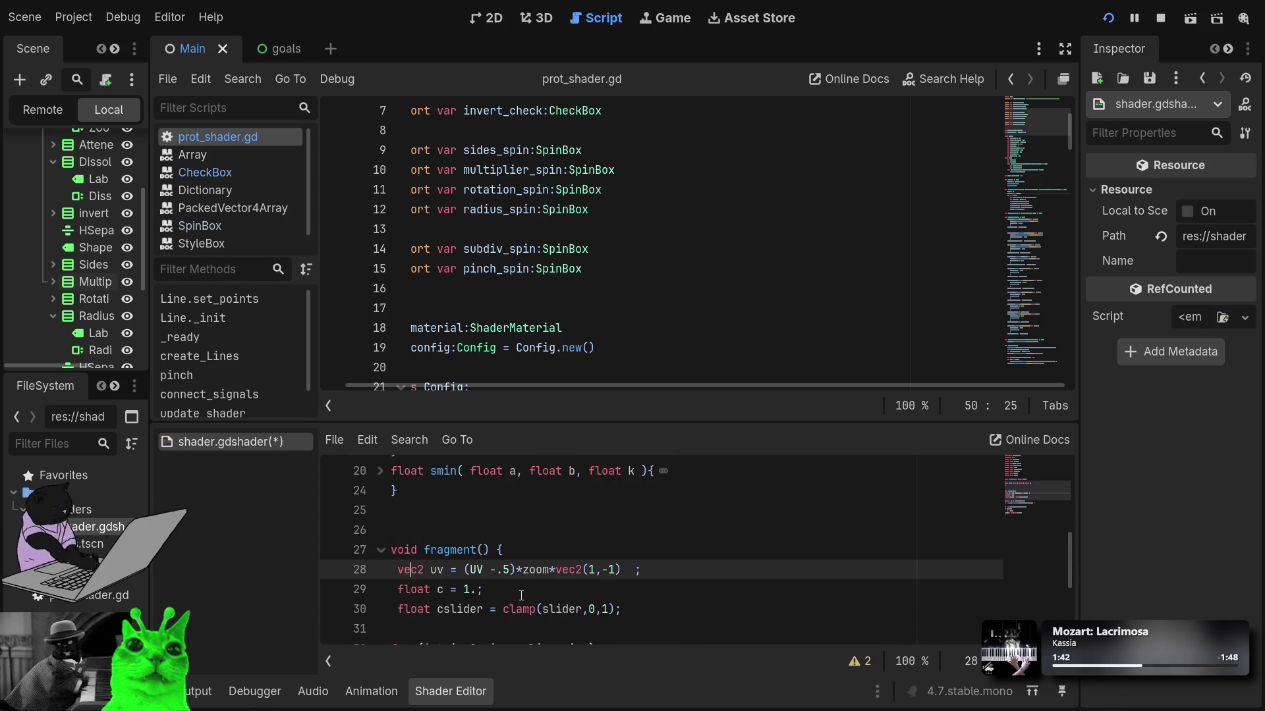
scroll(521, 595, "down", 1)
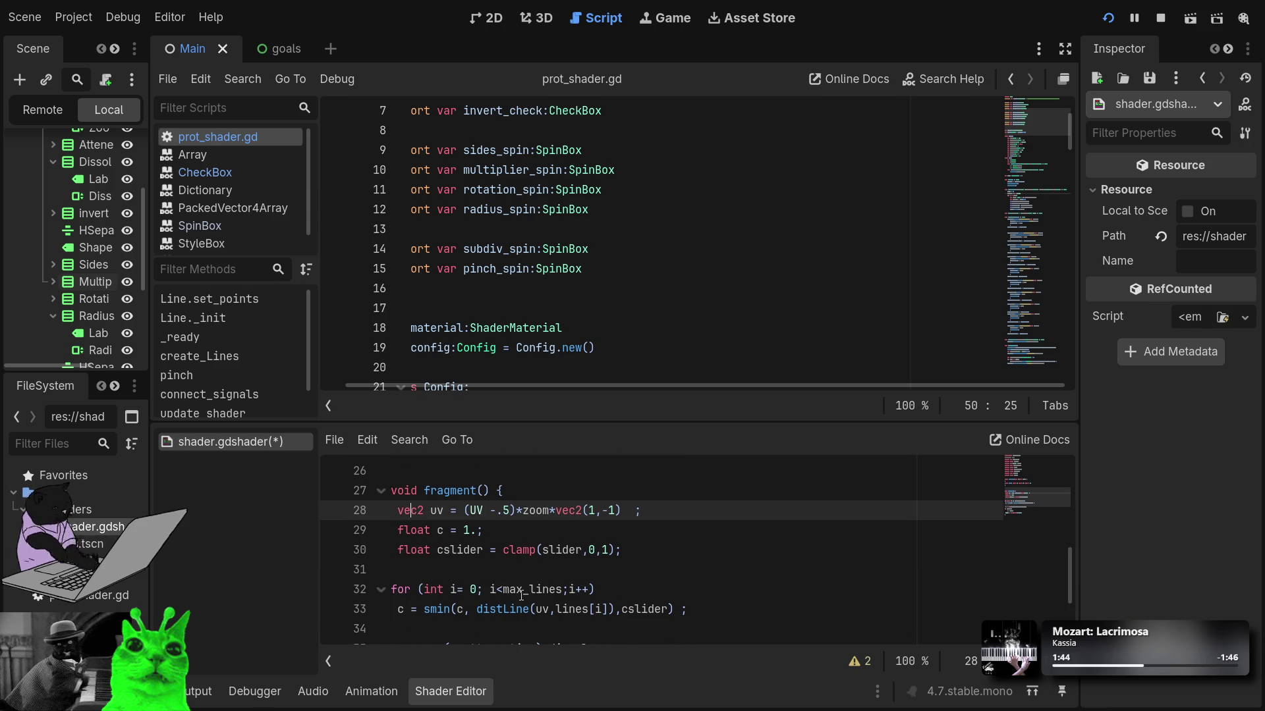
scroll(520, 595, "down", 2)
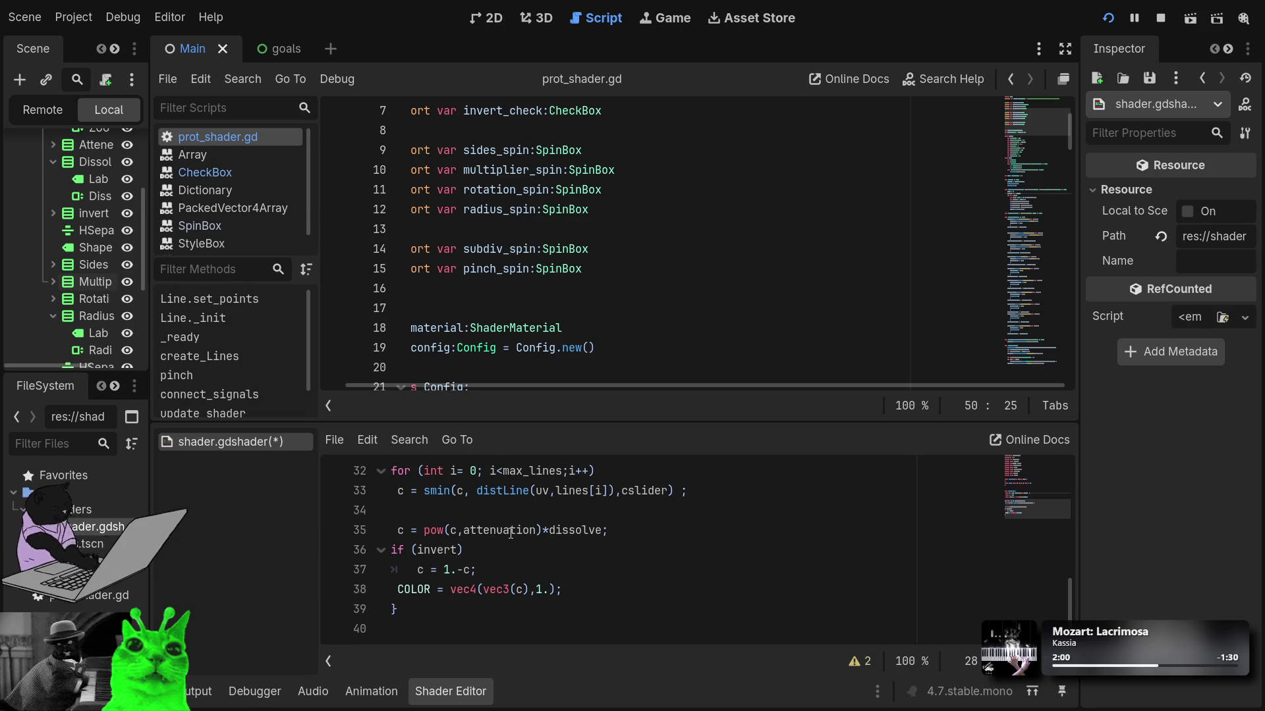
Step: Edit line 35 to read pow(abs(c -shift), attenuation)*dissolve with the parenthesis closed
left_click(522, 510)
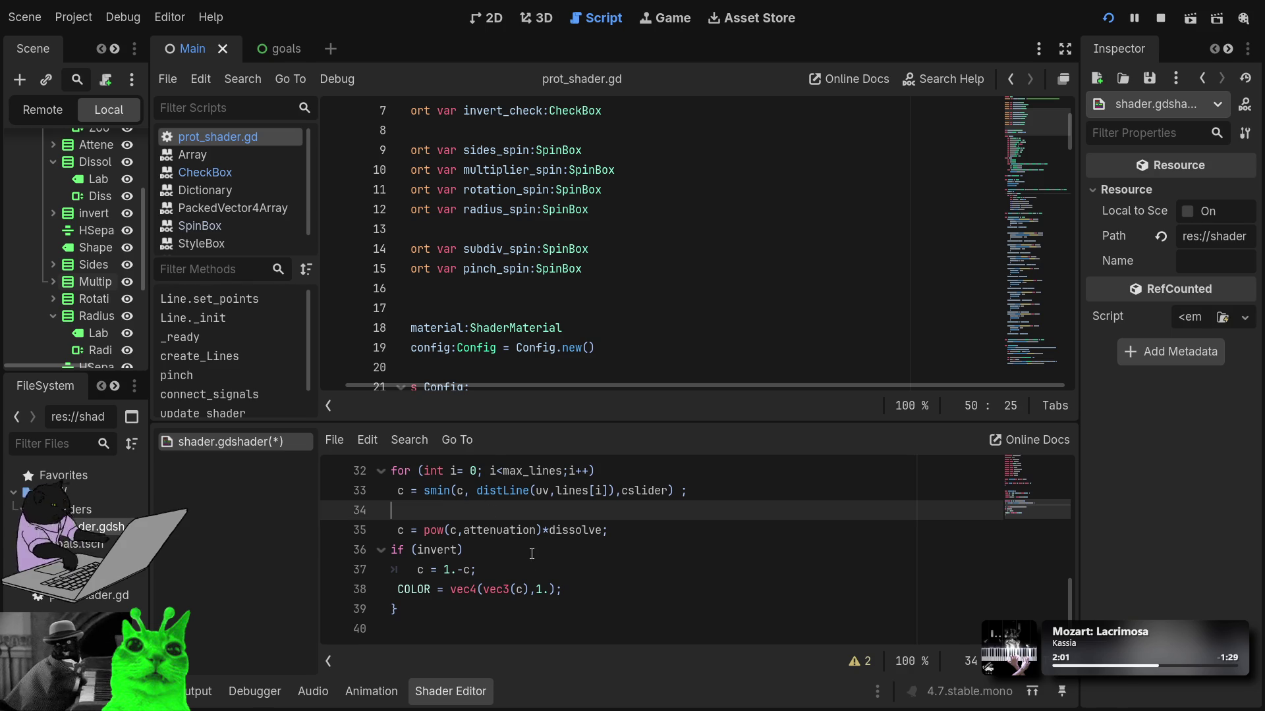
left_click(464, 531)
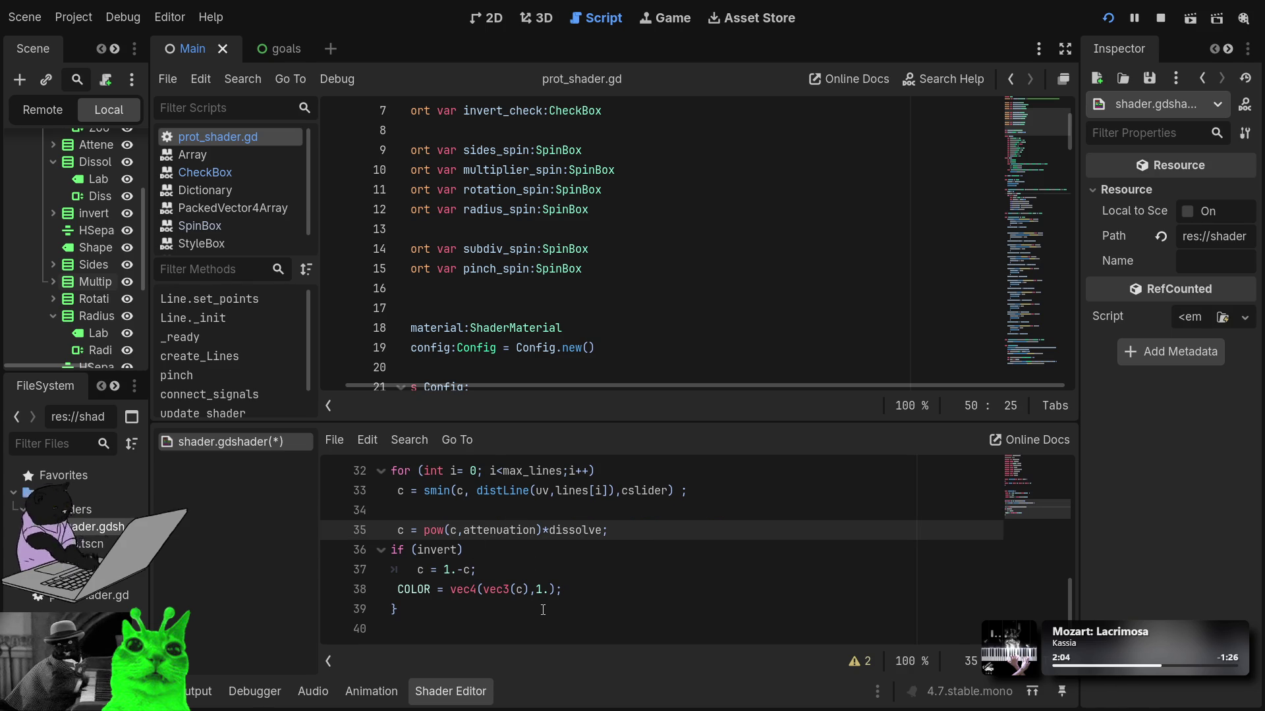
key("Up")
key("Up")
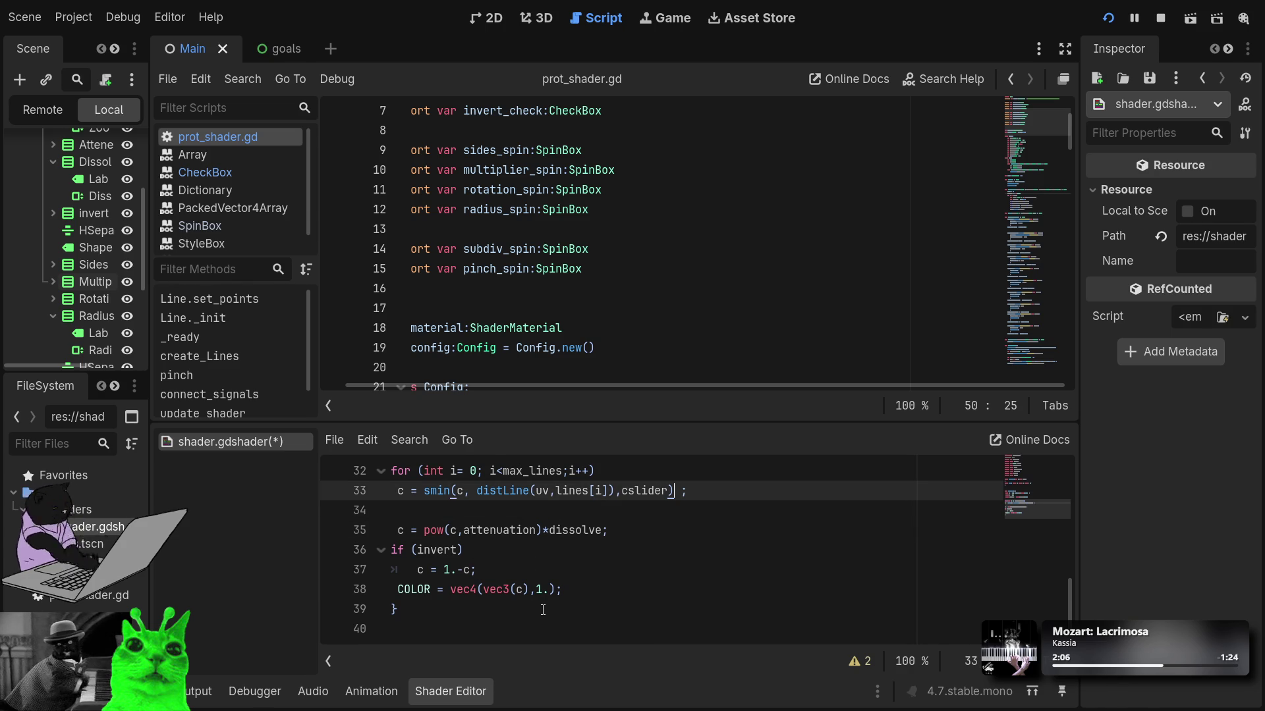
type("-")
key("Down")
key("Down")
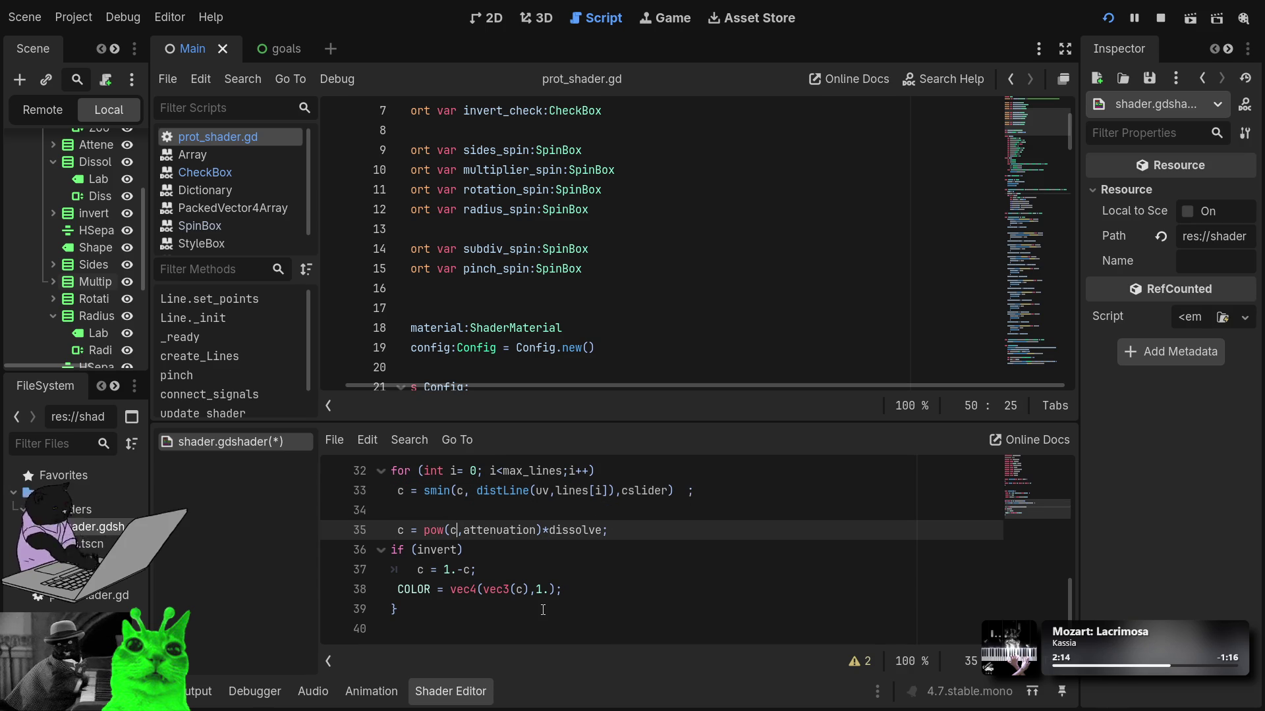
type("- ")
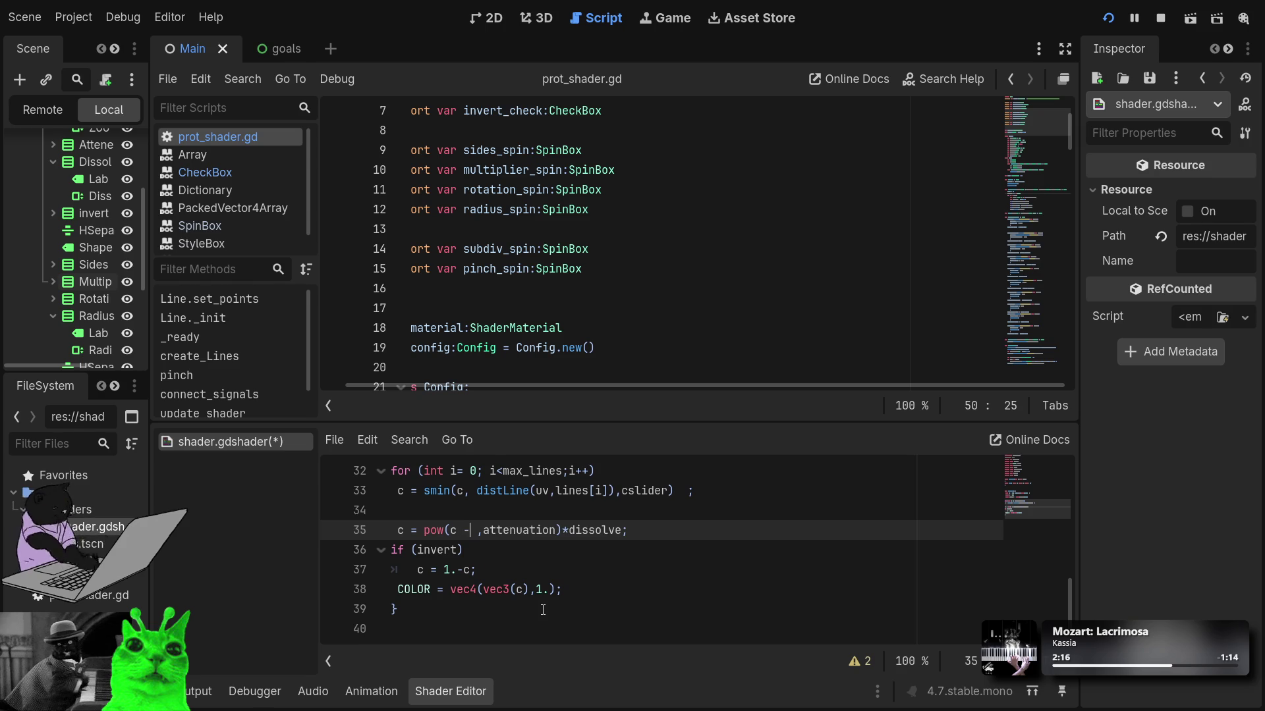
type("shift")
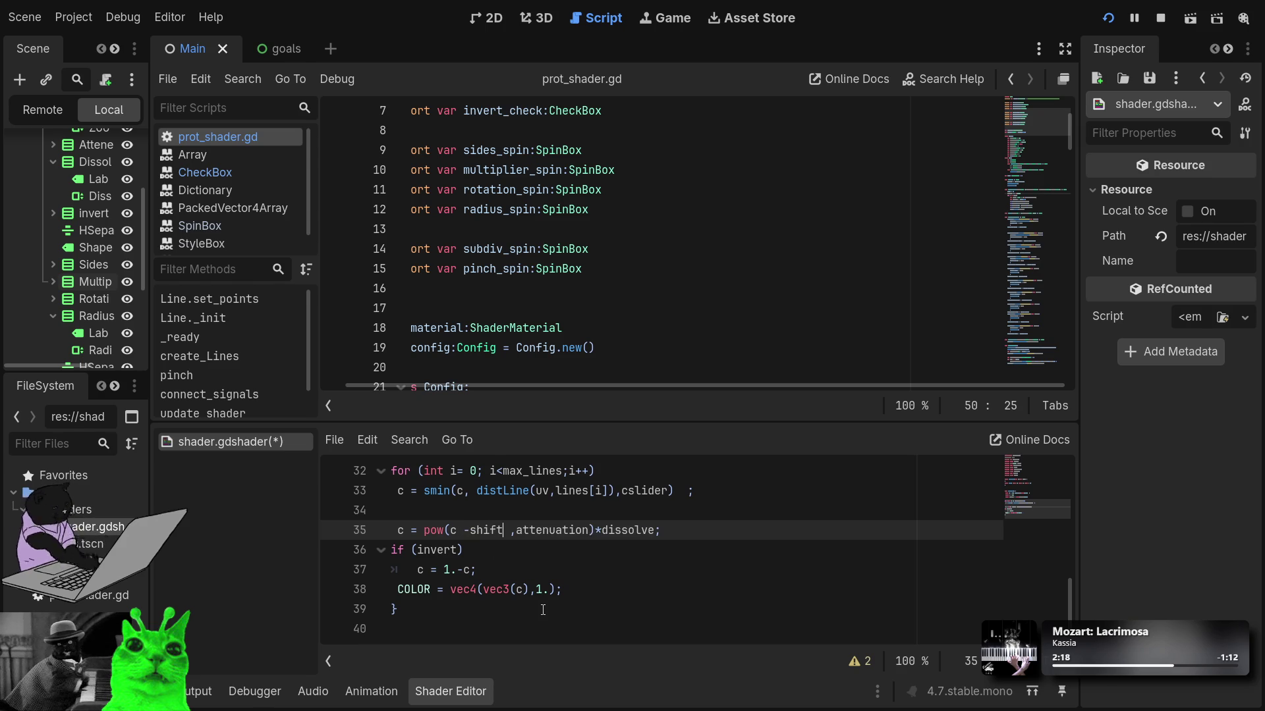
type("abs(")
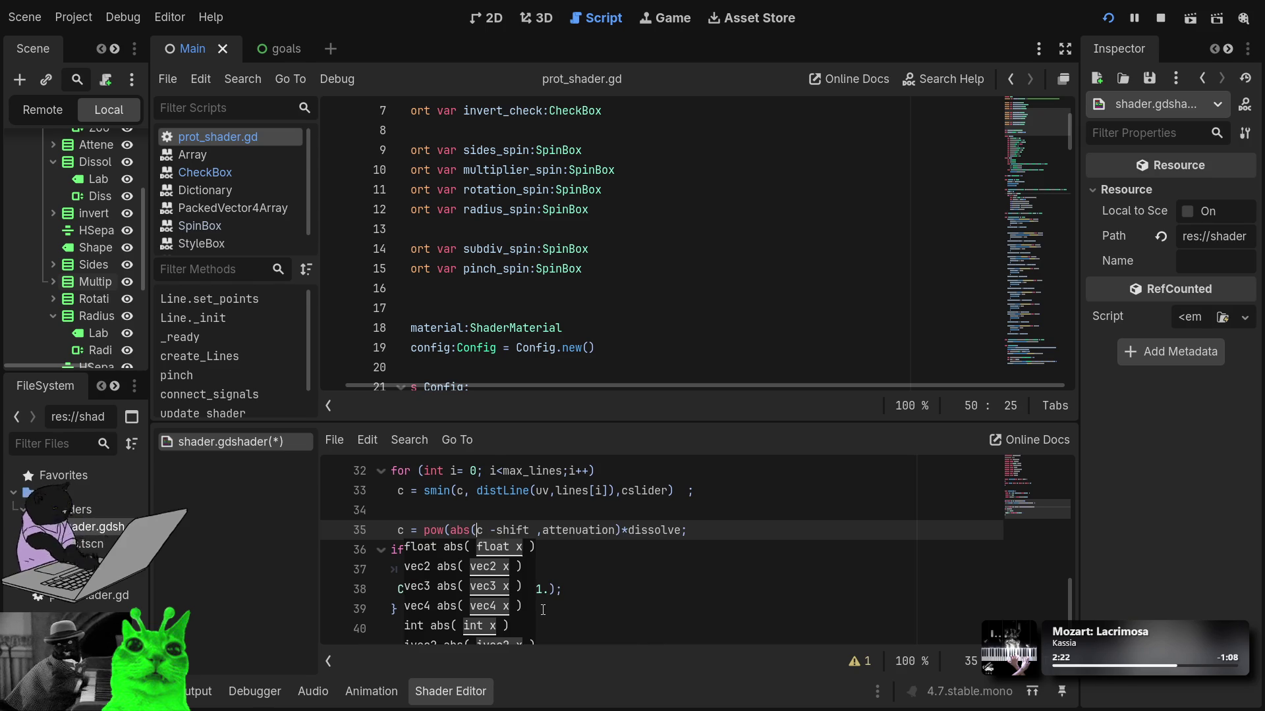
key("Right")
key("Right")
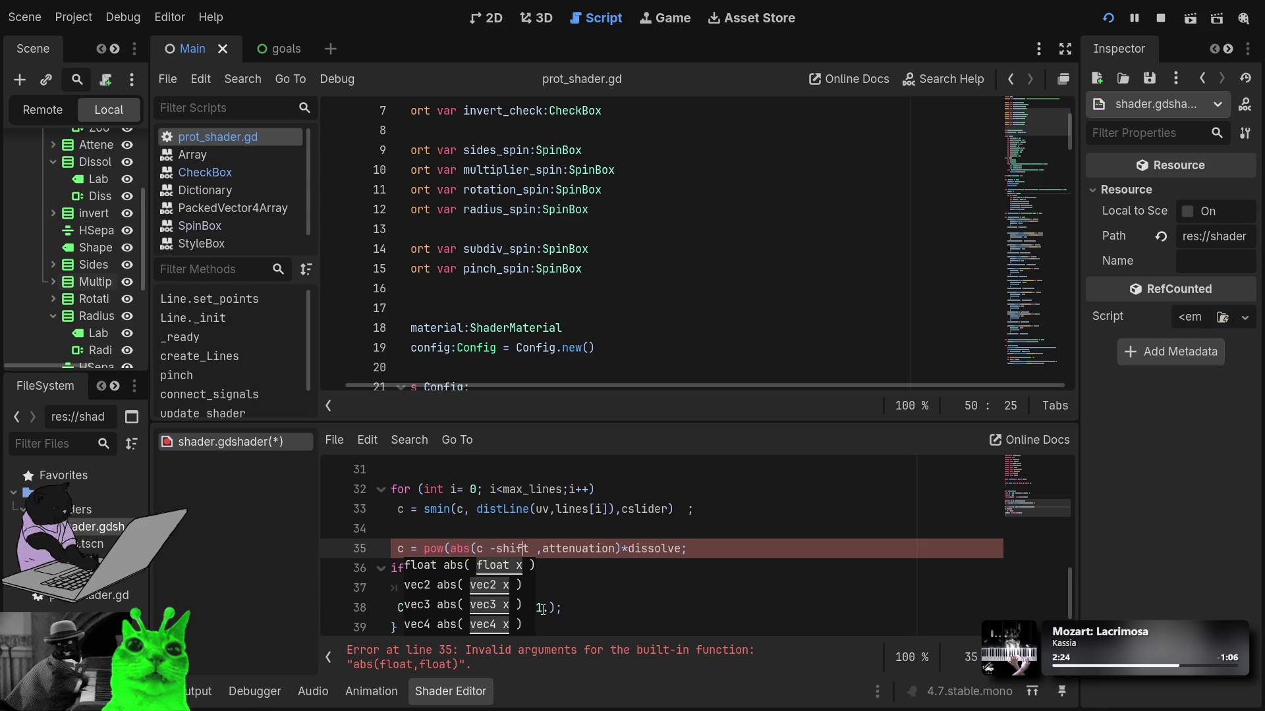
type(")")
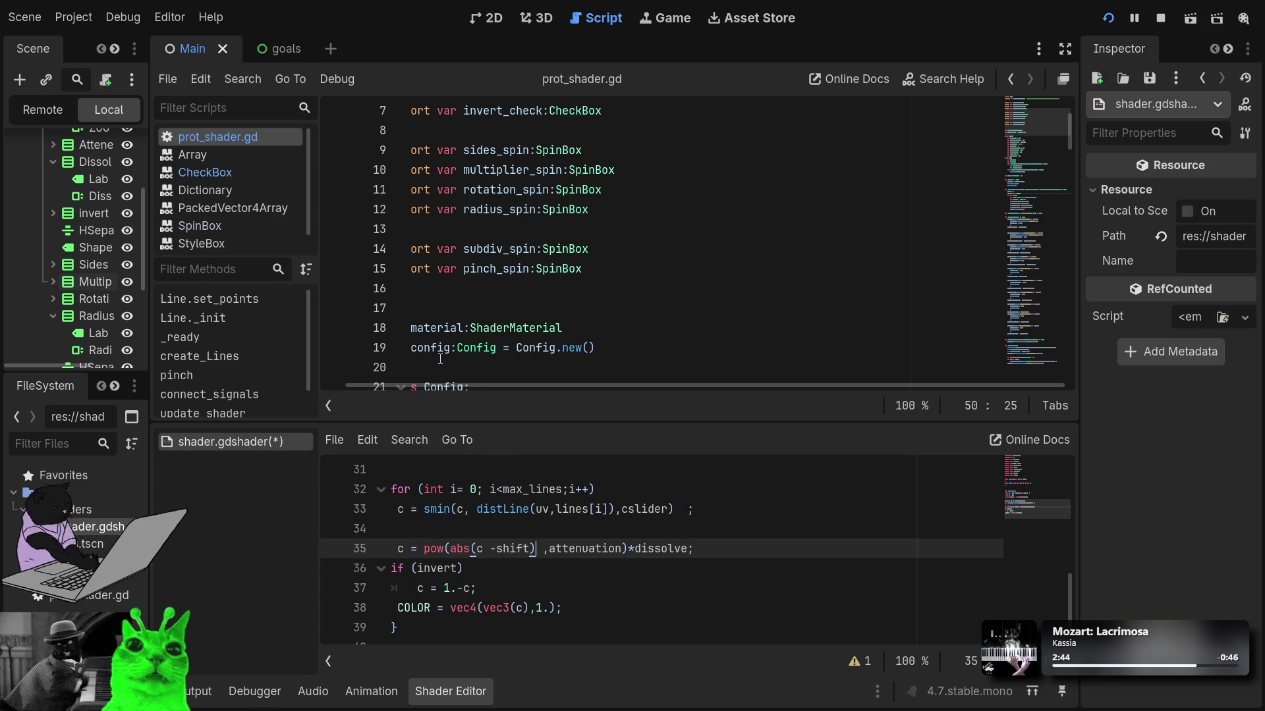
scroll(523, 294, "up", 2)
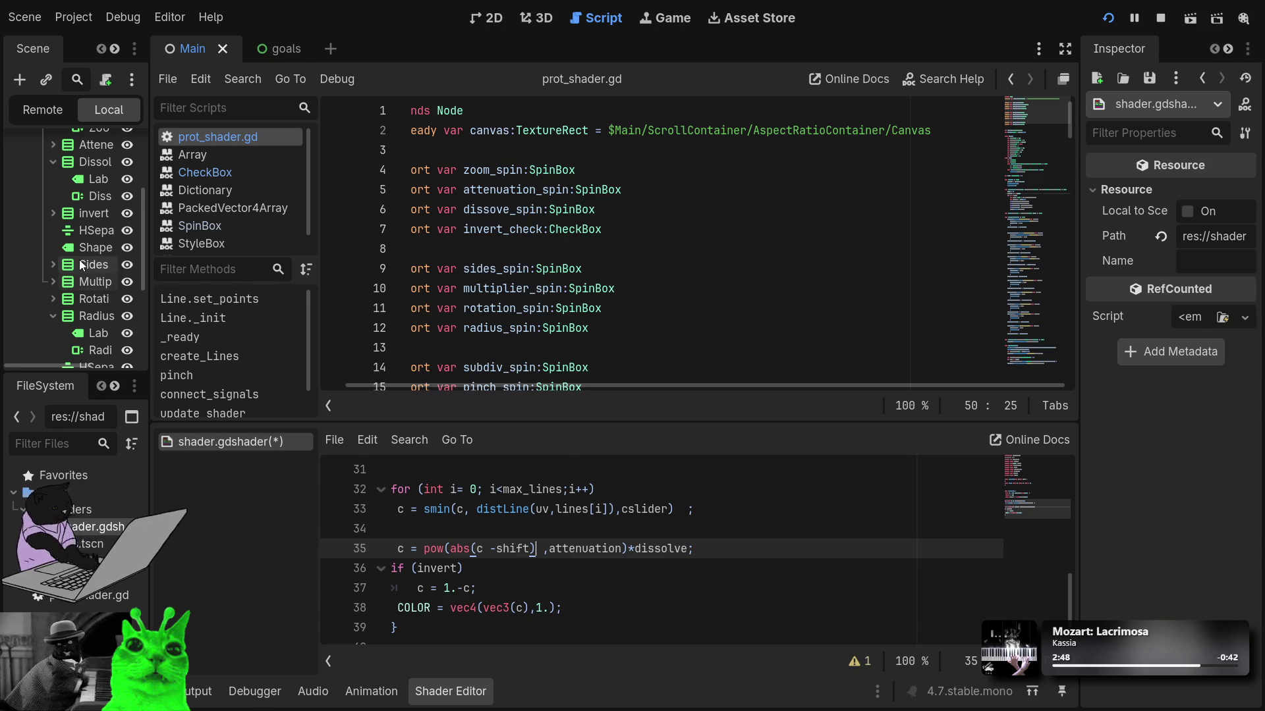
Step: Collapse the Zoom and Dissolve rows and select the dissove_spin declaration line
scroll(45, 211, "up", 5)
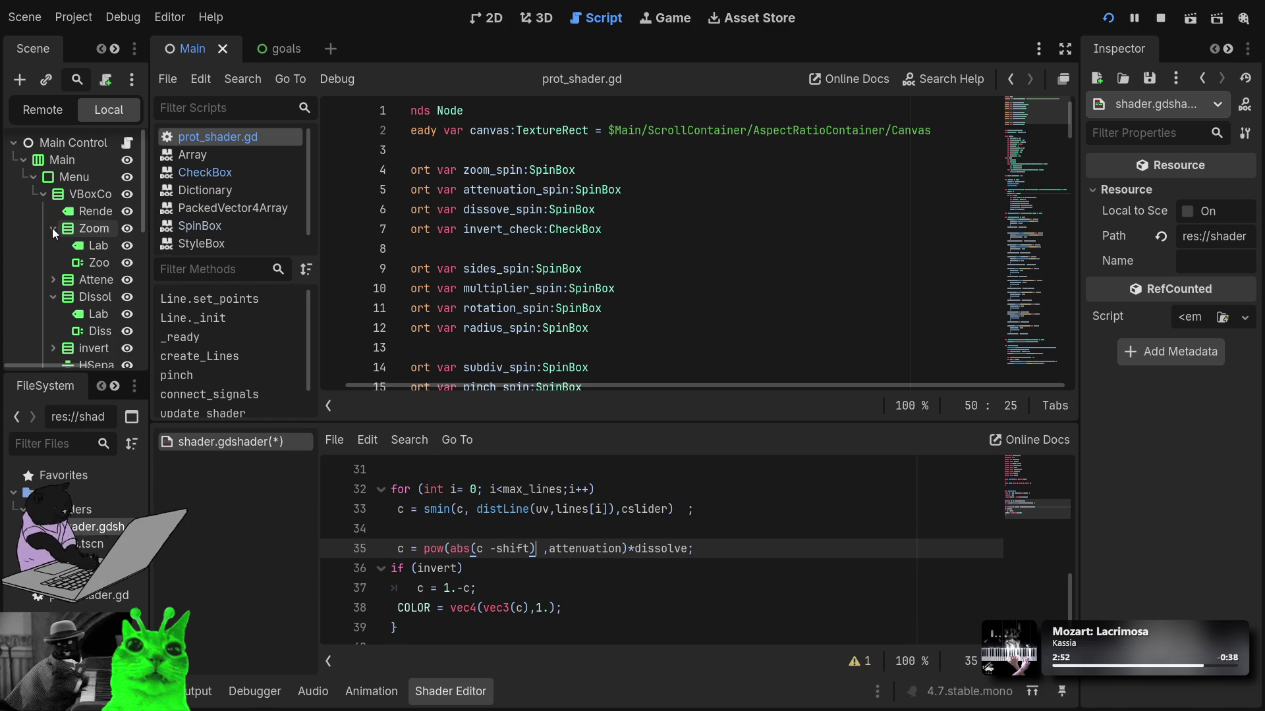
left_click(52, 228)
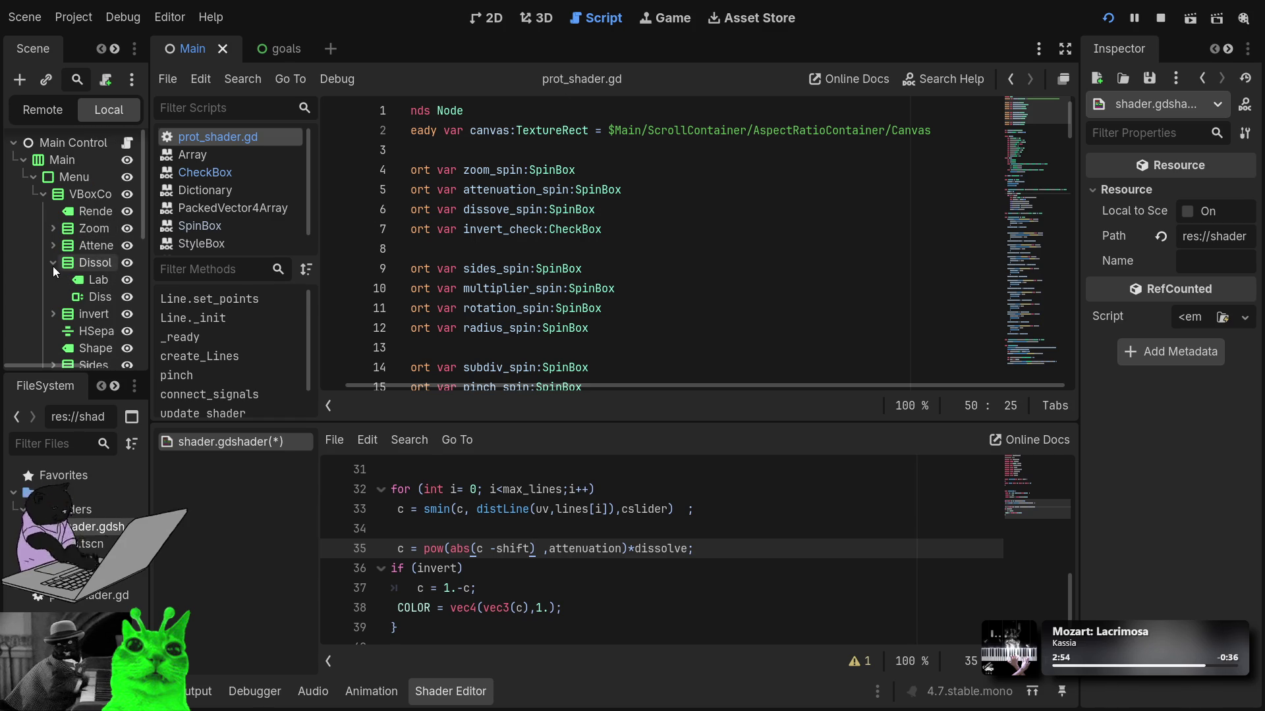
left_click(53, 267)
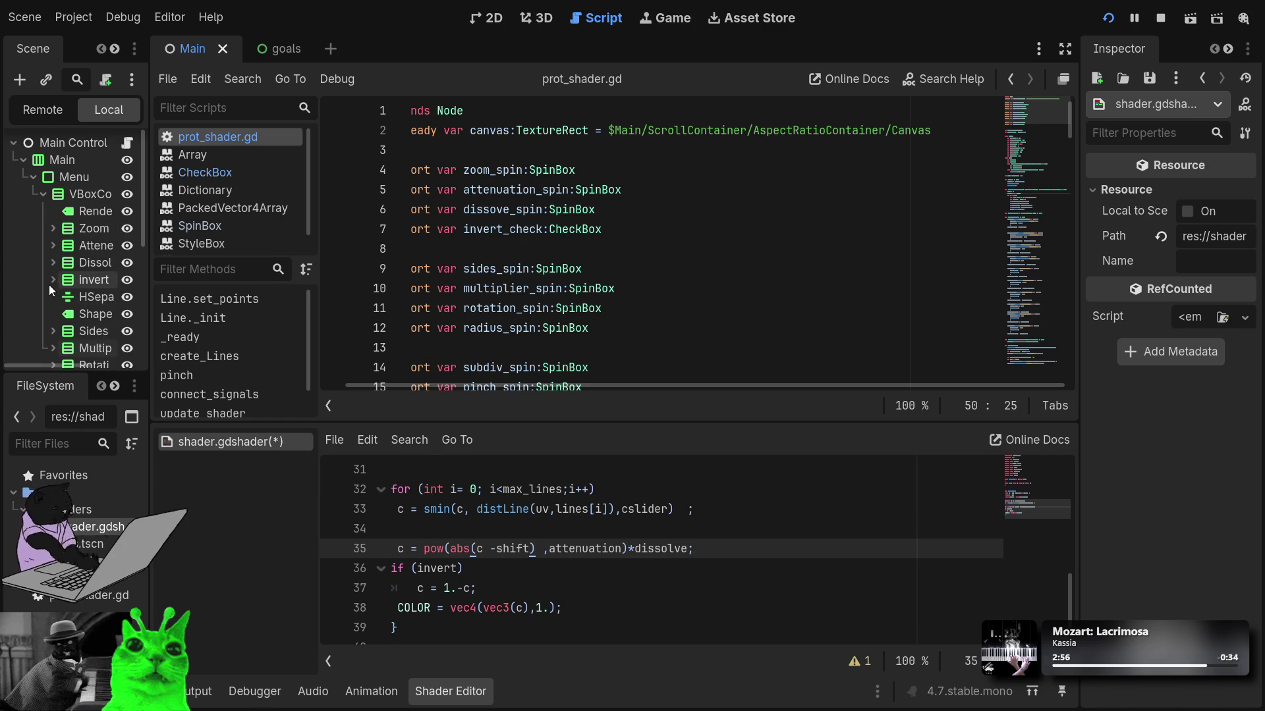
left_click(53, 229)
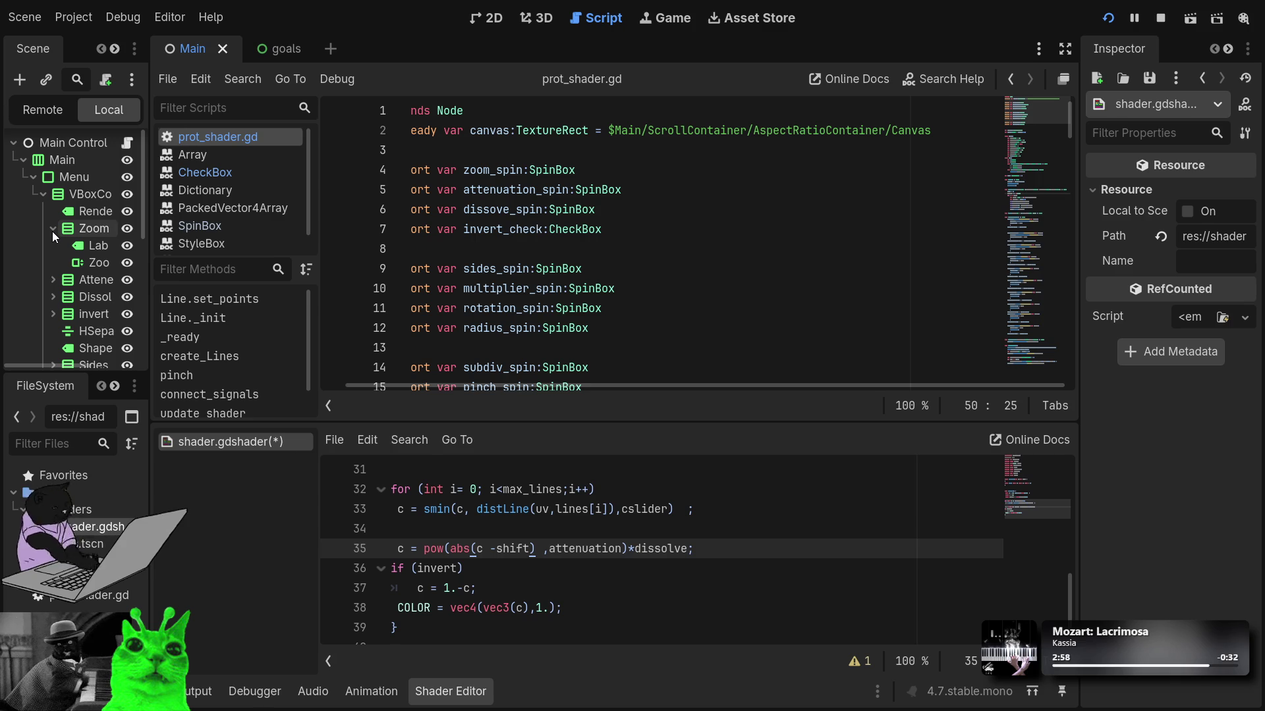
left_click(51, 230)
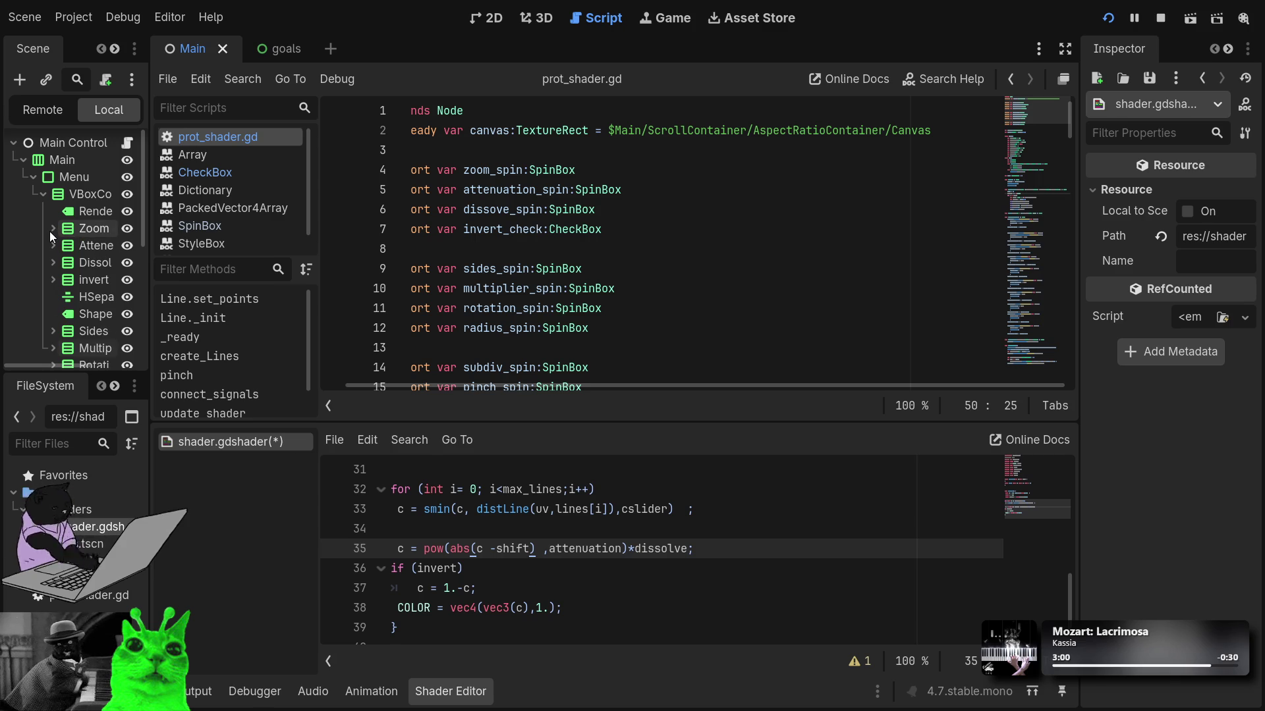
left_click_drag(525, 386, 408, 386)
left_click(644, 209)
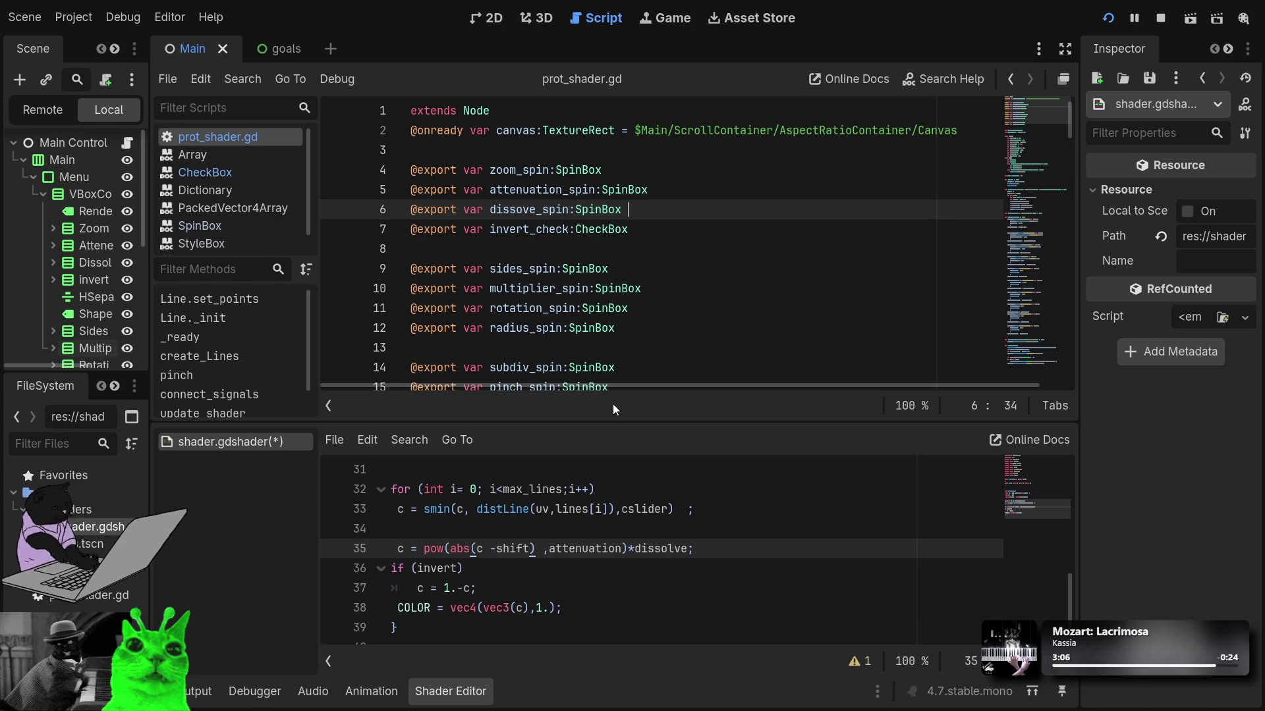
key("shift+Home")
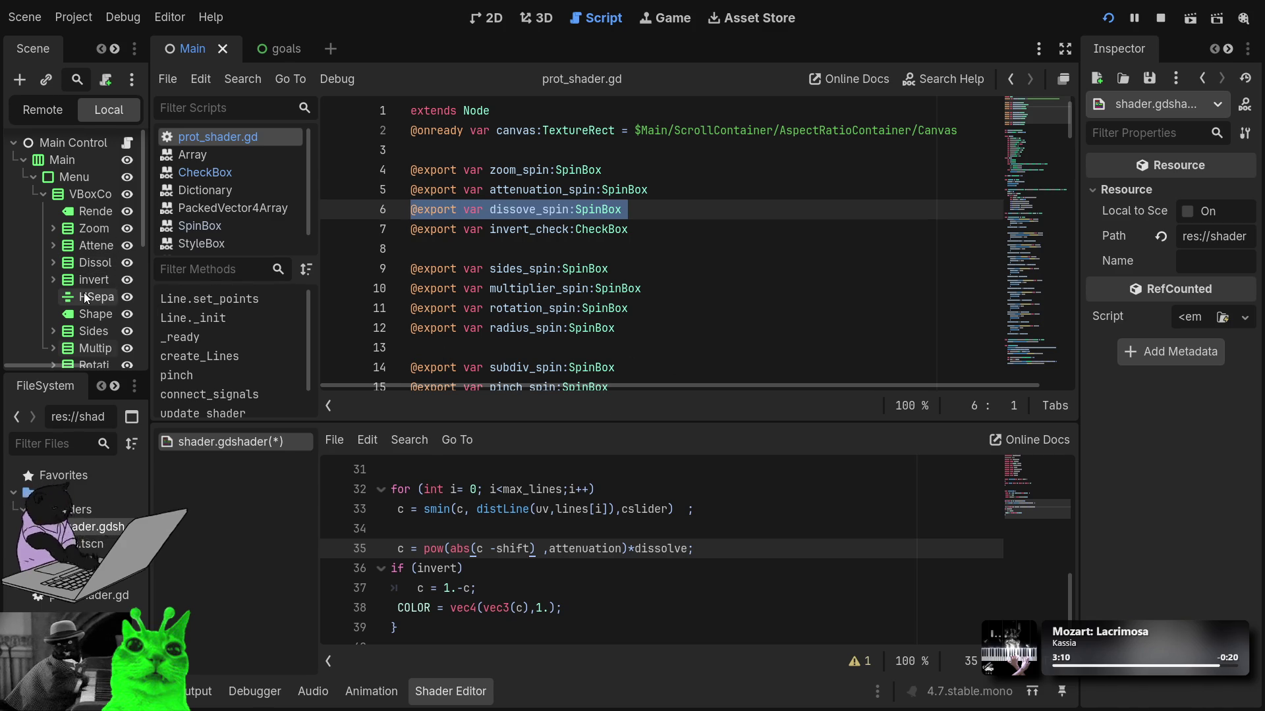
Step: Duplicate the Dissolve row with Ctrl+D and rename the copy to Shift
left_click(85, 244)
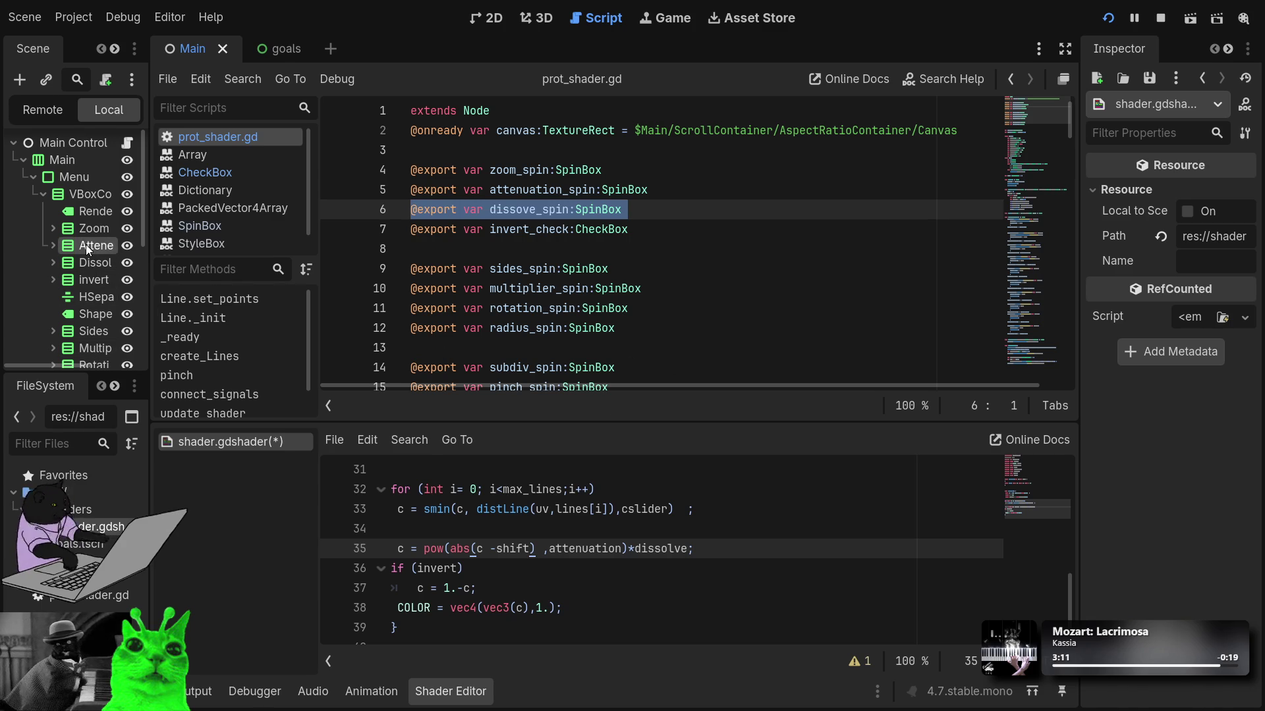
left_click(83, 286)
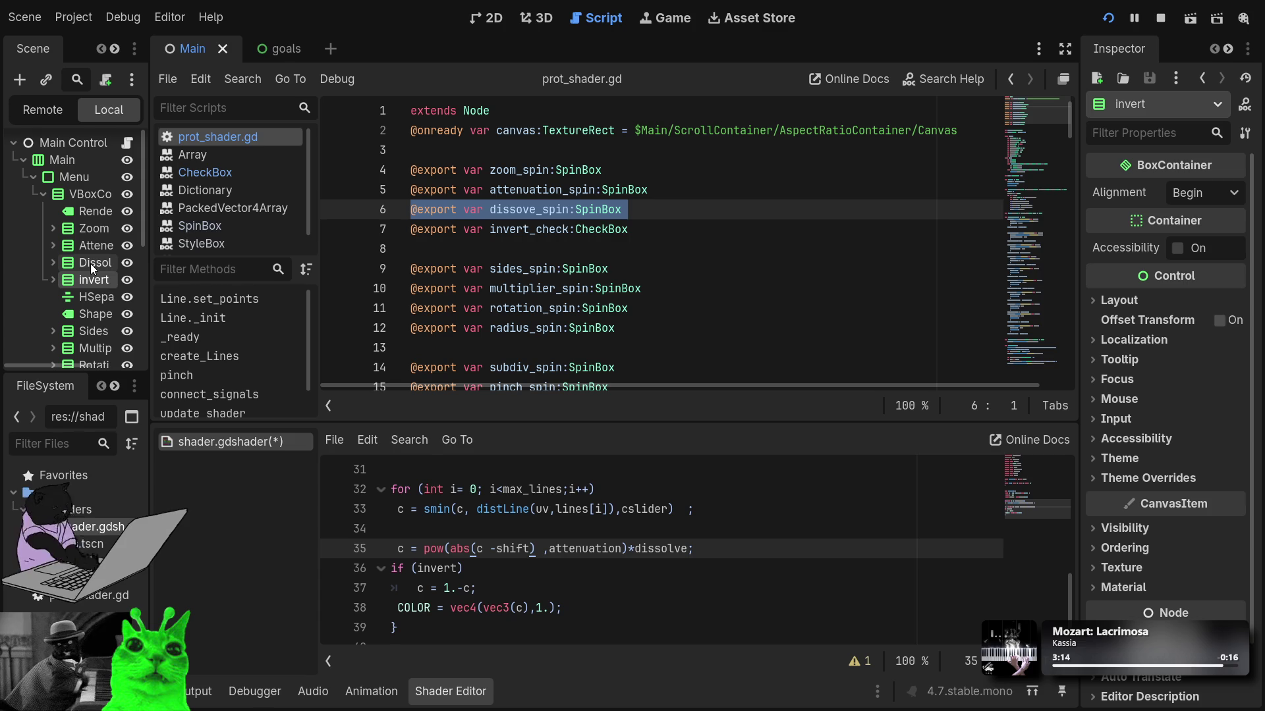
left_click(90, 264)
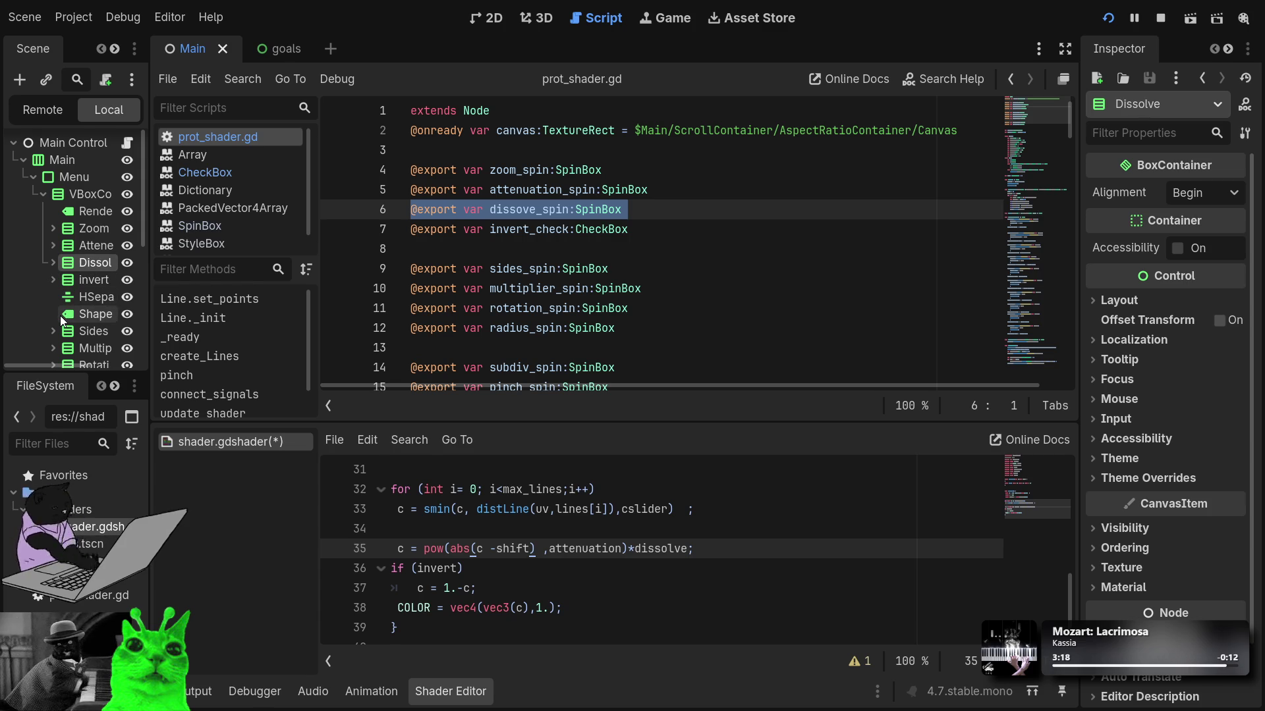
key("ctrl+d")
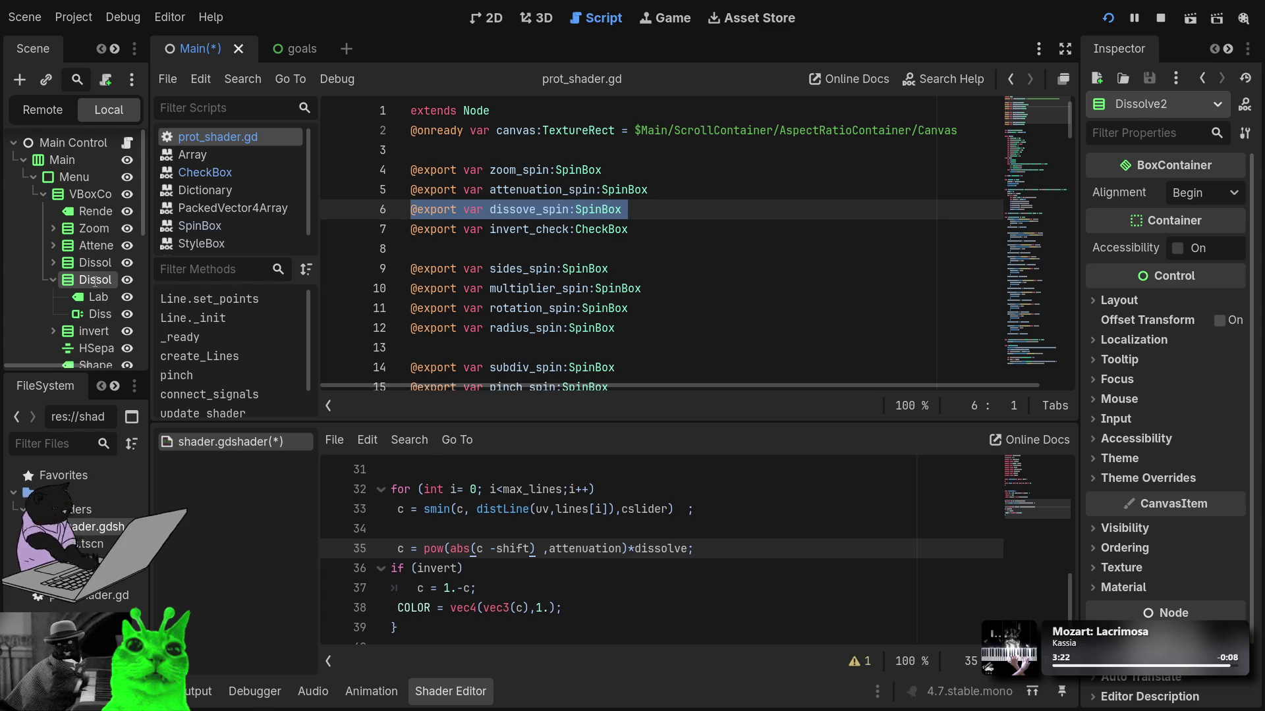
double_click(94, 280)
type("Shift")
key("Return")
Step: Set the copied label's text to Shift and rename its spin box to Shift
left_click(98, 298)
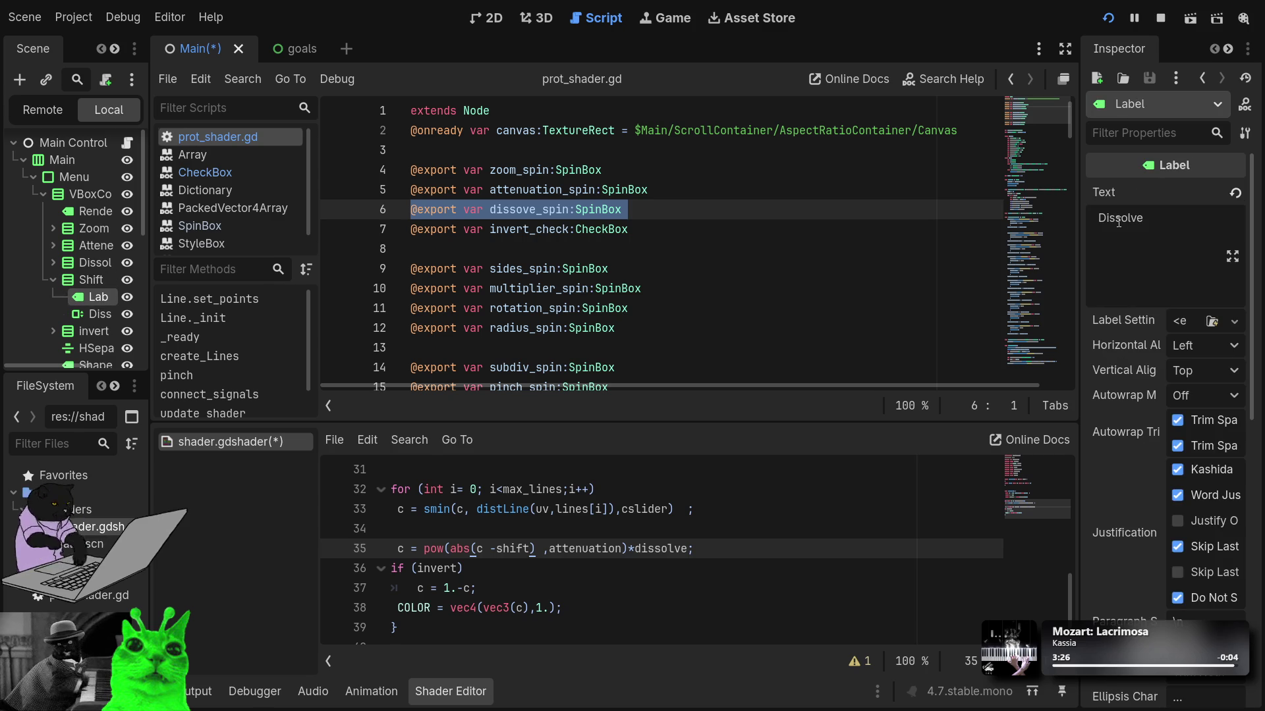
double_click(1118, 222)
type("Shift")
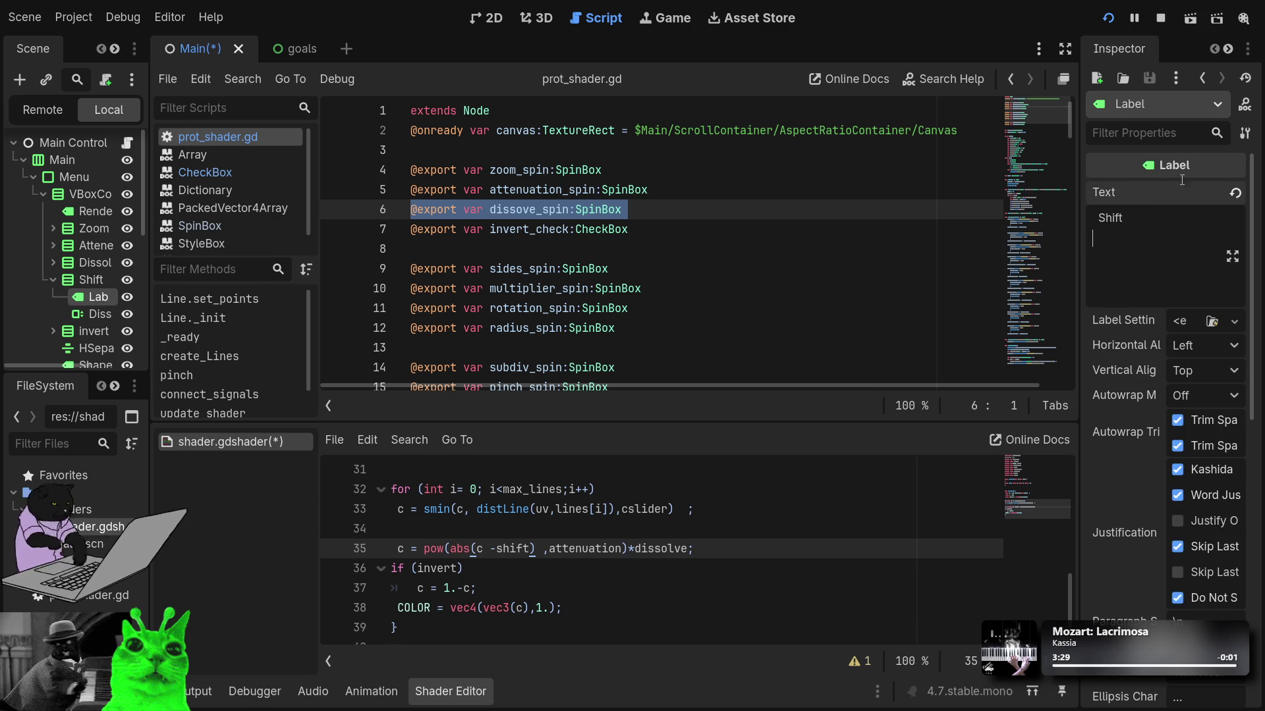
key("BackSpace")
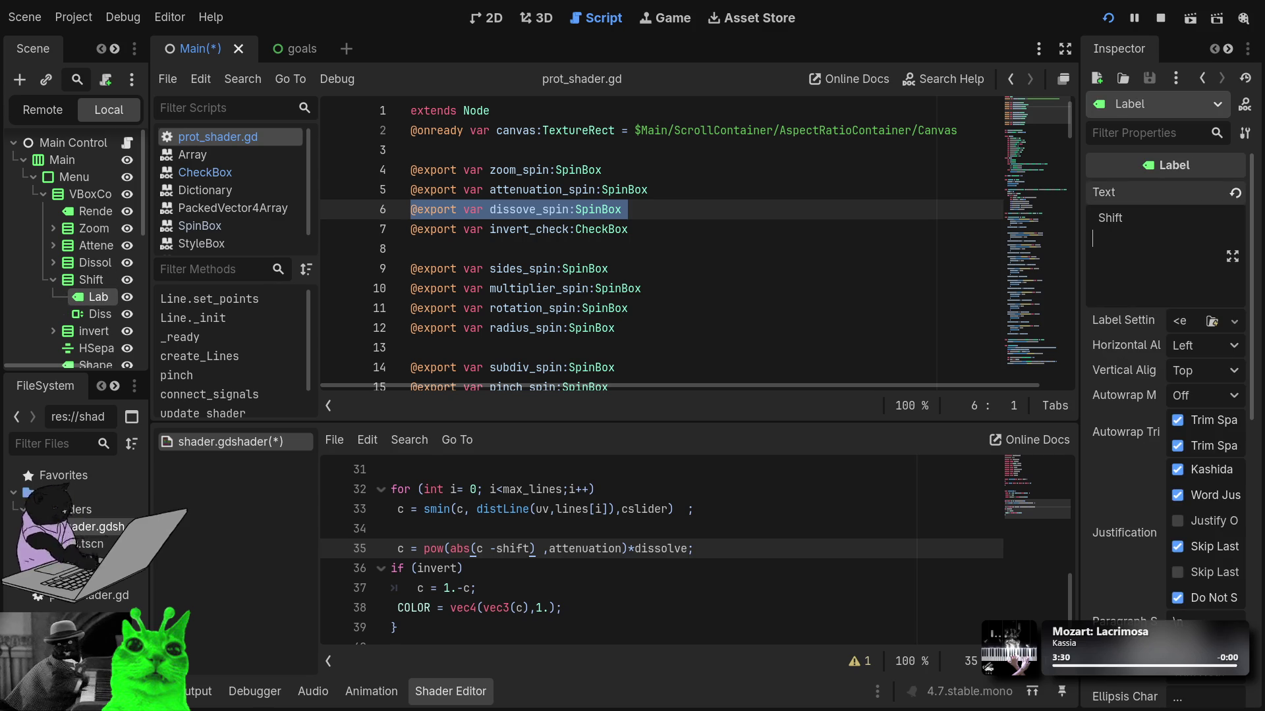
left_click(101, 314)
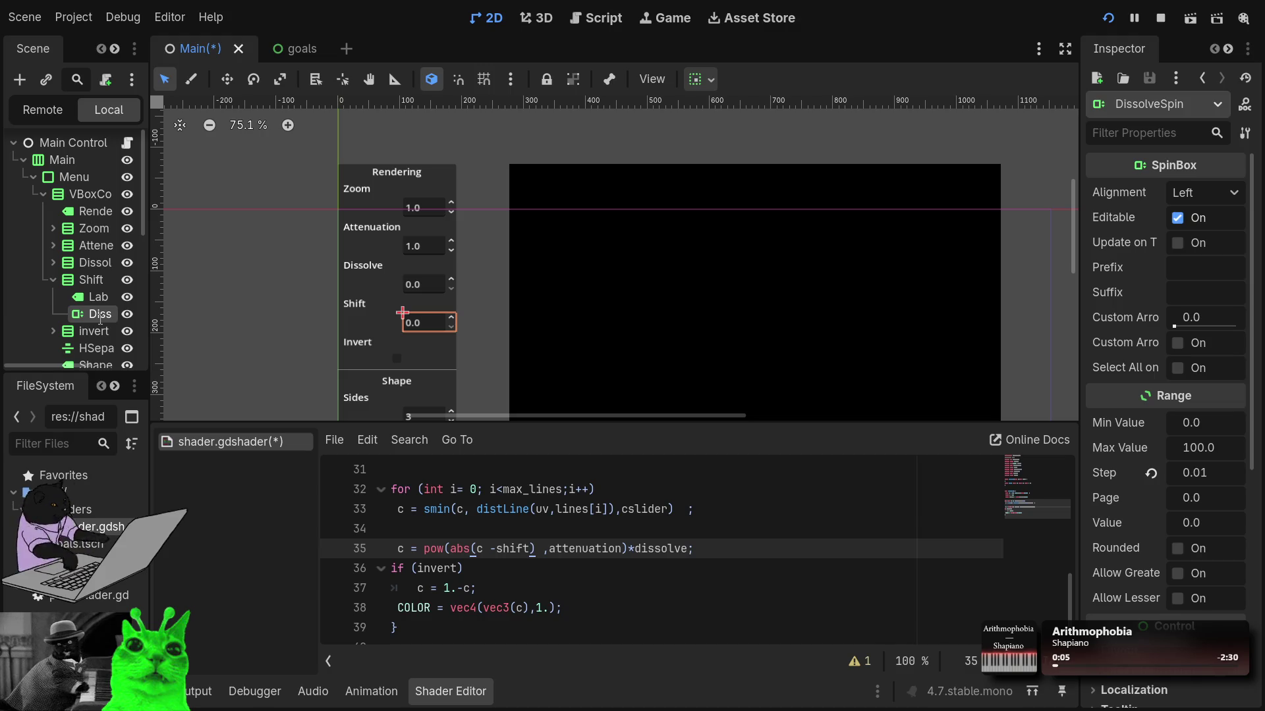
type("Shift")
key("Return")
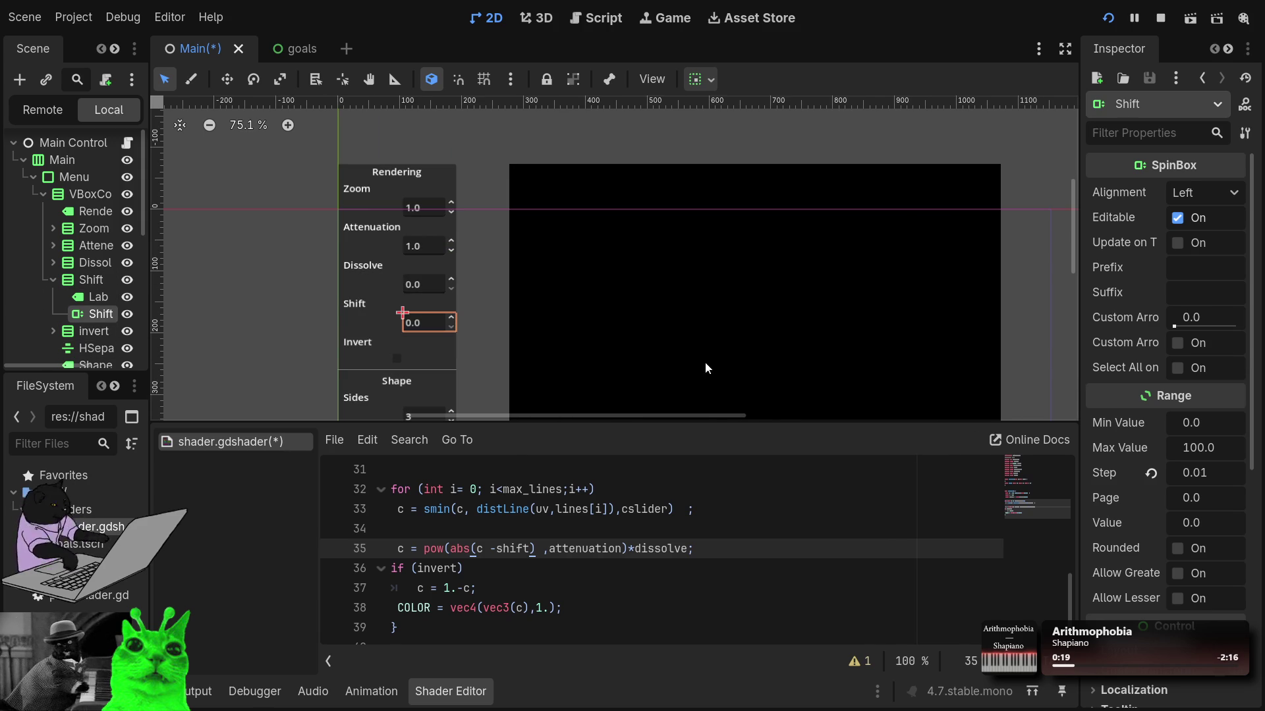
Step: Save and run the scene, stop it with F8, and reopen prot_shader.gd
left_click(1108, 18)
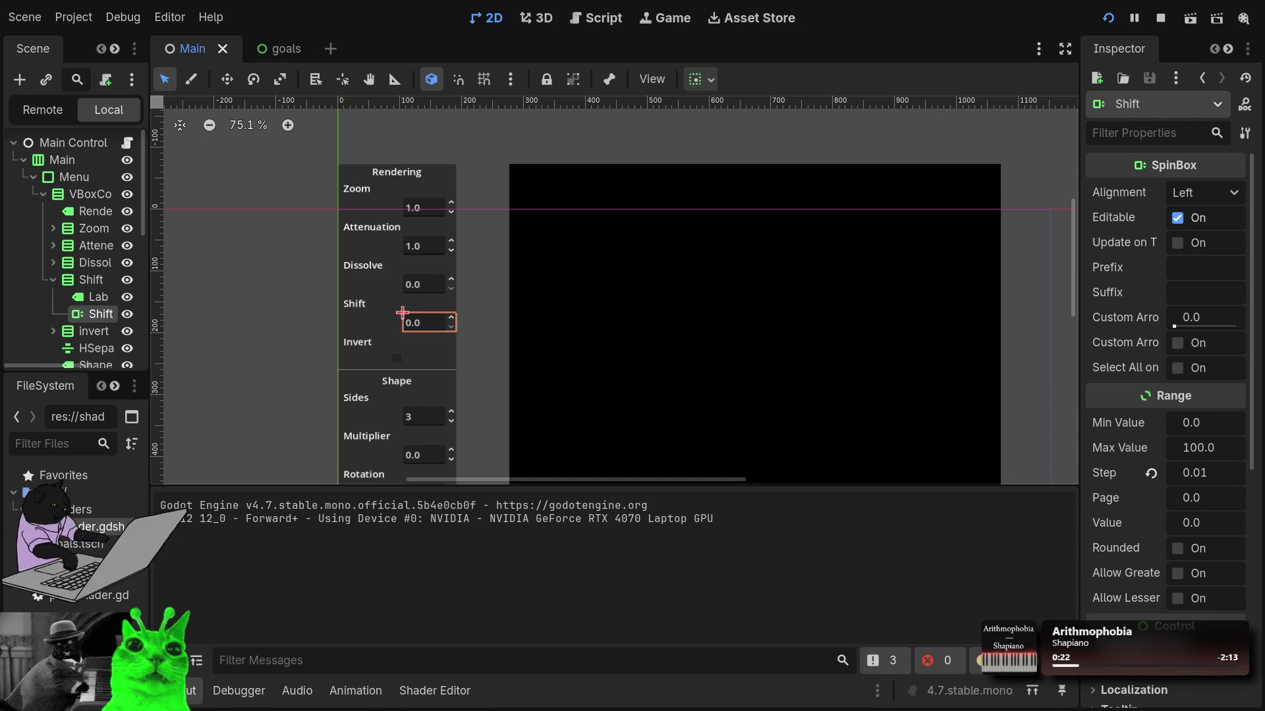
key("F8")
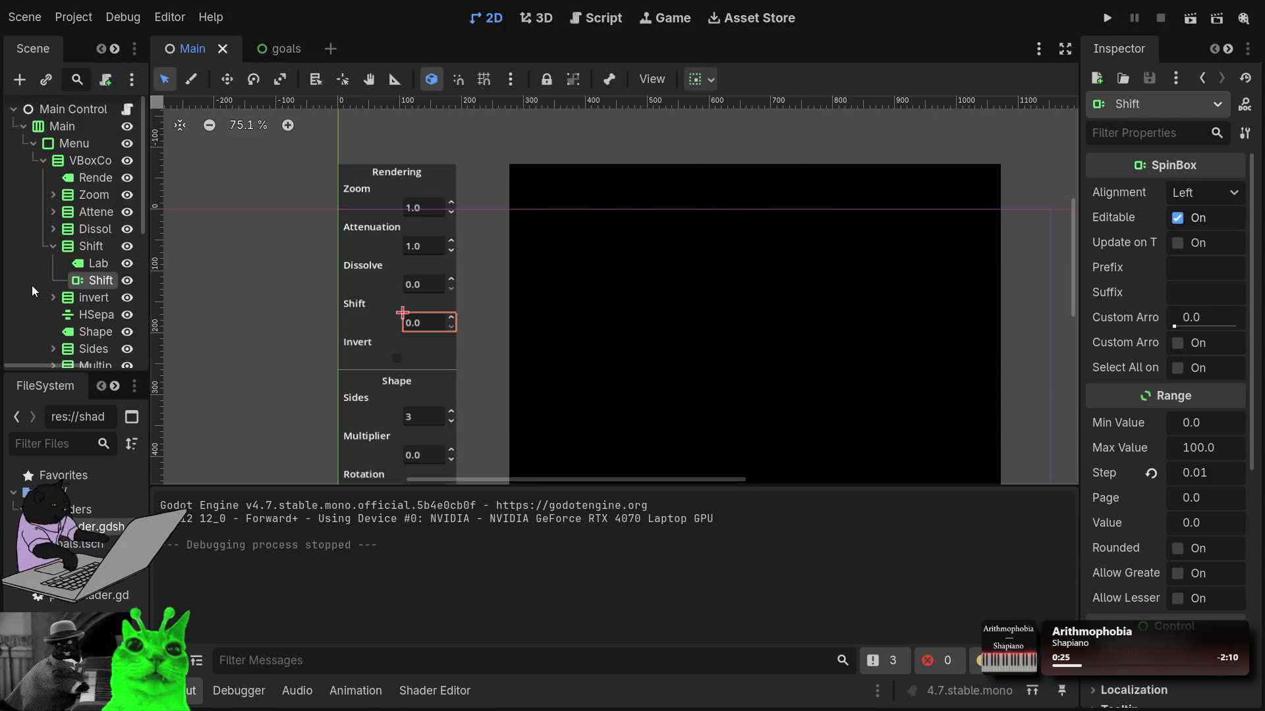
left_click(53, 249)
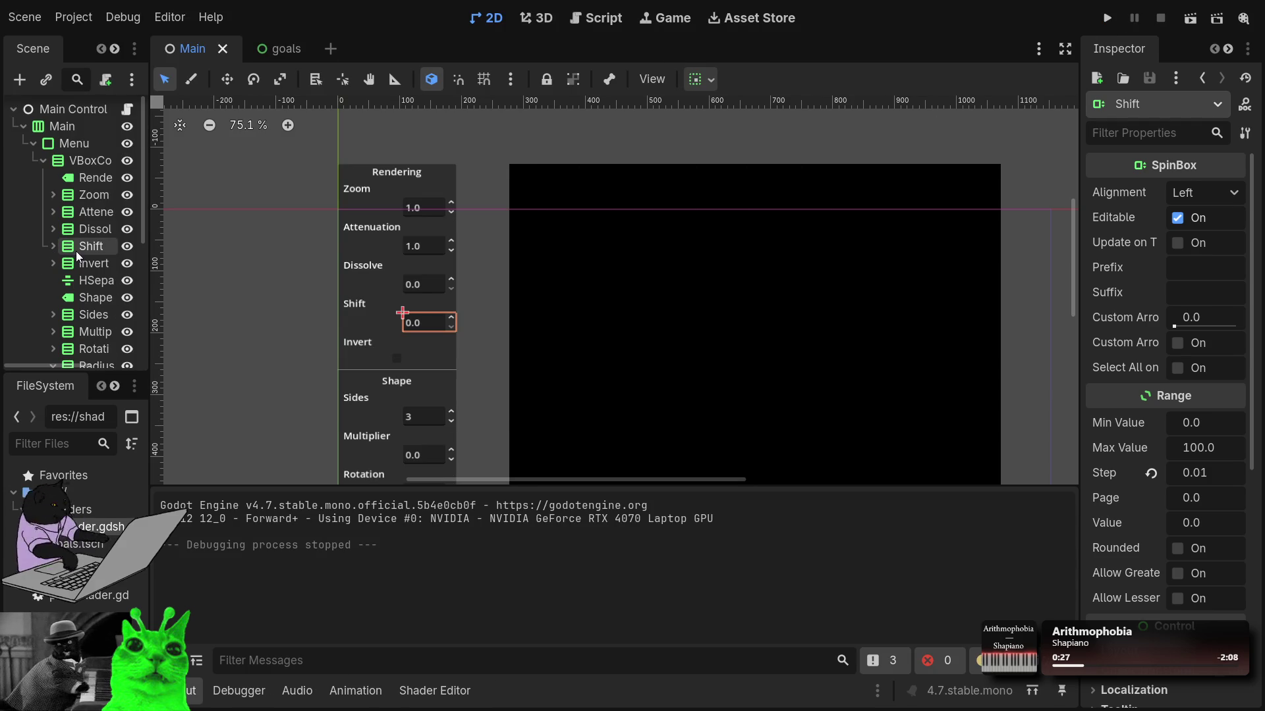
scroll(110, 150, "up", 1)
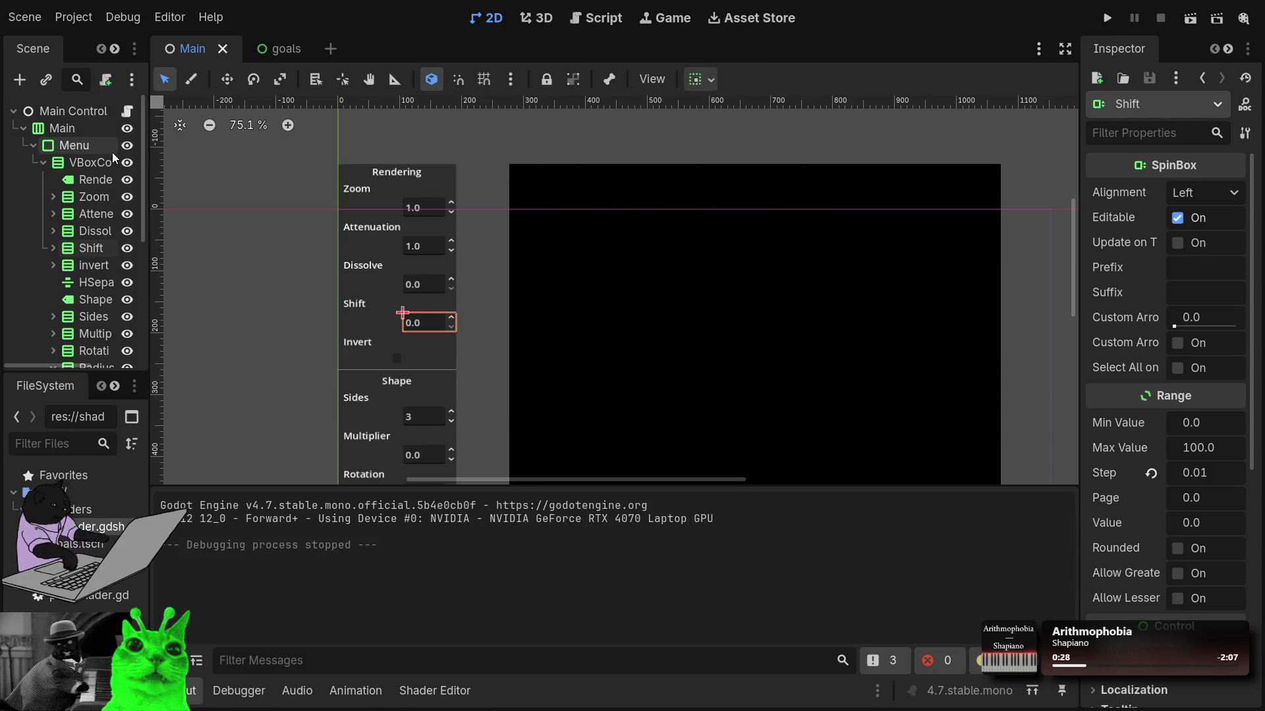
left_click(127, 110)
left_click(689, 231)
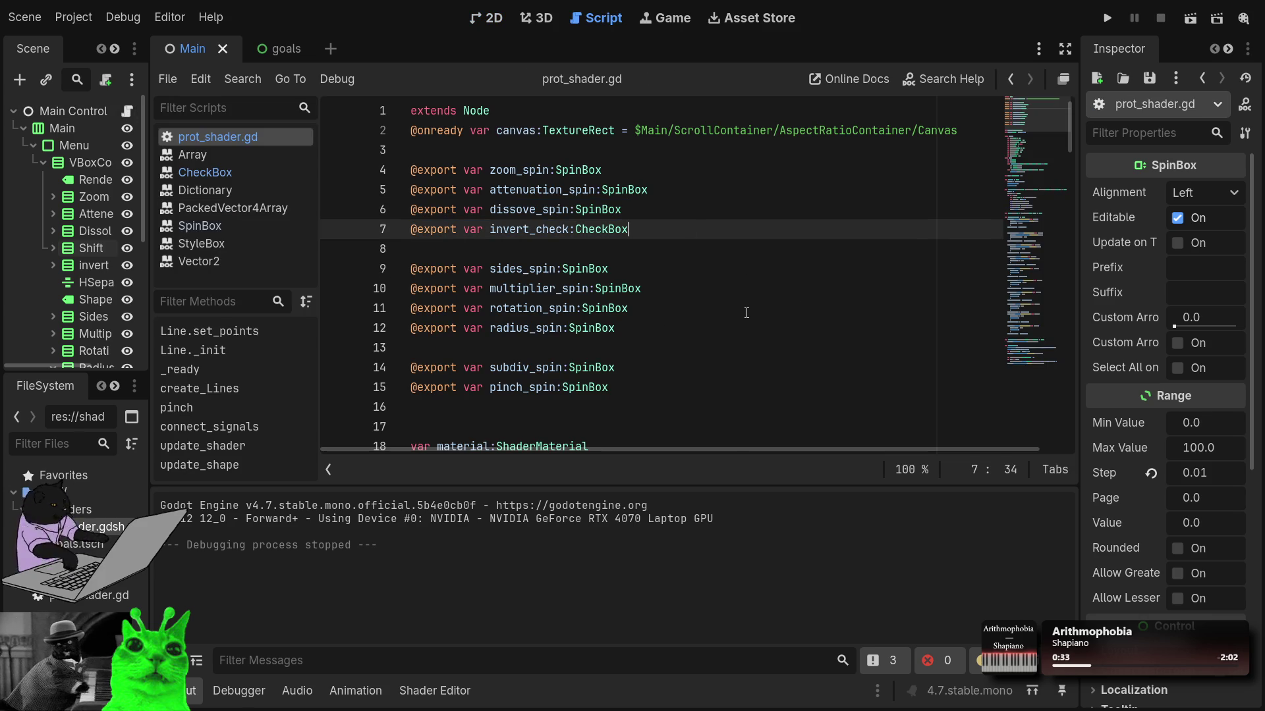
Step: Duplicate the invert_check declaration line, then delete the copy again
key("shift+Home")
key("ctrl+c")
key("End")
key("Return")
key("ctrl+v")
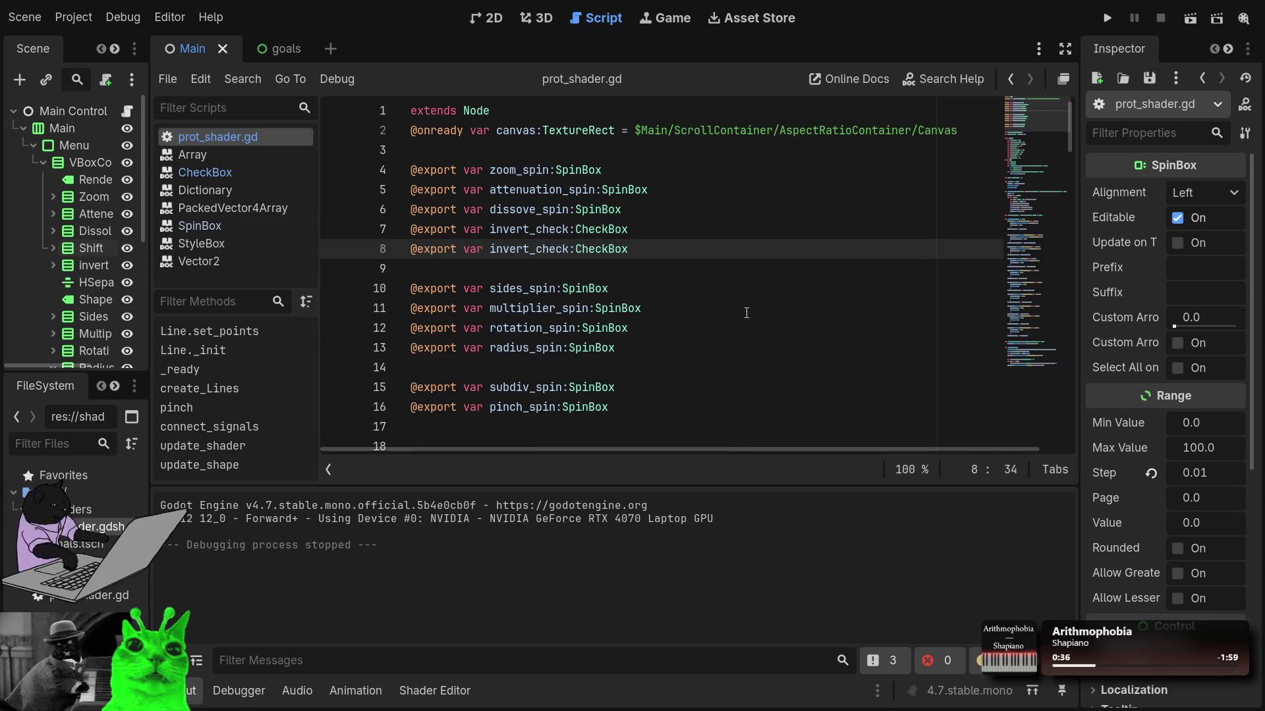
key("shift+Home")
key("BackSpace")
key("Up")
key("Up")
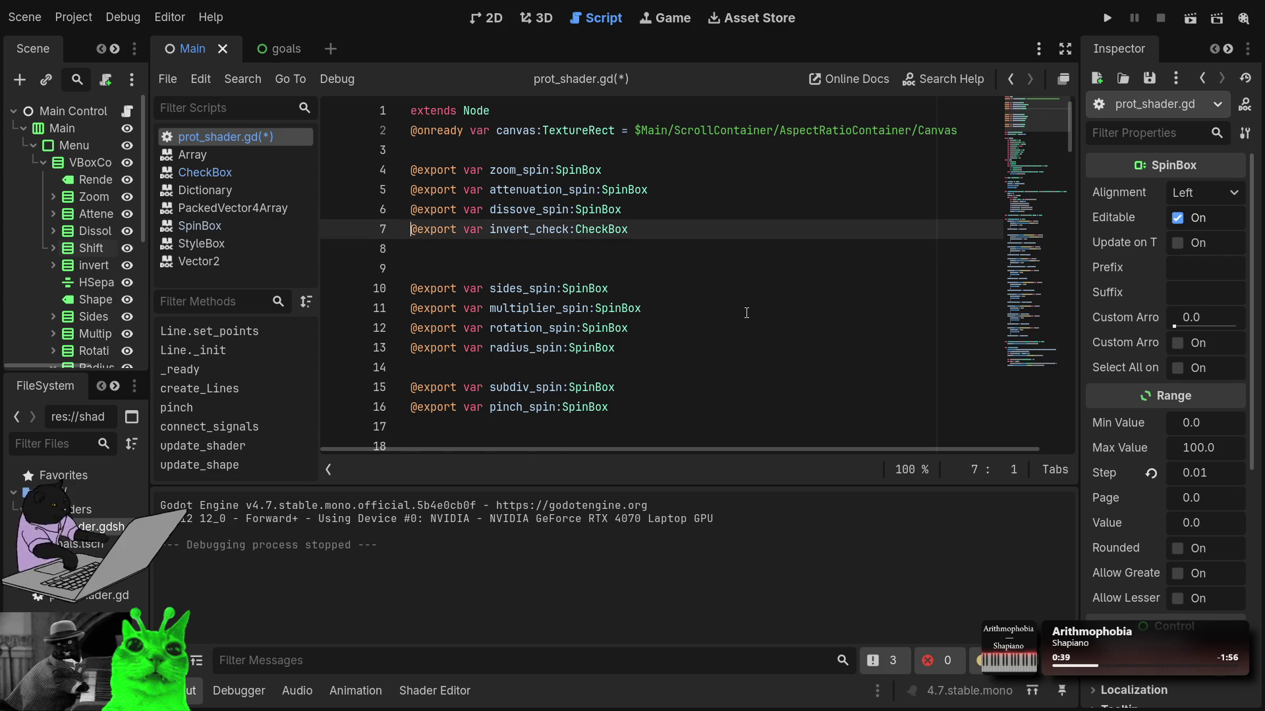
Step: Duplicate the dissove_spin export, rename it shift_spin, and select the Main Control root node
key("End")
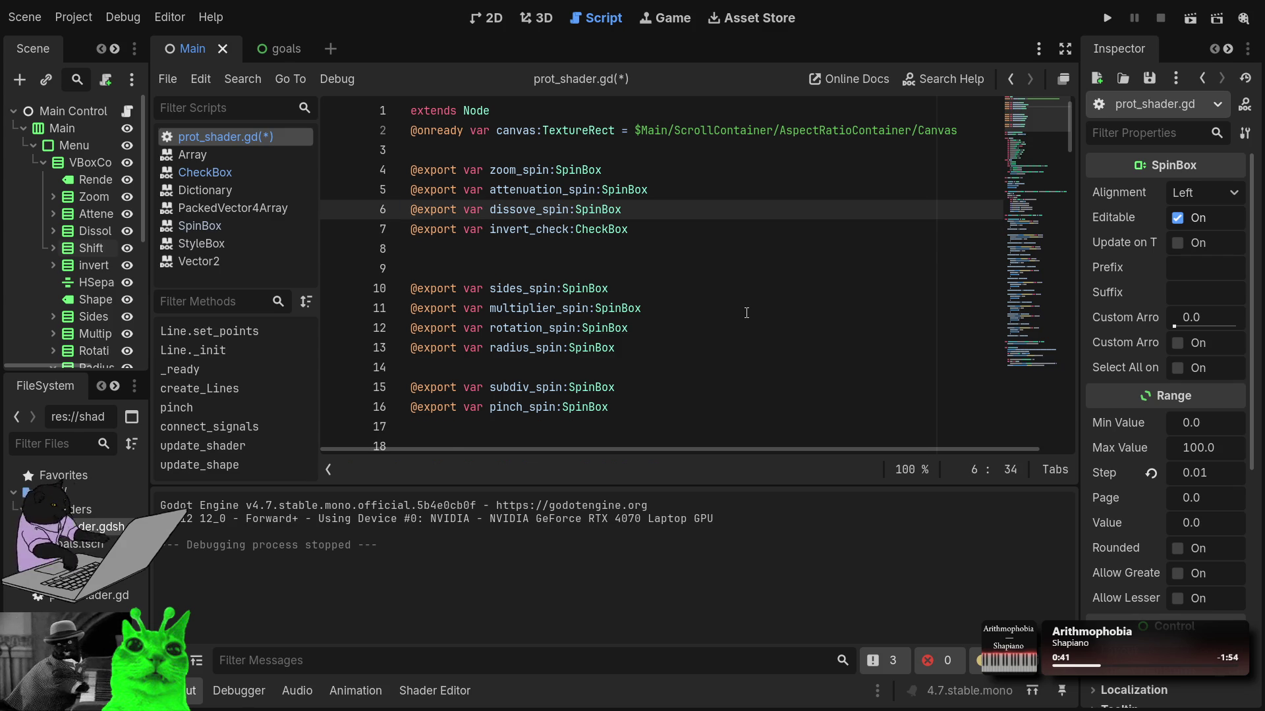
key("ctrl+shift+d")
key("Return")
key("BackSpace")
key("Left")
key("Left")
key("Left")
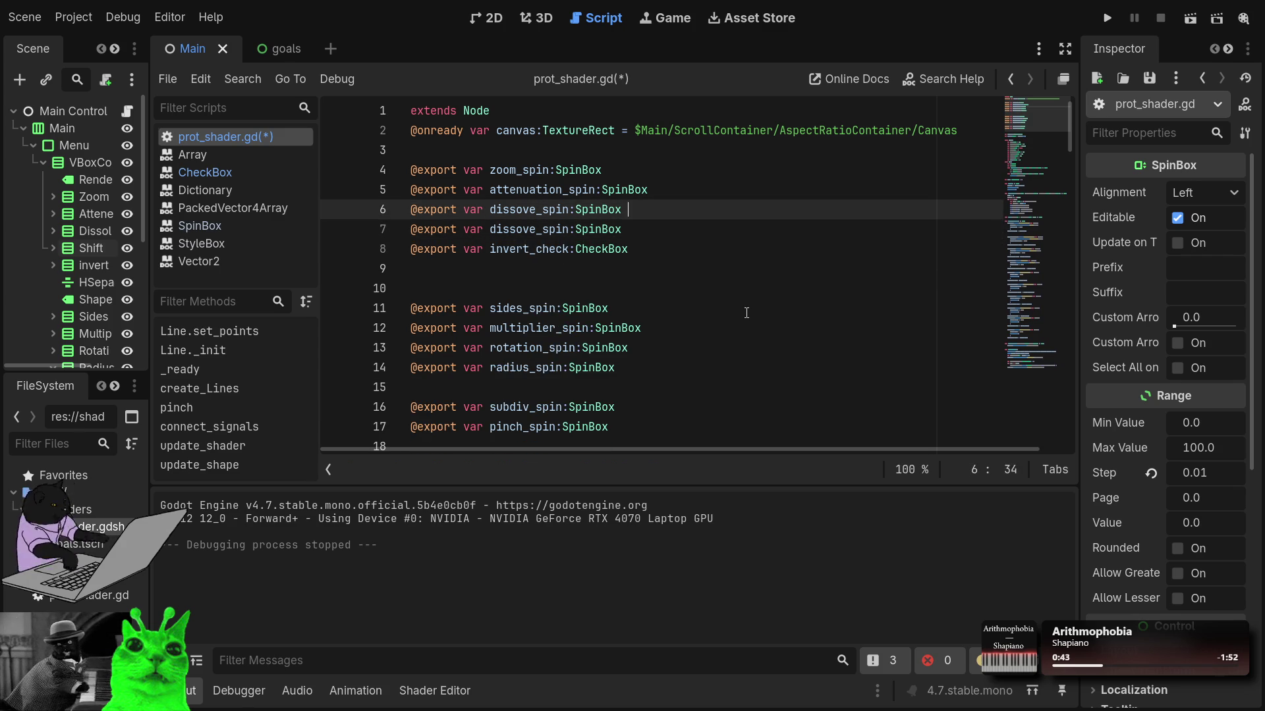
key("ctrl+shift+Left")
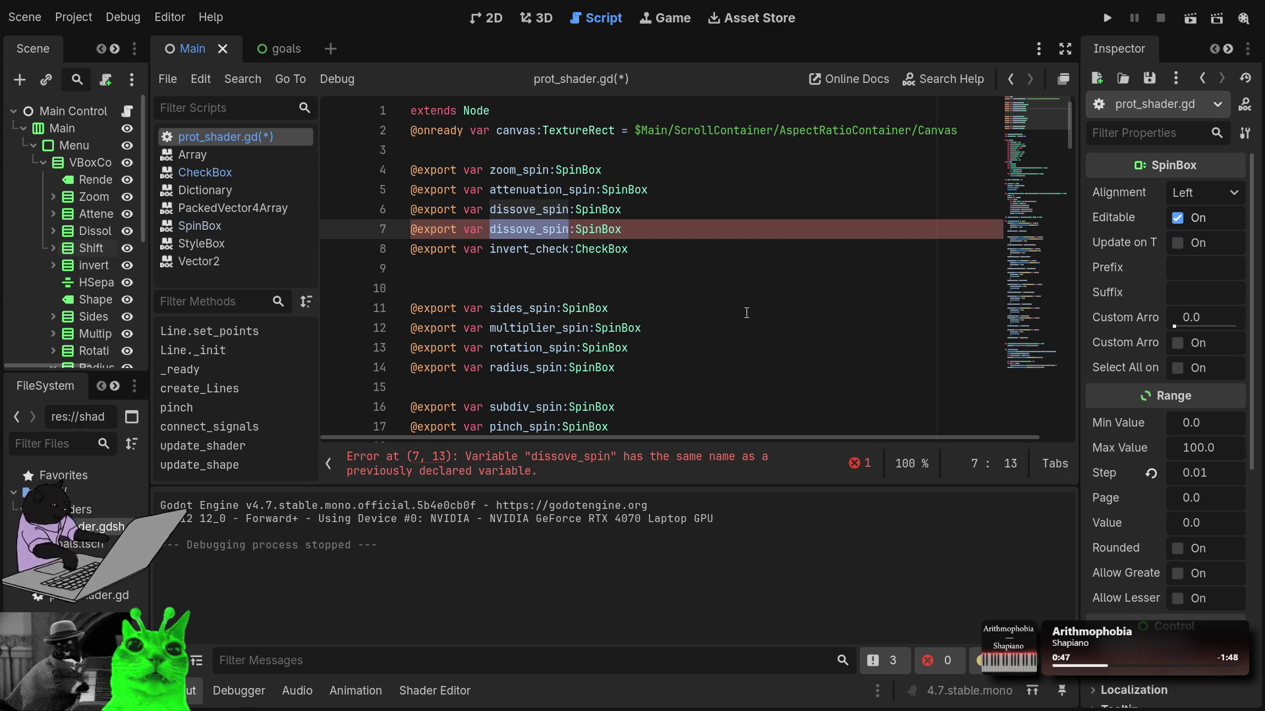
type("shift_")
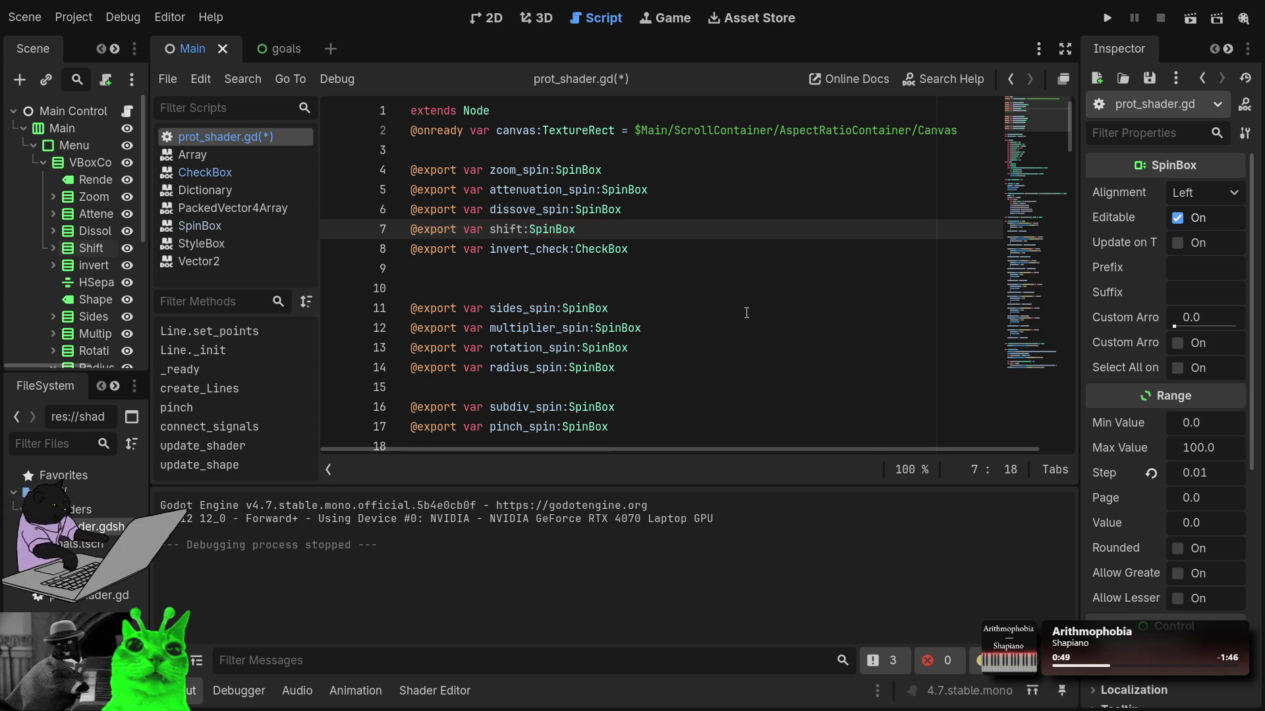
type("spin")
key("Down")
key("Down")
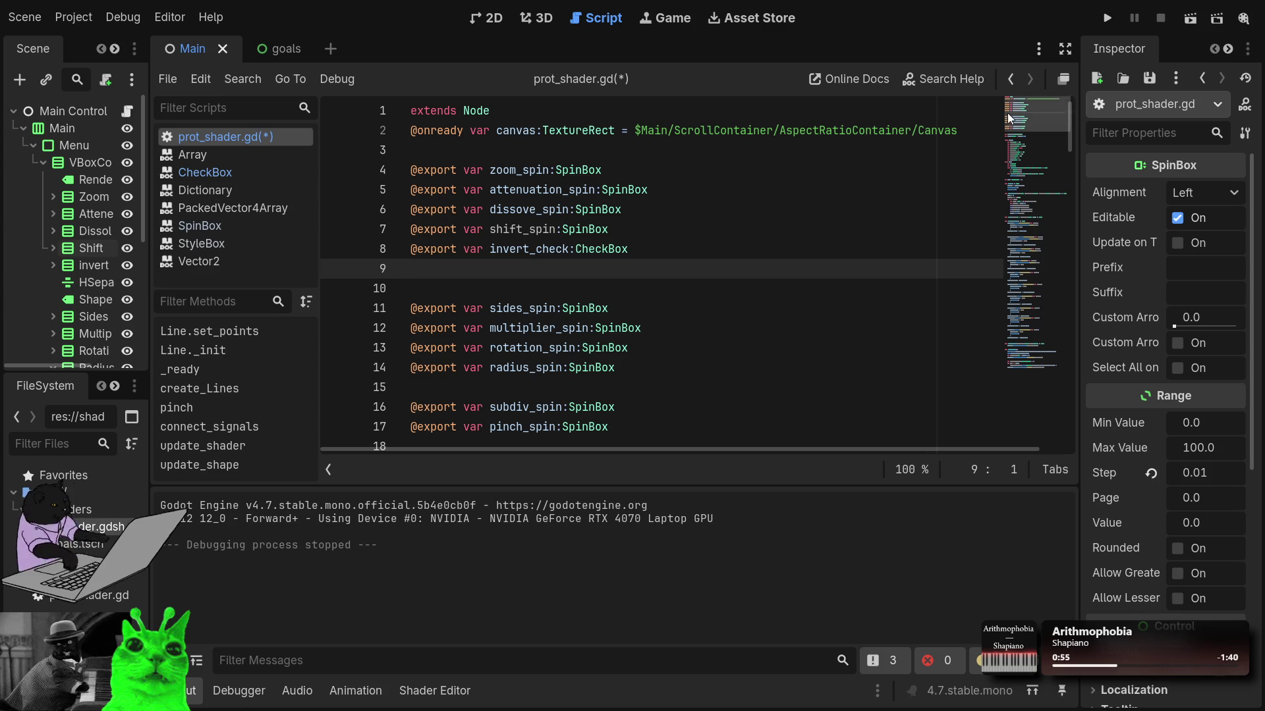
left_click(49, 116)
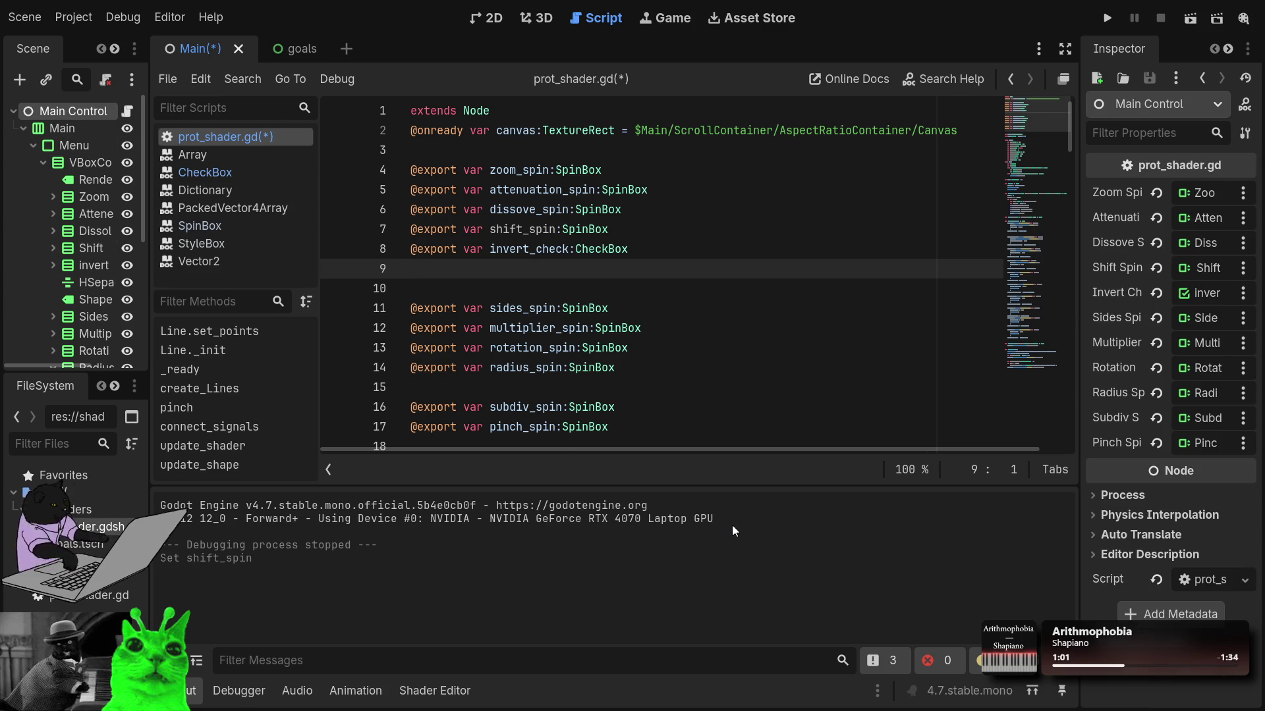
Step: Fold the create_Lines function and scroll down to the signal connection code
left_click(647, 288)
scroll(579, 356, "down", 3)
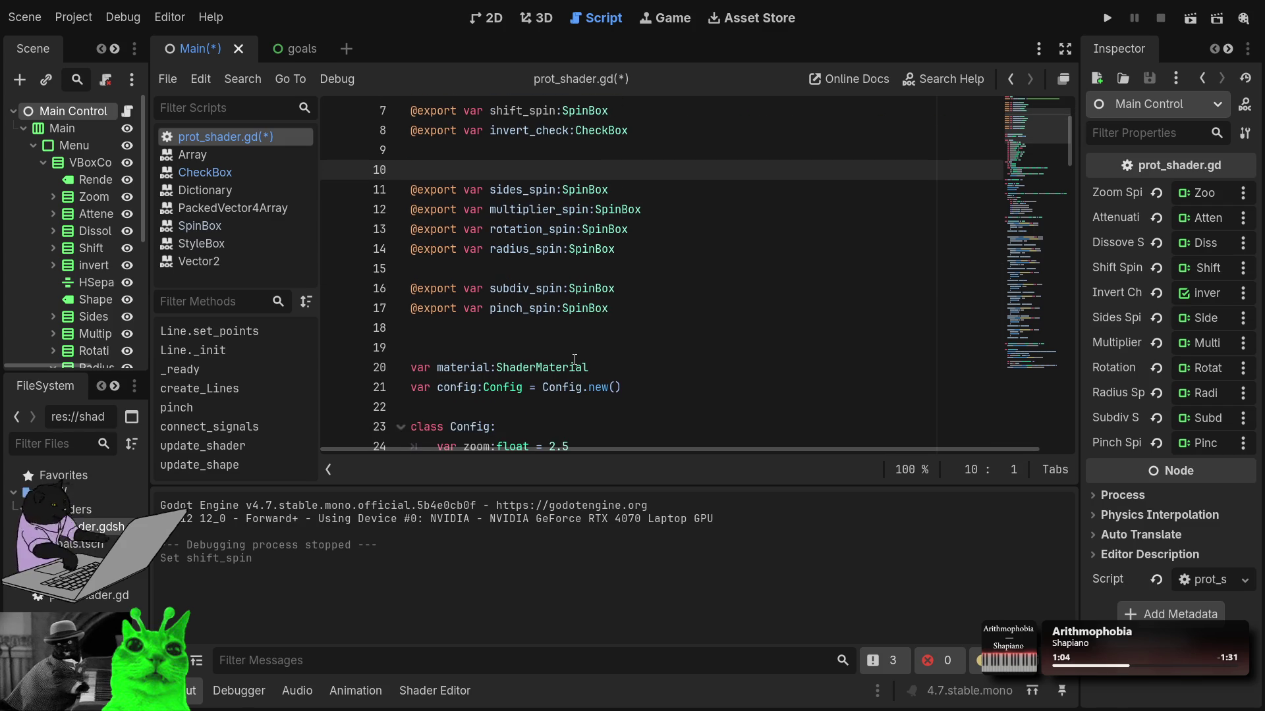
scroll(575, 359, "down", 11)
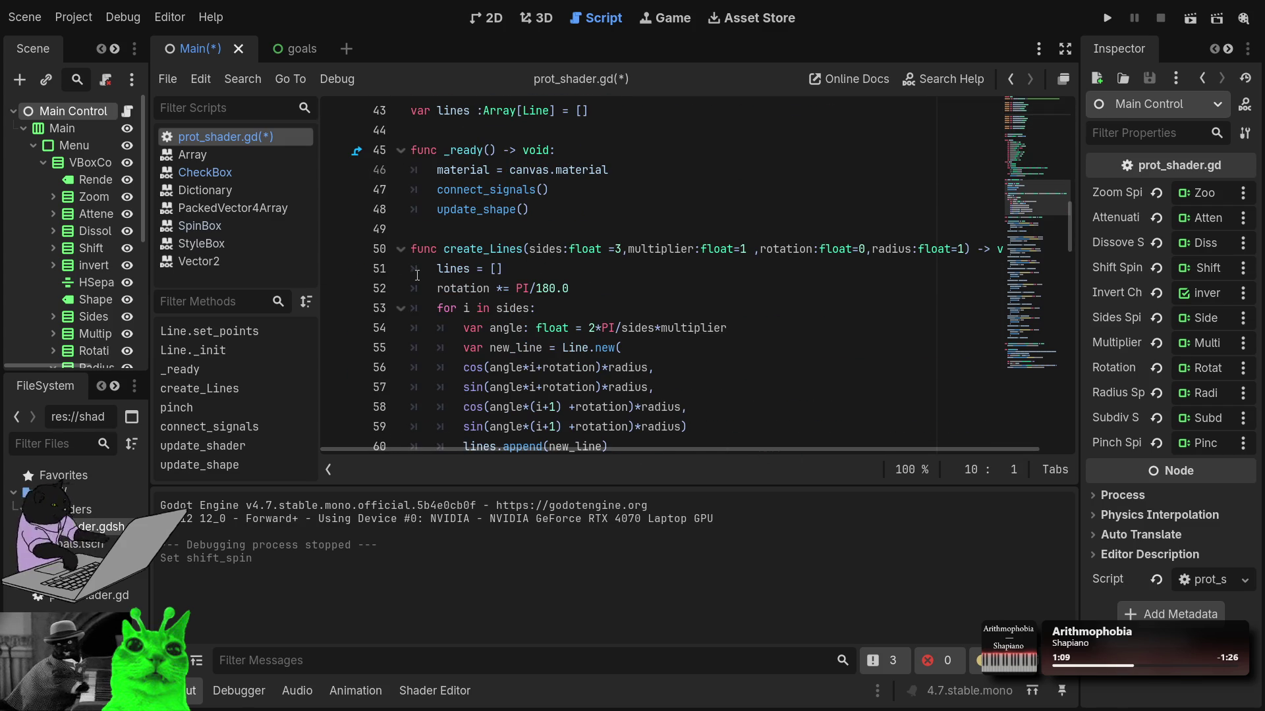
left_click(399, 249)
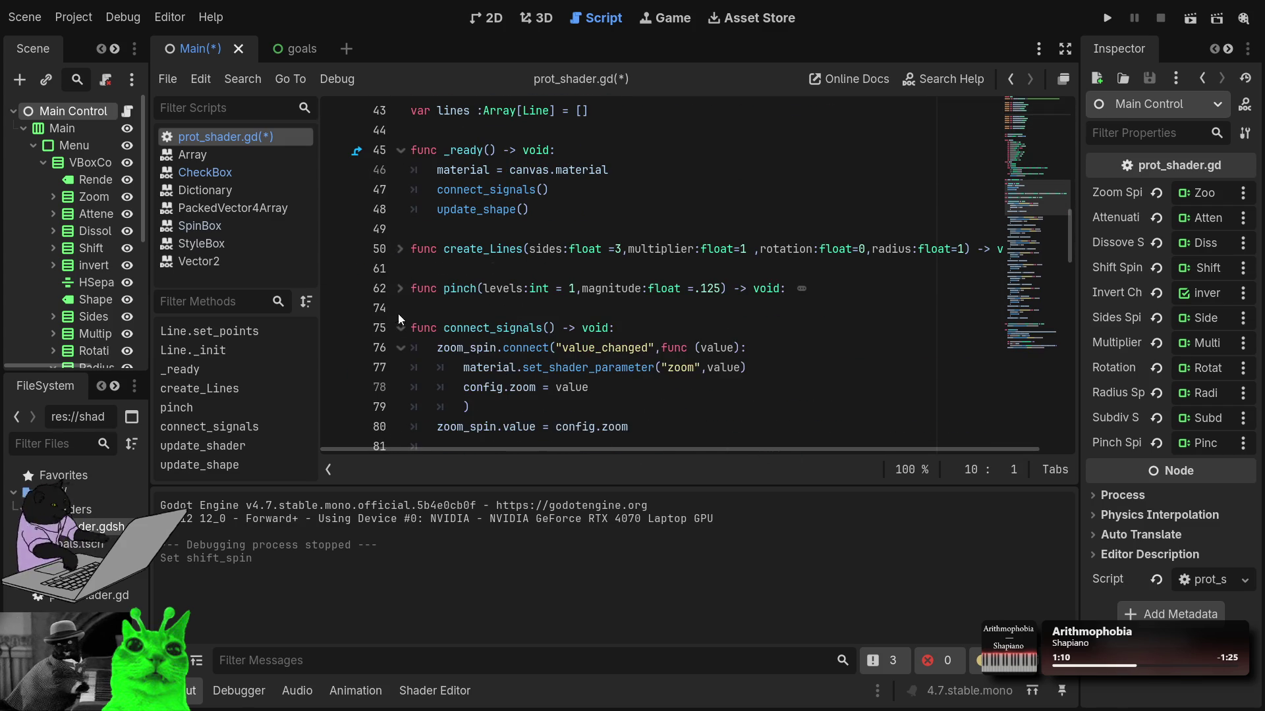
scroll(406, 367, "down", 6)
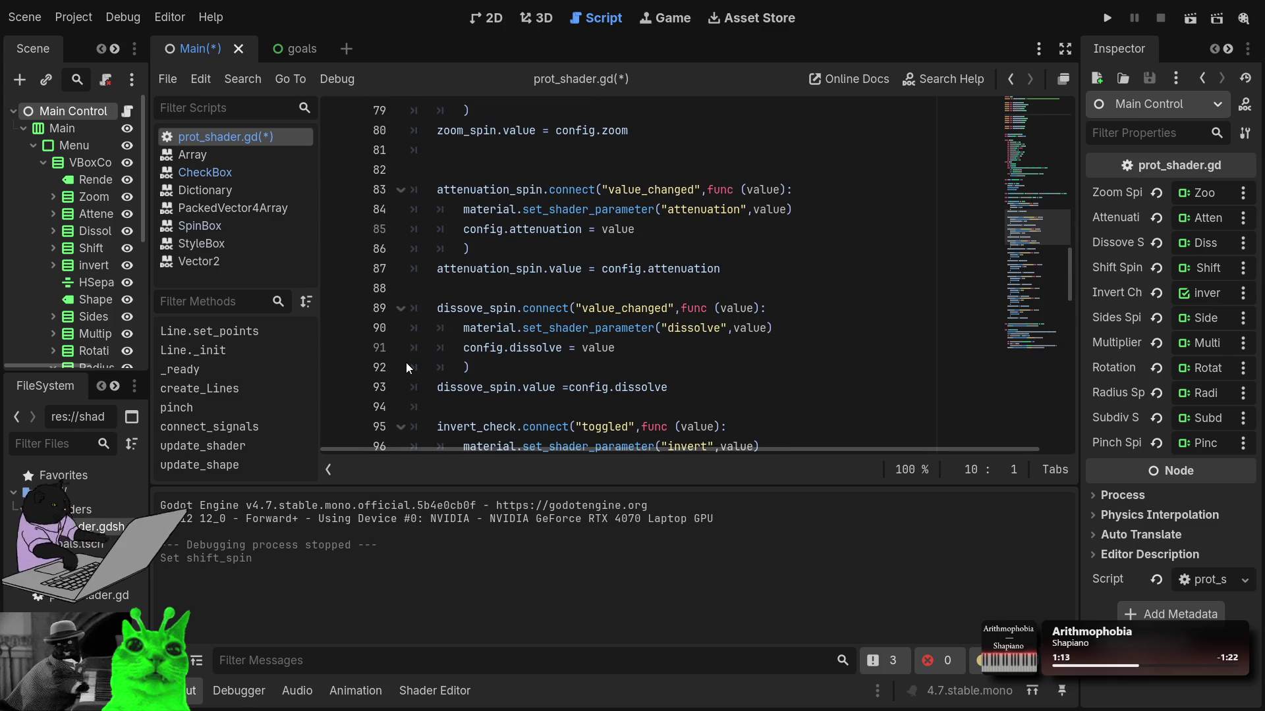
scroll(406, 363, "down", 3)
left_click(488, 329)
left_click(499, 353)
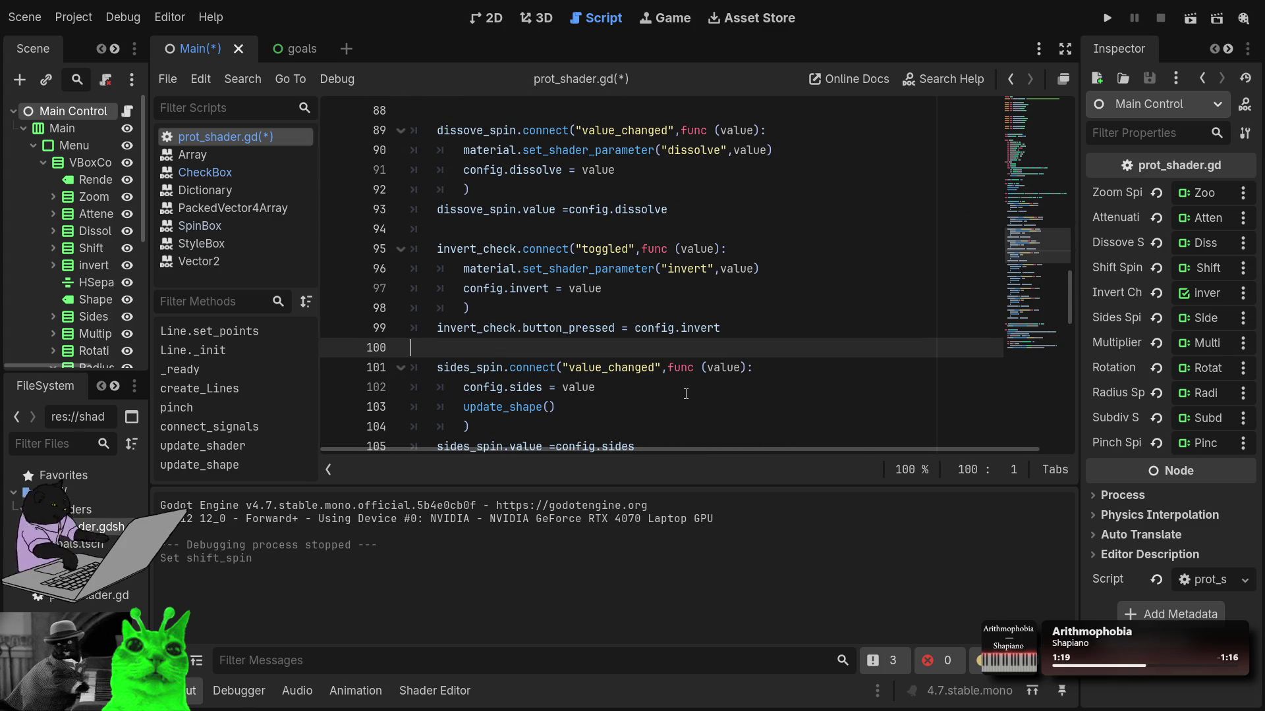
Step: Select the dissove_spin connect block and paste a copy right below it
left_click(627, 223)
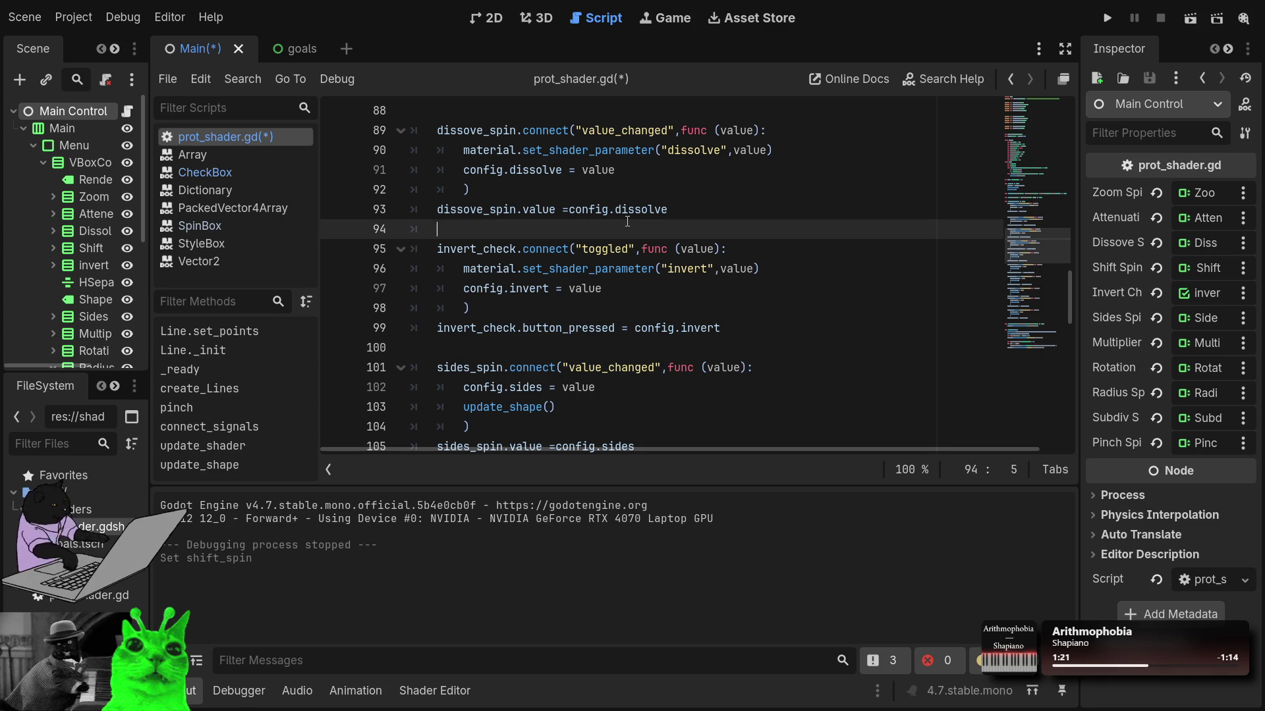
mouse_move(667, 209)
left_mouse_down()
mouse_move(474, 204)
mouse_move(445, 135)
mouse_move(437, 141)
left_mouse_up()
left_click(501, 229)
key("Return")
key("Return")
key("Up")
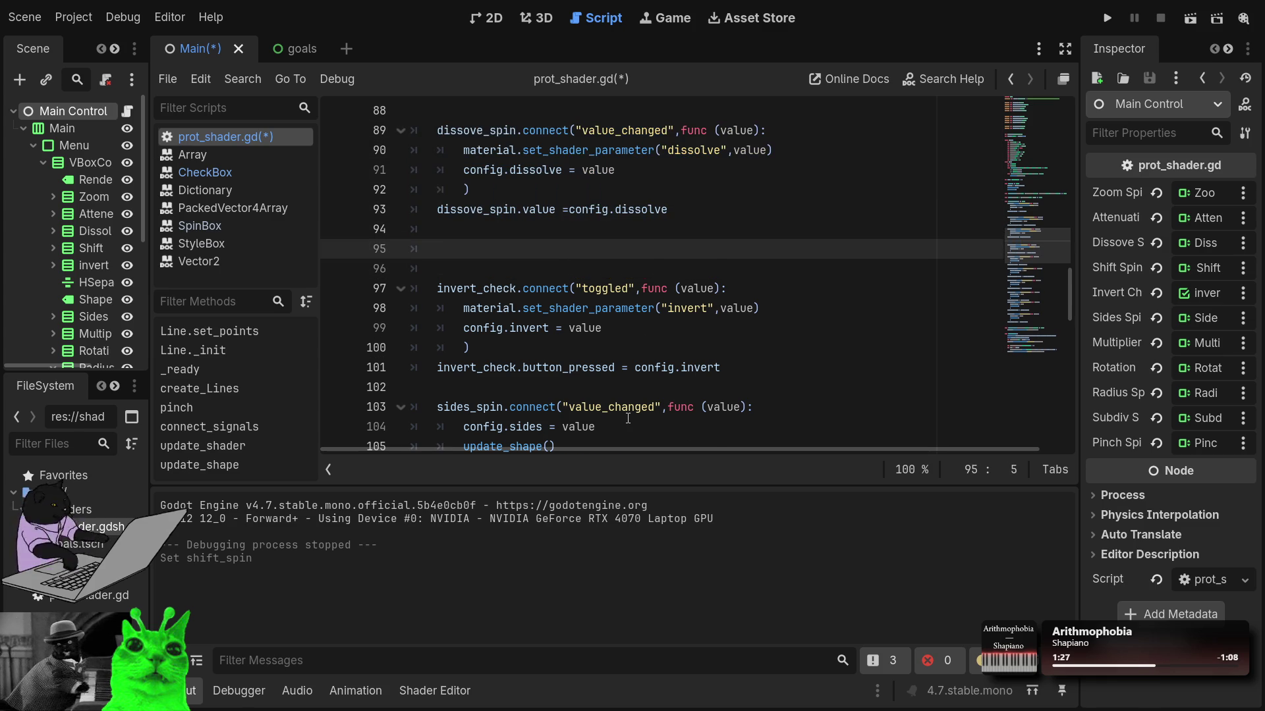
type("dissove_spin.connect(\"value_changed\",func (value): \t\tmaterial.set_shader_parameter(\"dissolve\",value) \t\tconfig.dissolve = value \t\t) \tdissove_spin.value =config.dissolve")
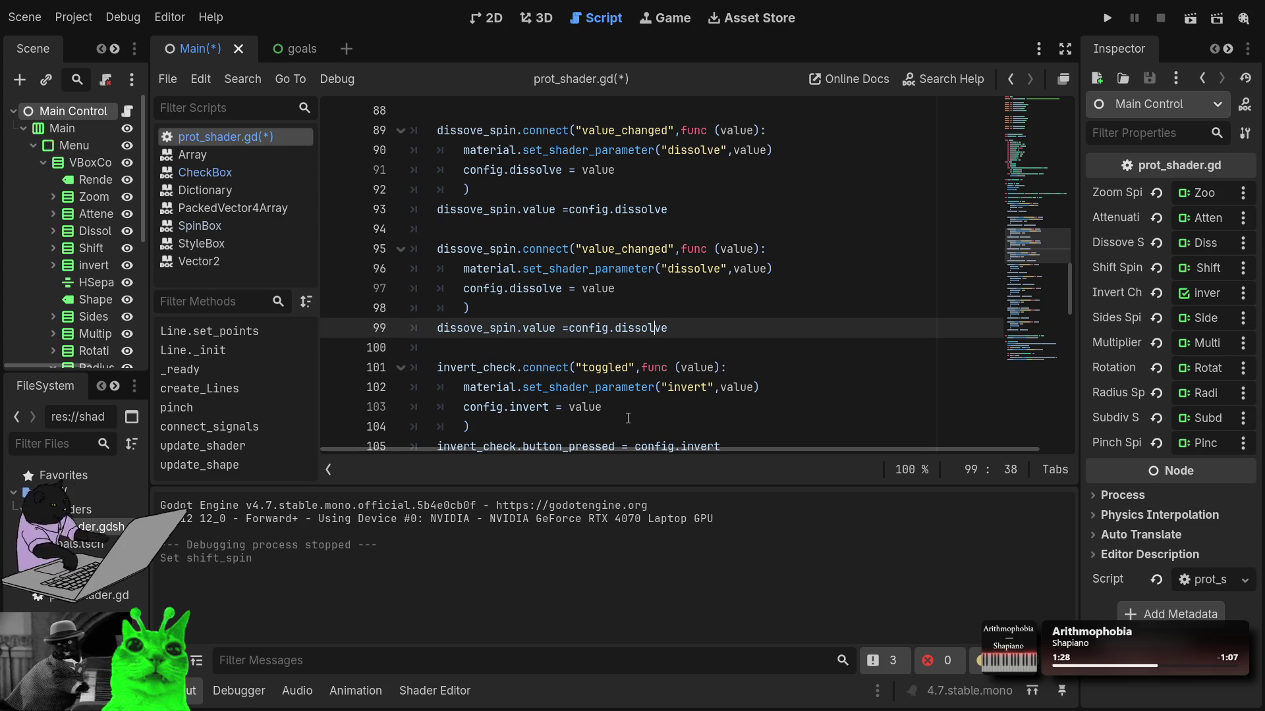
key("Up")
key("Up")
key("Up")
key("End")
key("Left")
key("Left")
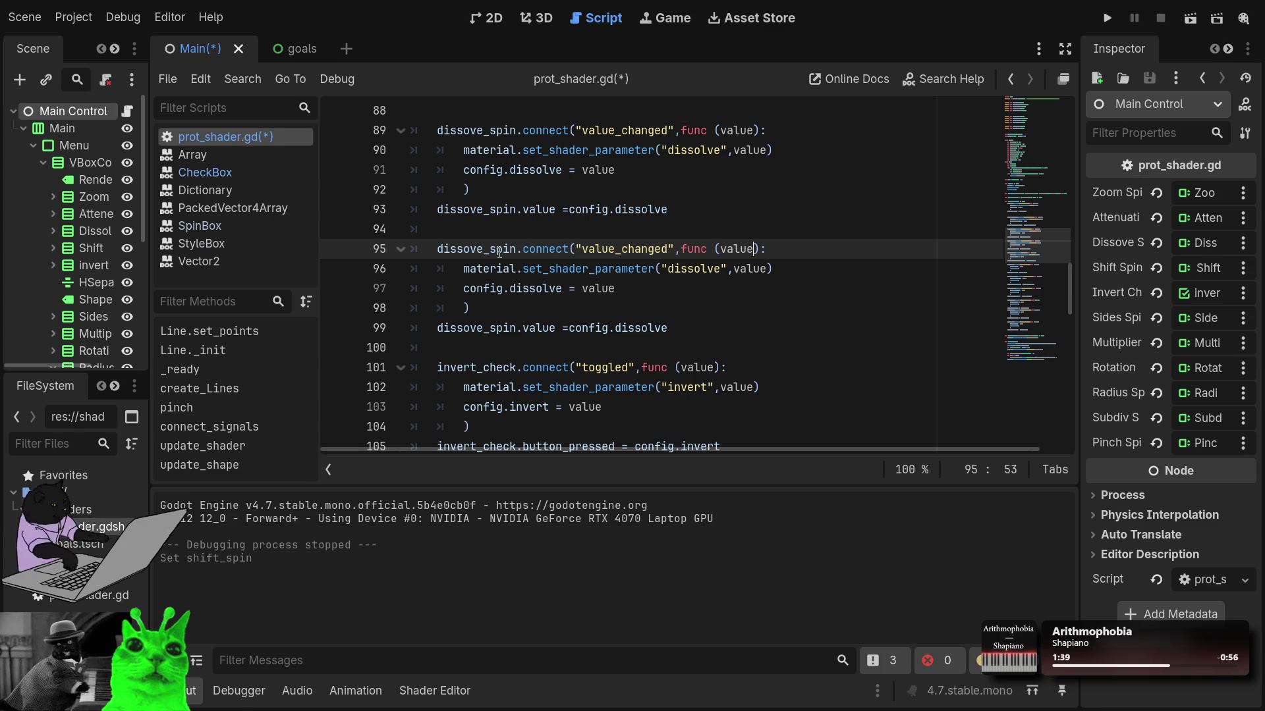
Step: Rename dissove_spin to shift_spin on the copied block's first and last lines
double_click(463, 248)
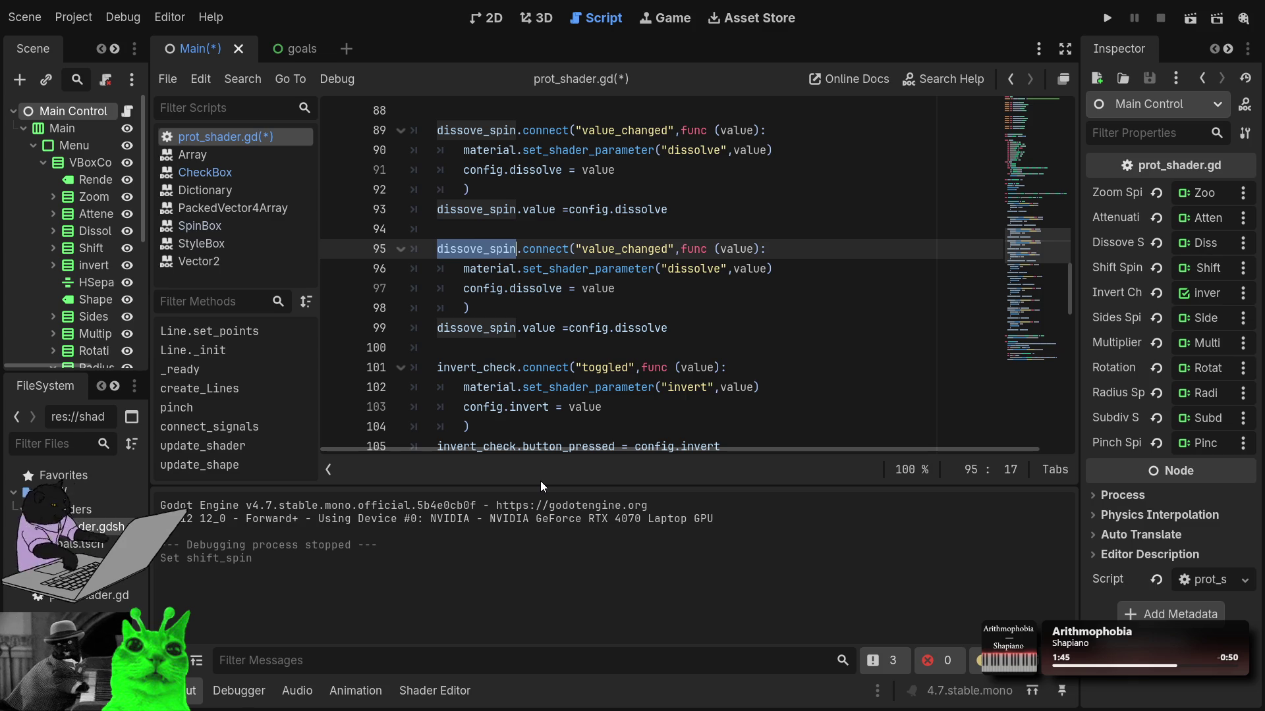
type("shift")
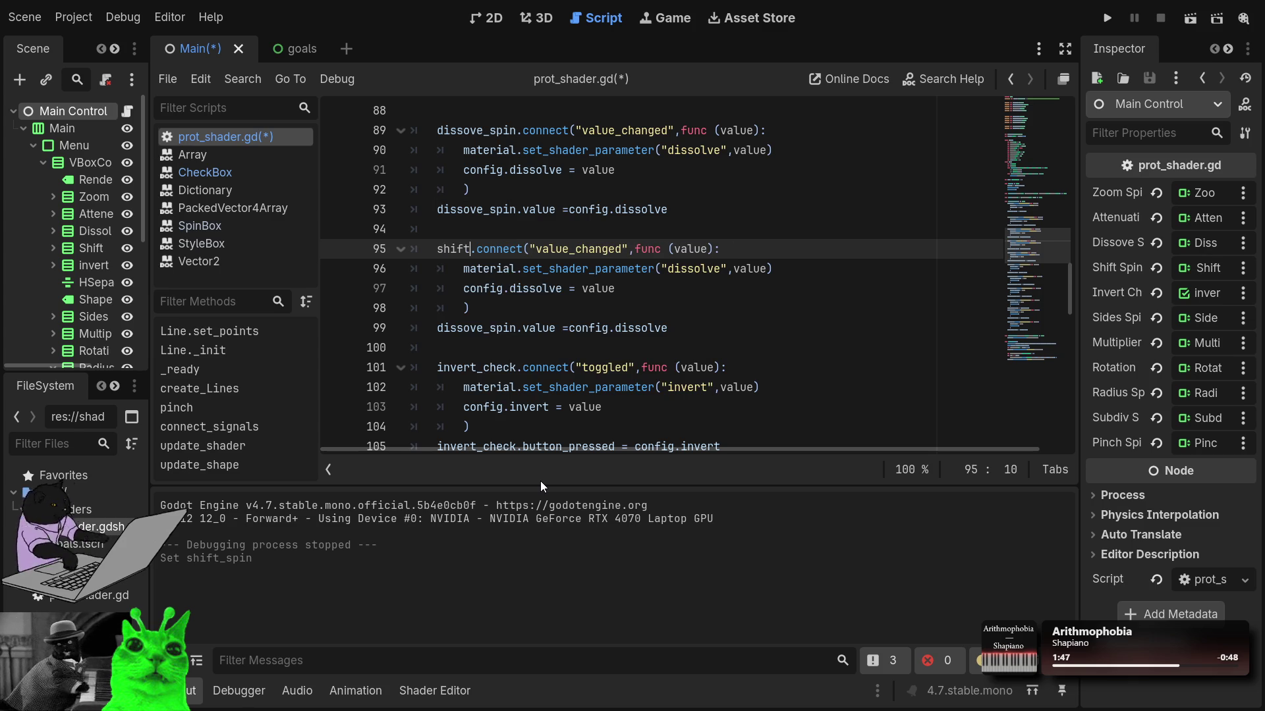
type("_spin")
key("ctrl+shift+Left")
key("ctrl+c")
double_click(477, 328)
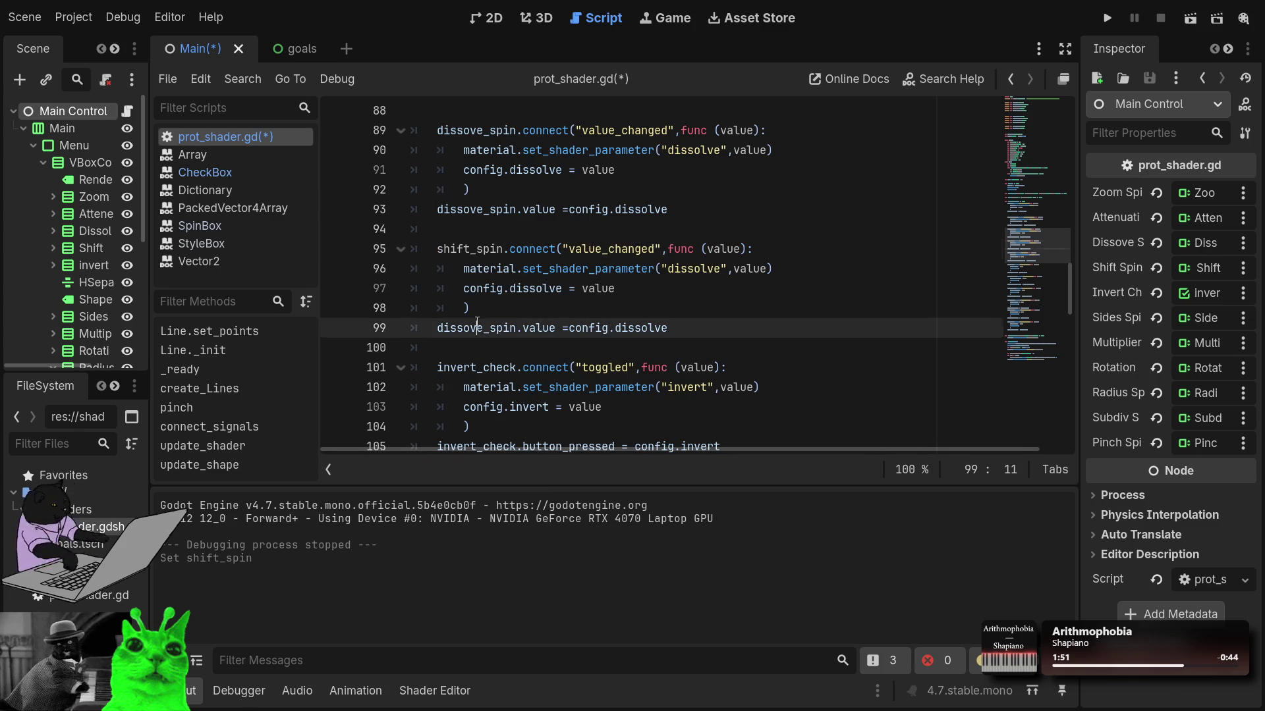
key("ctrl+v")
scroll(609, 297, "up", 20)
Step: Change the Config dissolve default to 1.0 and add 'var sping:float = 0.0' below it
scroll(609, 297, "up", 5)
scroll(609, 297, "down", 3)
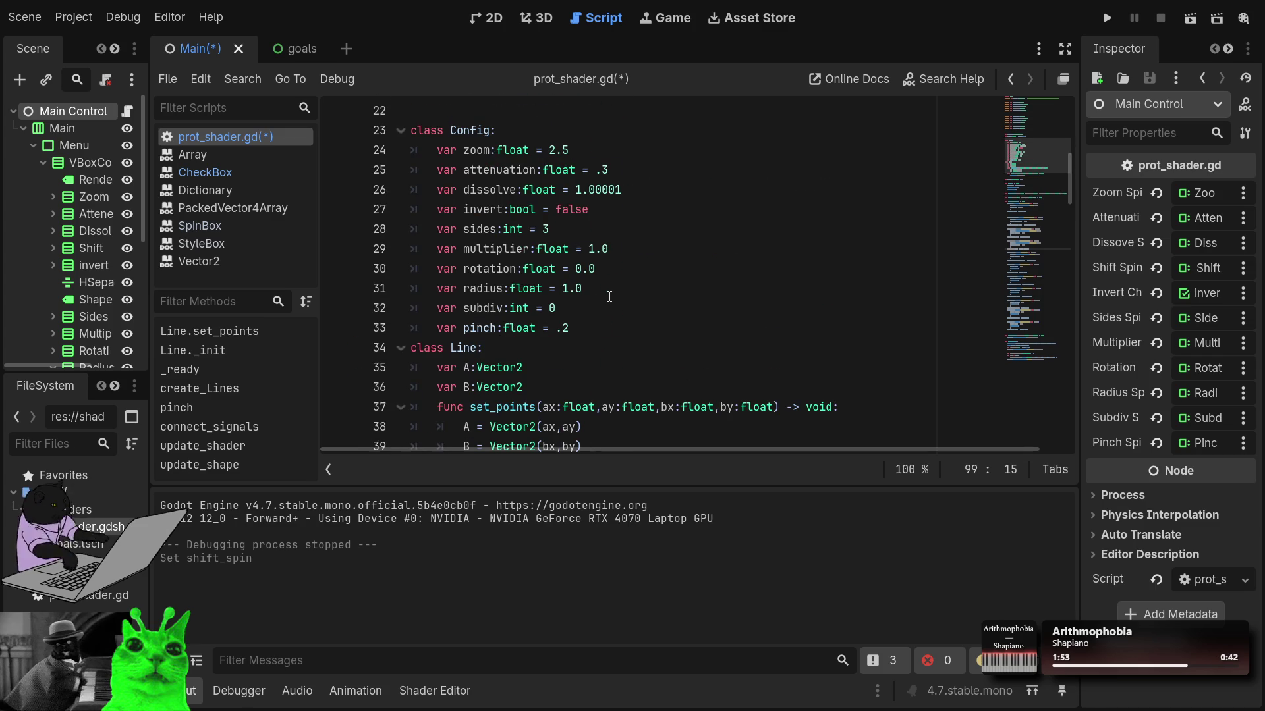
left_click(637, 191)
key("BackSpace")
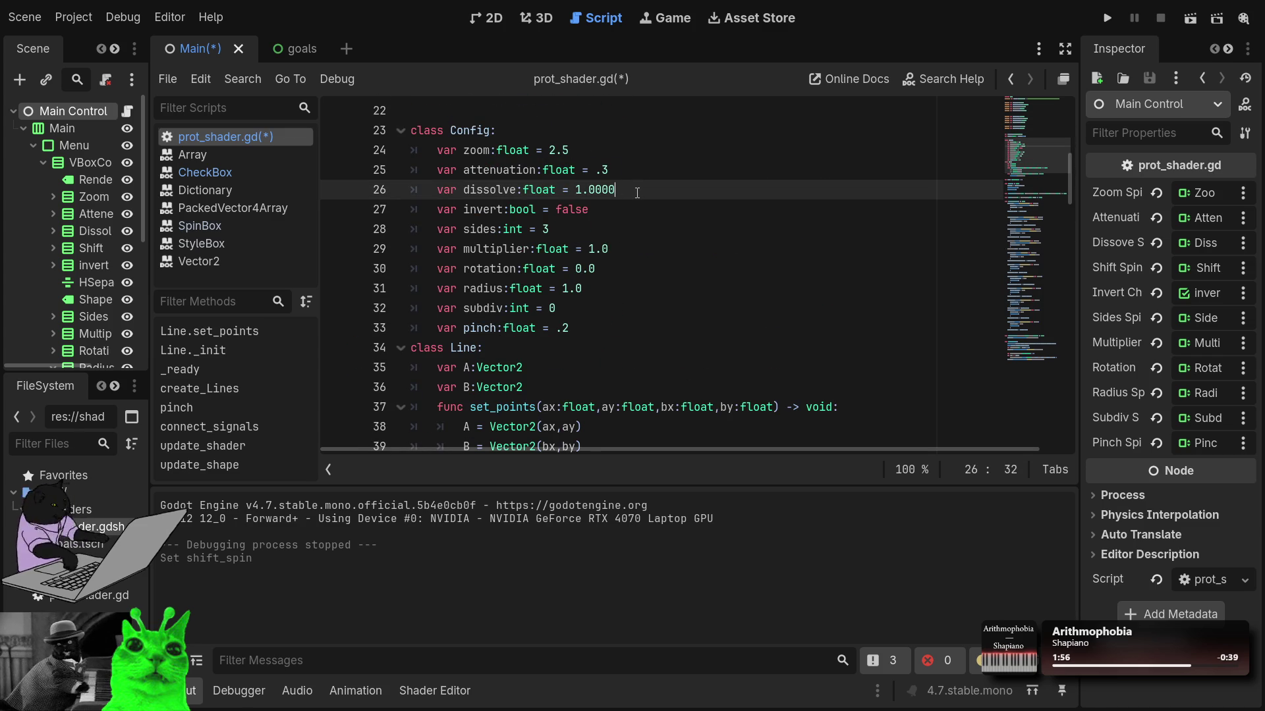
key("BackSpace")
key("BackSpace")
key("BackSpace")
type("0")
key("Return")
type("var ")
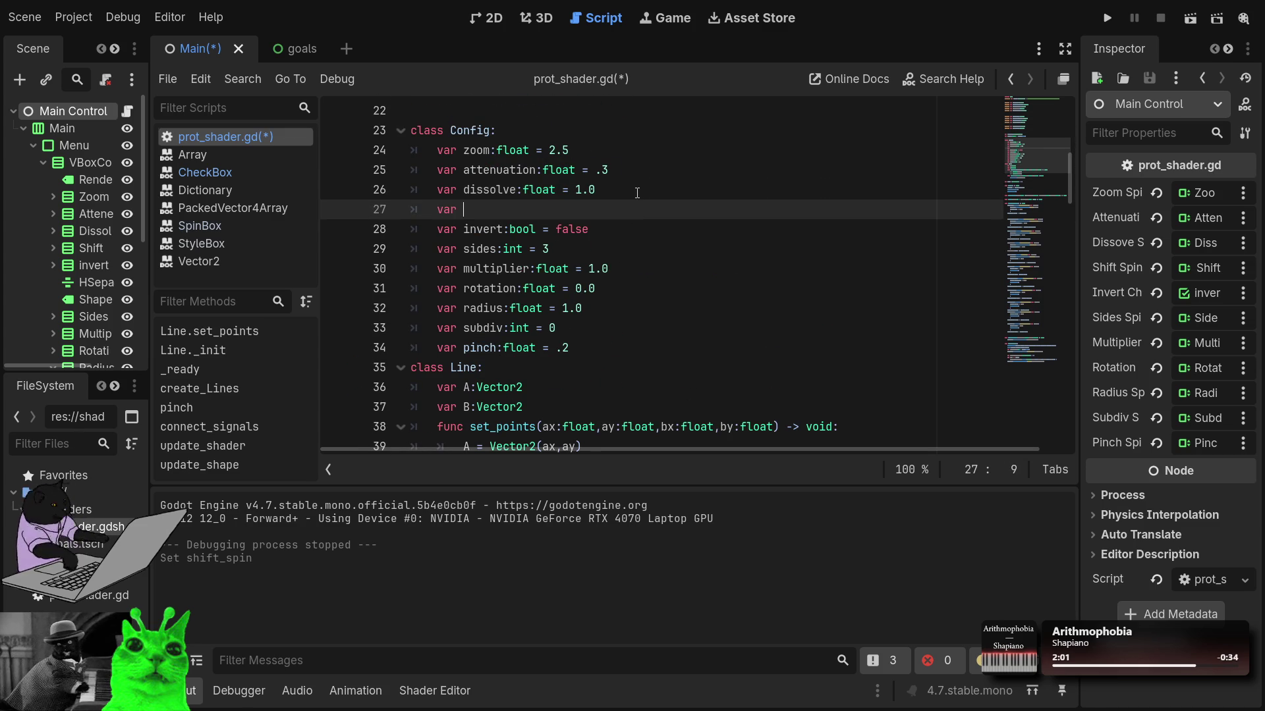
type("sping:float")
type(" = 0")
type(".0")
scroll(637, 192, "down", 7)
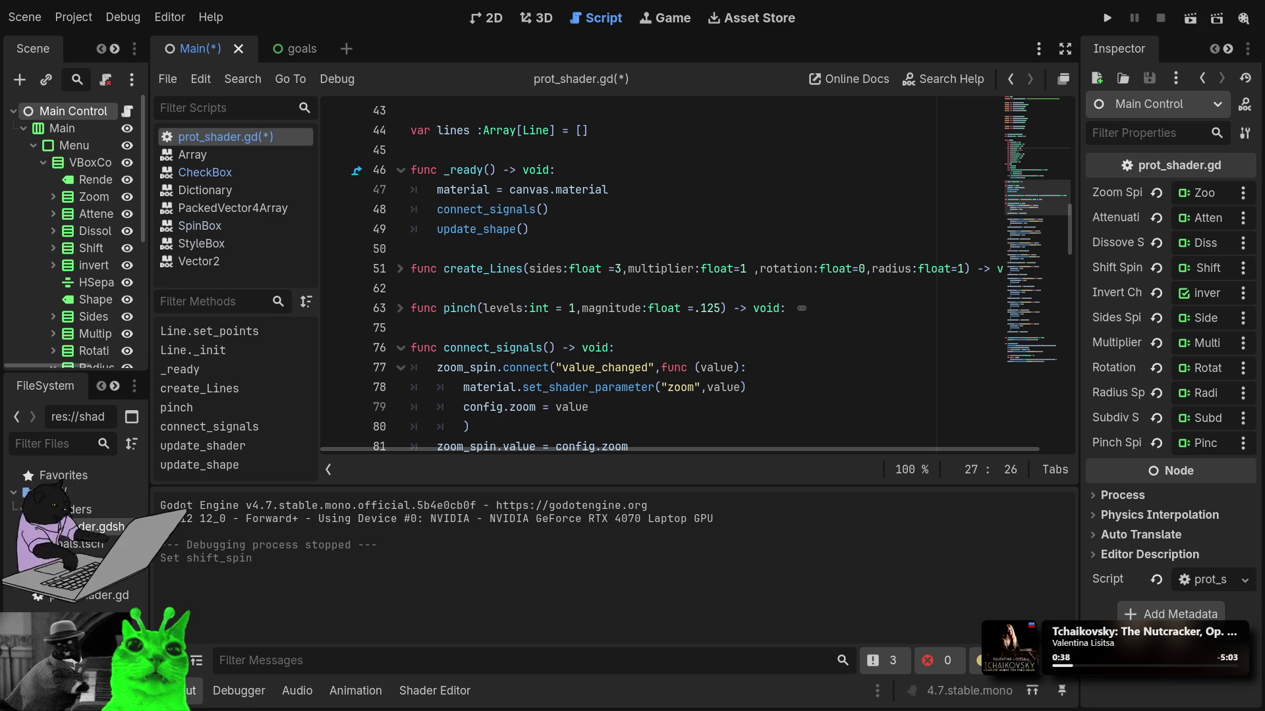
scroll(692, 276, "down", 13)
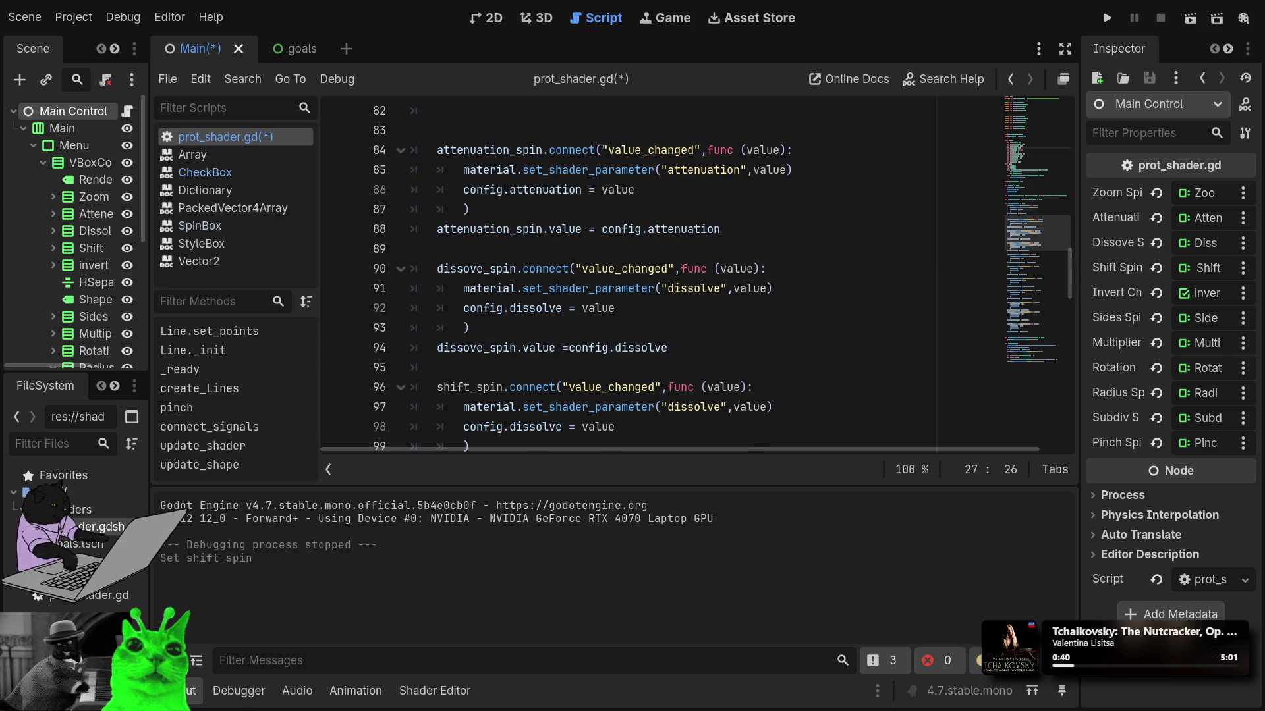
scroll(692, 277, "down", 2)
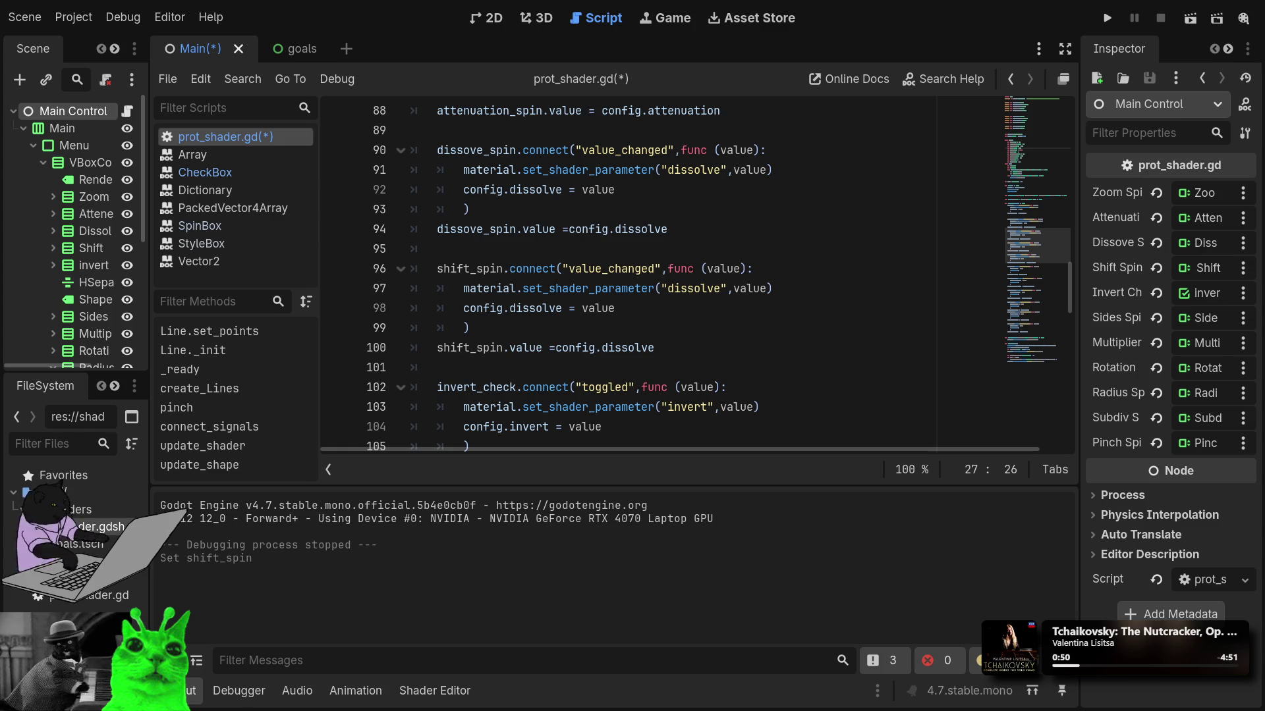
scroll(626, 277, "down", 4)
scroll(626, 276, "up", 2)
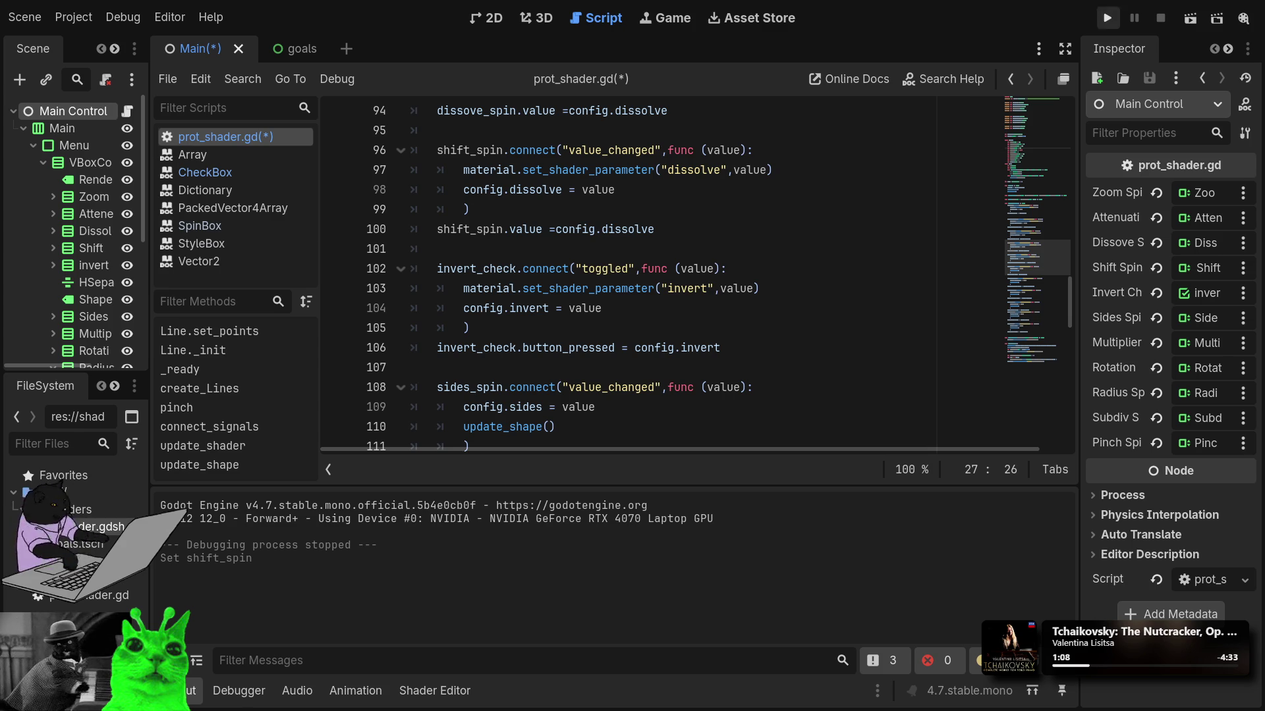
Step: Run the project and adjust the Zoom value
left_click(1108, 19)
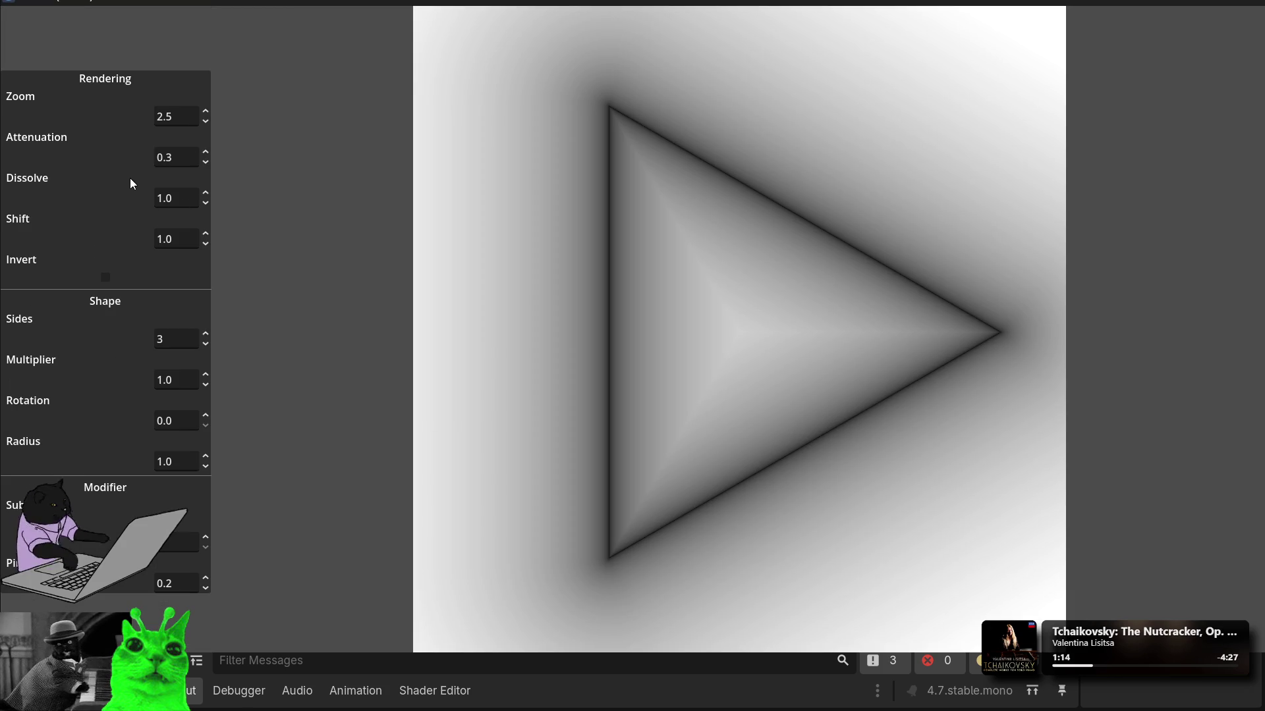
left_click(178, 117)
type("3")
scroll(178, 117, "up", 11)
Step: Adjust Sides, Subdivision and Pinch to turn the pentagon into a star
left_click(183, 339)
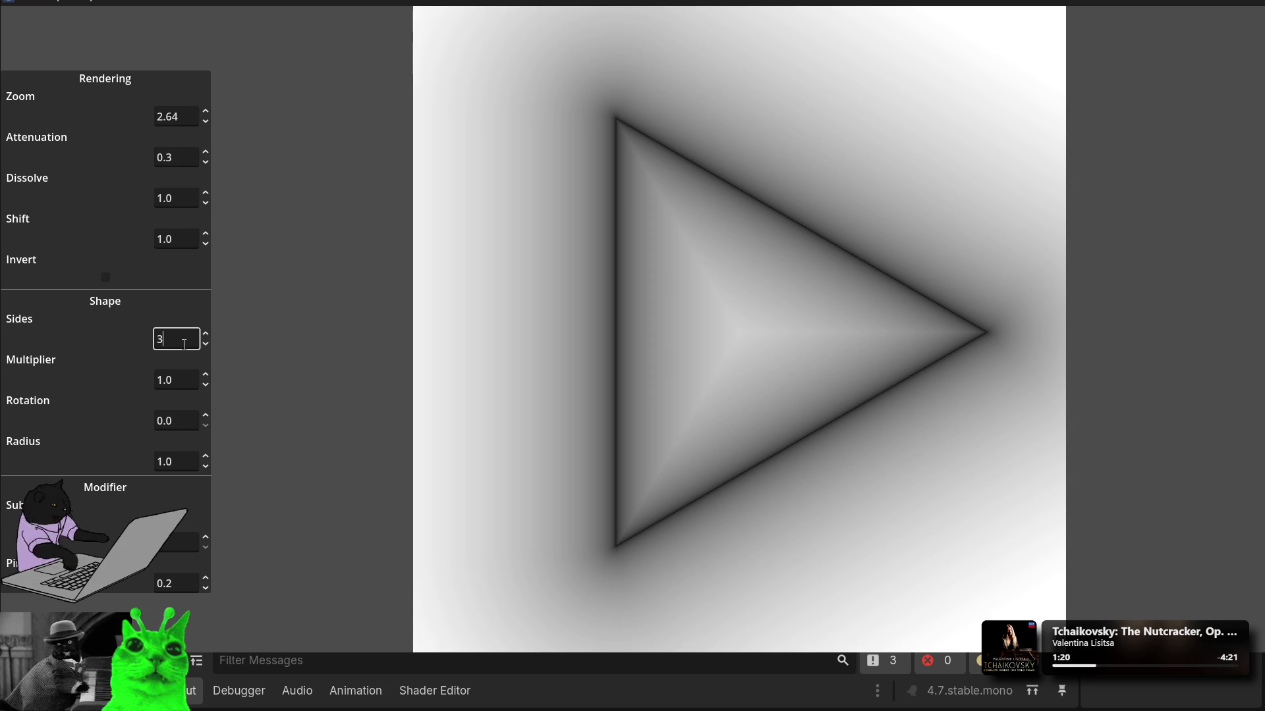
scroll(184, 339, "up", 1)
scroll(183, 336, "up", 3)
scroll(183, 335, "down", 3)
scroll(181, 330, "up", 1)
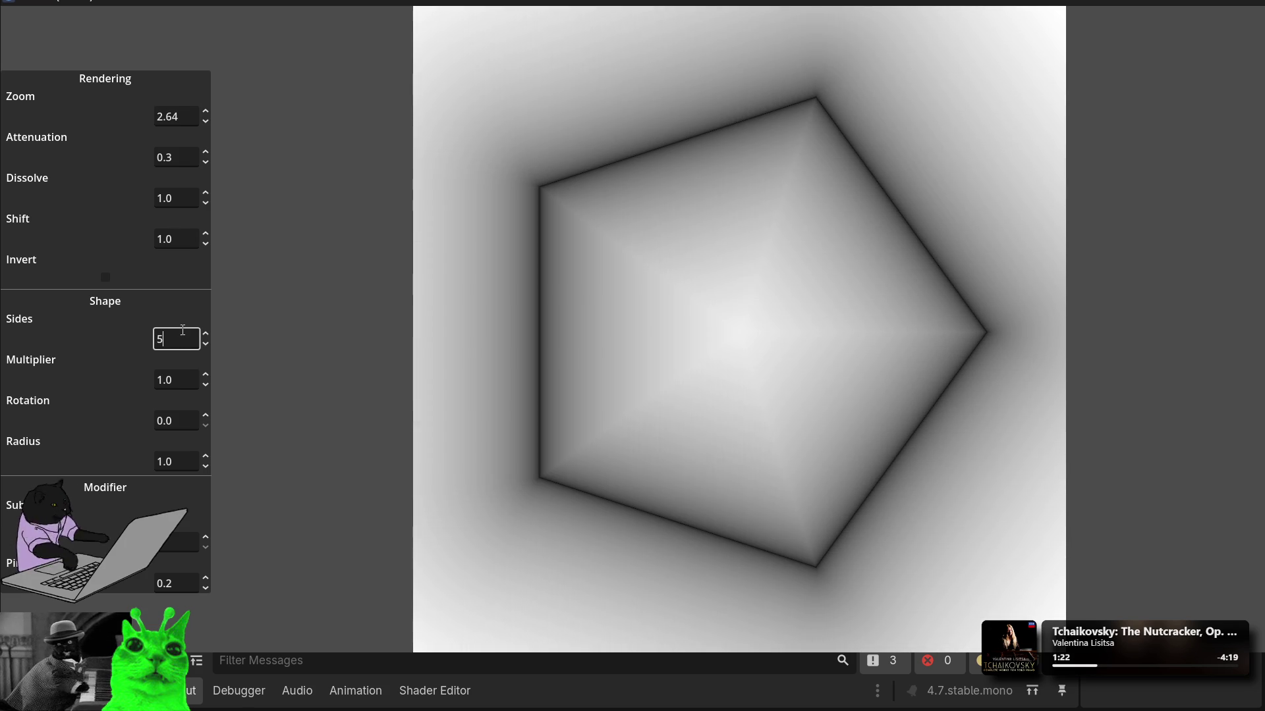
left_click(210, 537)
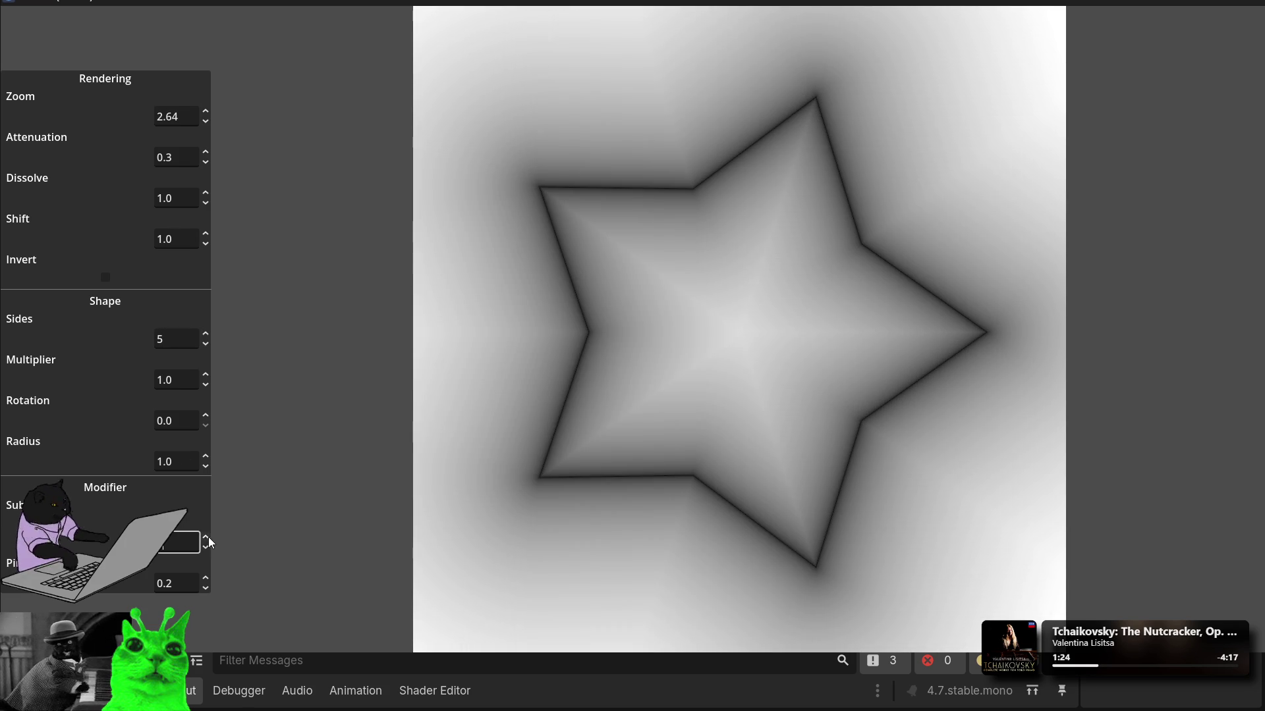
left_click(207, 578)
scroll(208, 581, "up", 11)
scroll(208, 581, "up", 4)
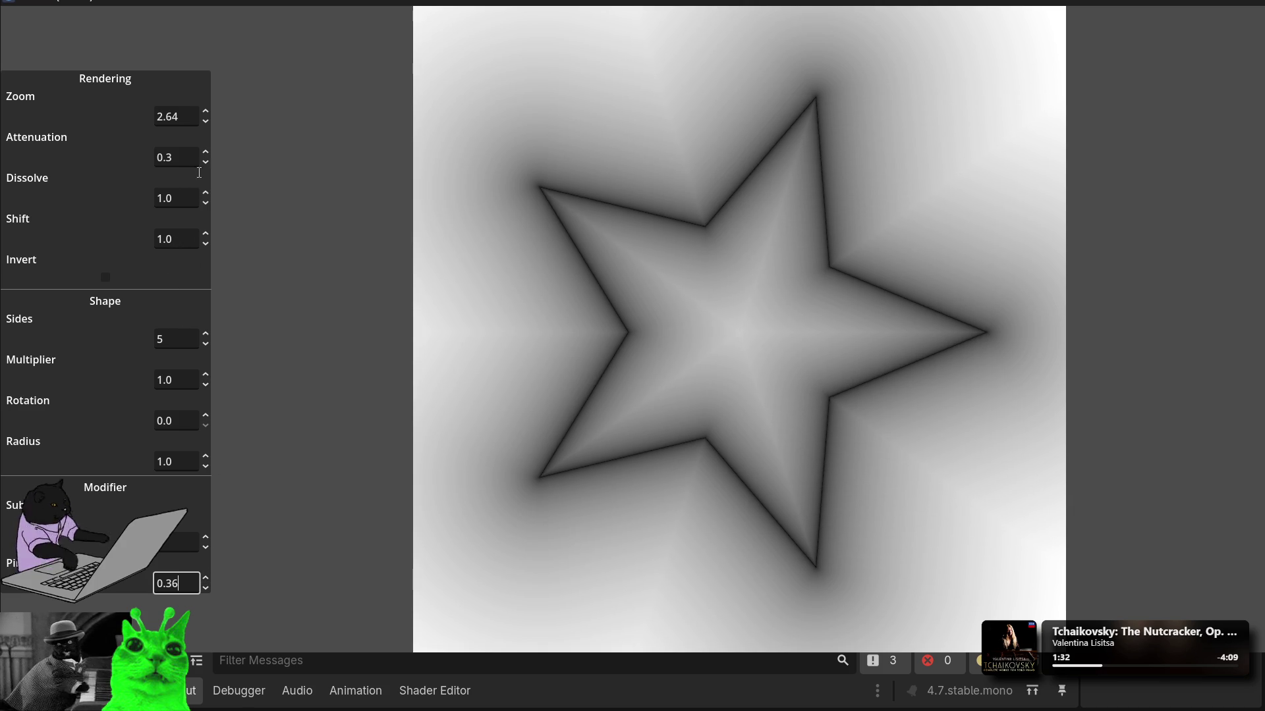
Step: Set Attenuation to 0.6 and invert the render into a glowing outline
left_click(181, 158)
type("0.8")
key("Return")
key("BackSpace")
type("6")
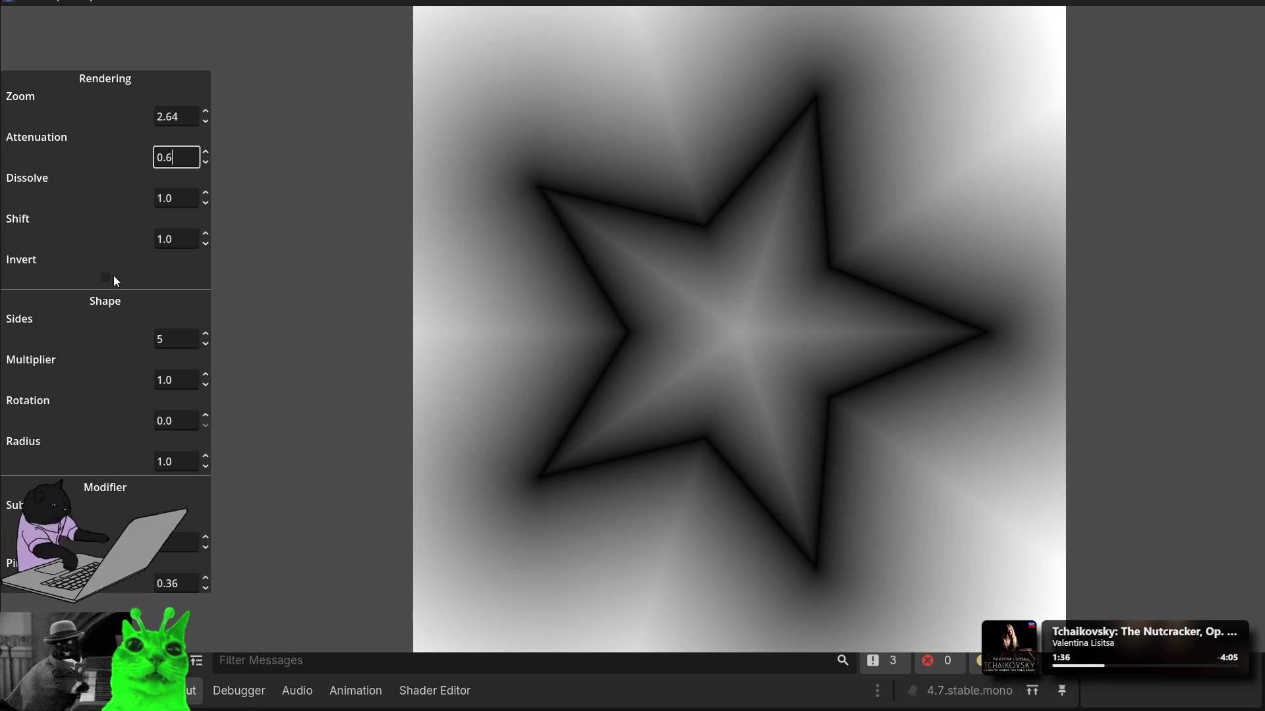
left_click(107, 277)
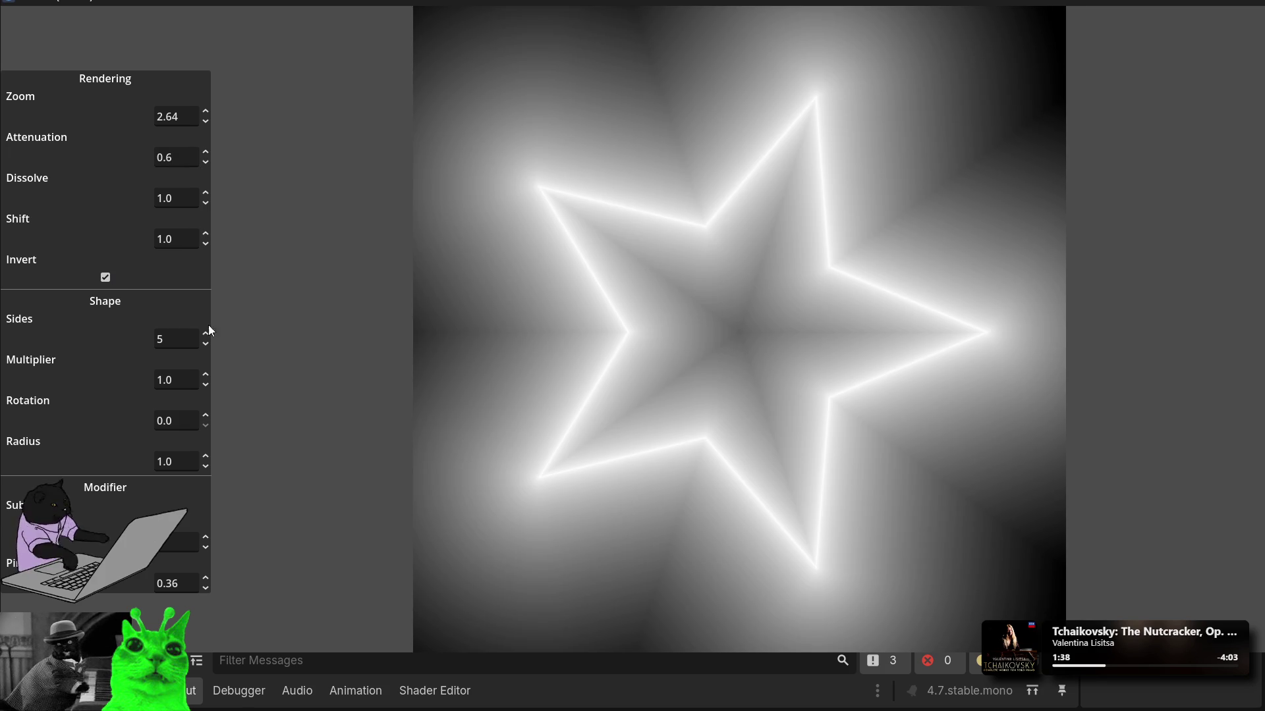
Step: Raise Subdivision four steps for a denser star lattice
left_click(207, 535)
left_click(207, 536)
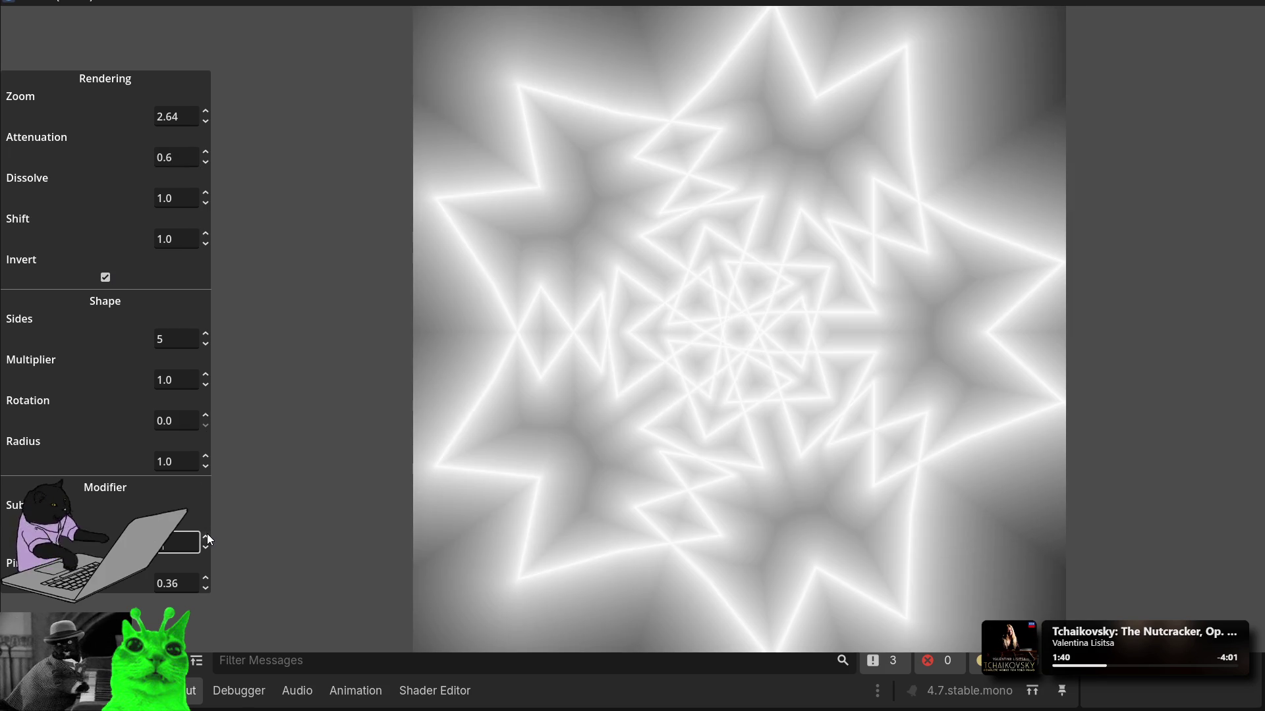
left_click(207, 534)
left_click(206, 535)
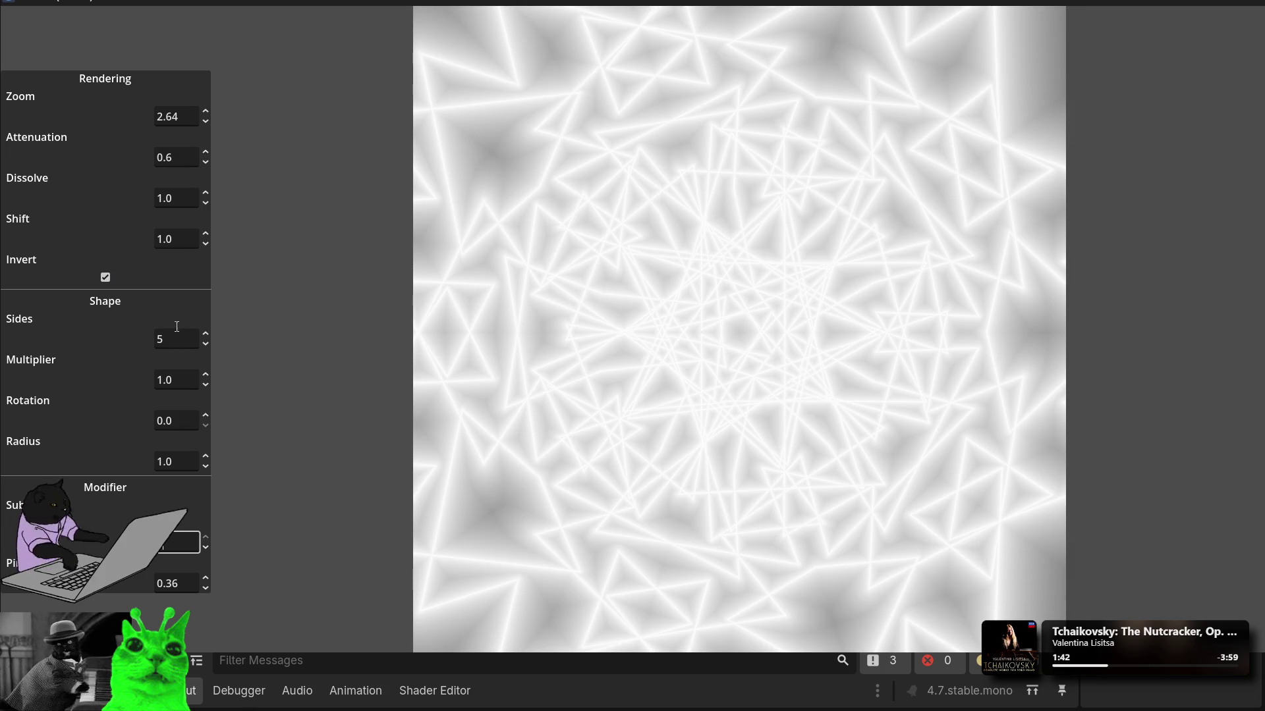
Step: Scroll Shift down, Dissolve to 0.9 and Attenuation to 0.3
left_click(194, 234)
scroll(193, 234, "down", 1)
left_click(177, 198)
scroll(177, 197, "down", 2)
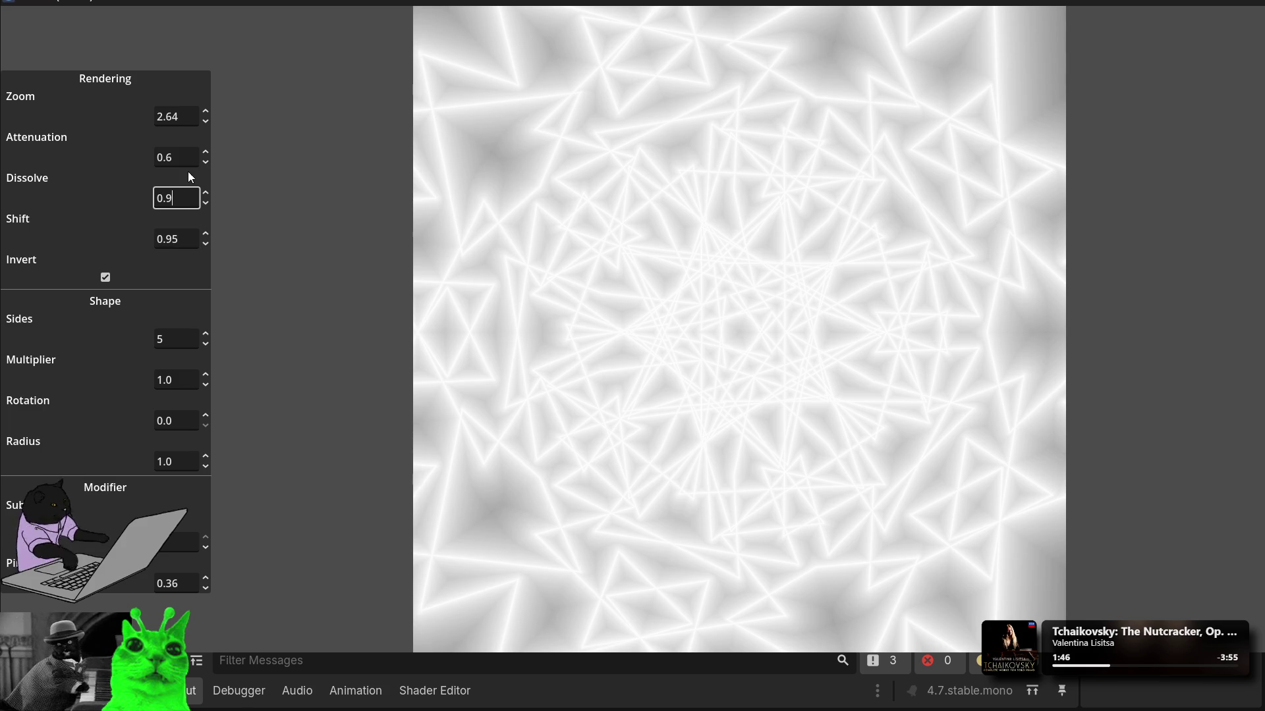
left_click(188, 162)
scroll(187, 162, "down", 3)
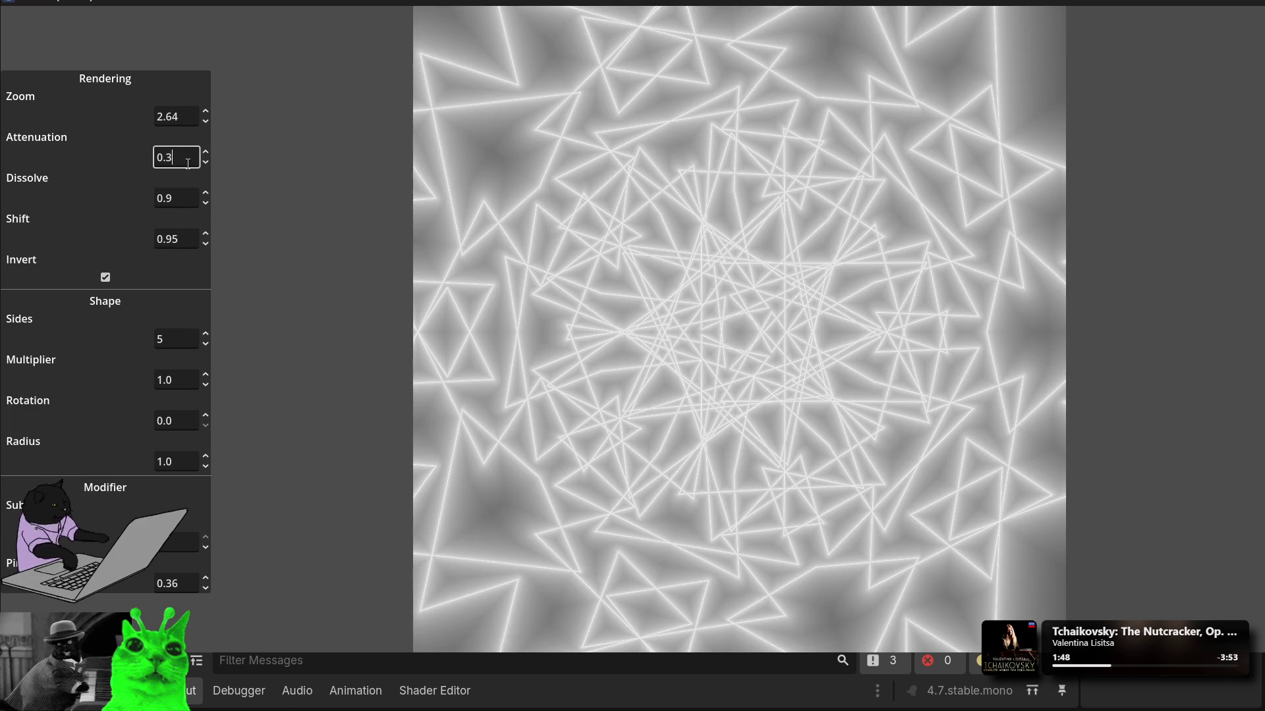
Step: Scroll the Zoom value up to 5.4
left_click(184, 114)
scroll(184, 115, "down", 2)
scroll(184, 114, "up", 6)
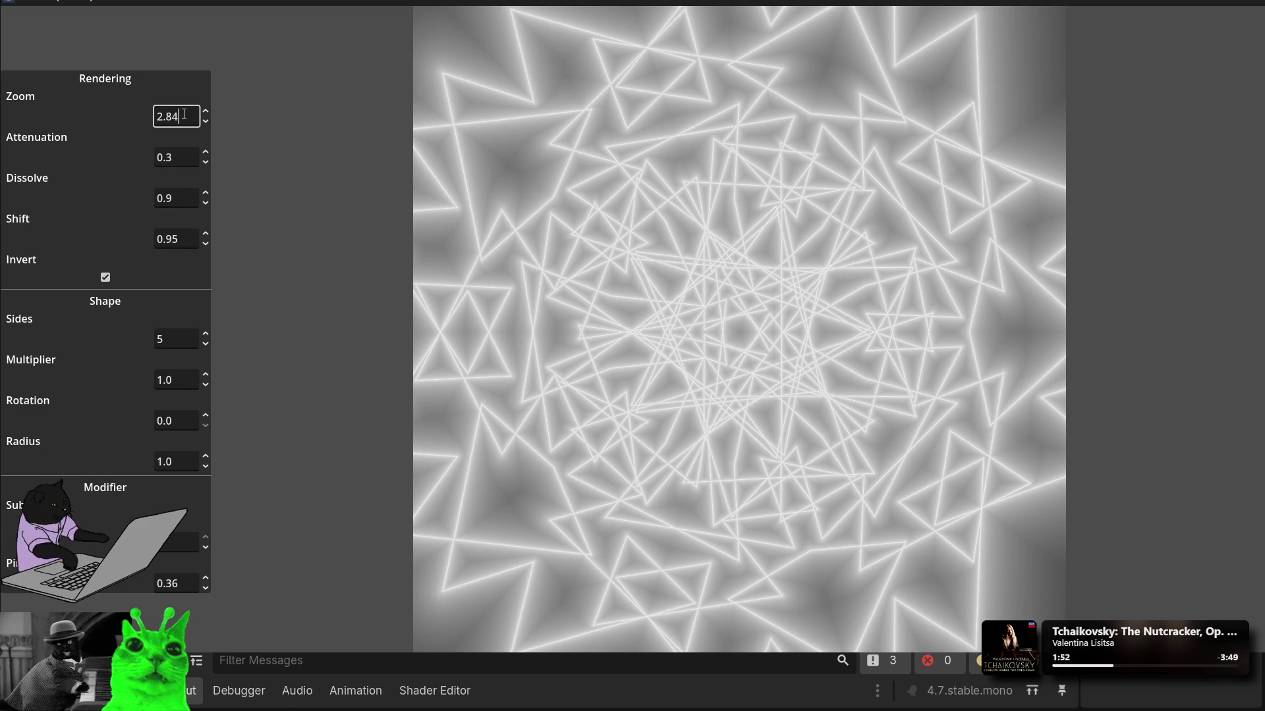
scroll(184, 114, "up", 7)
scroll(184, 114, "up", 7)
scroll(184, 115, "up", 5)
scroll(184, 114, "up", 6)
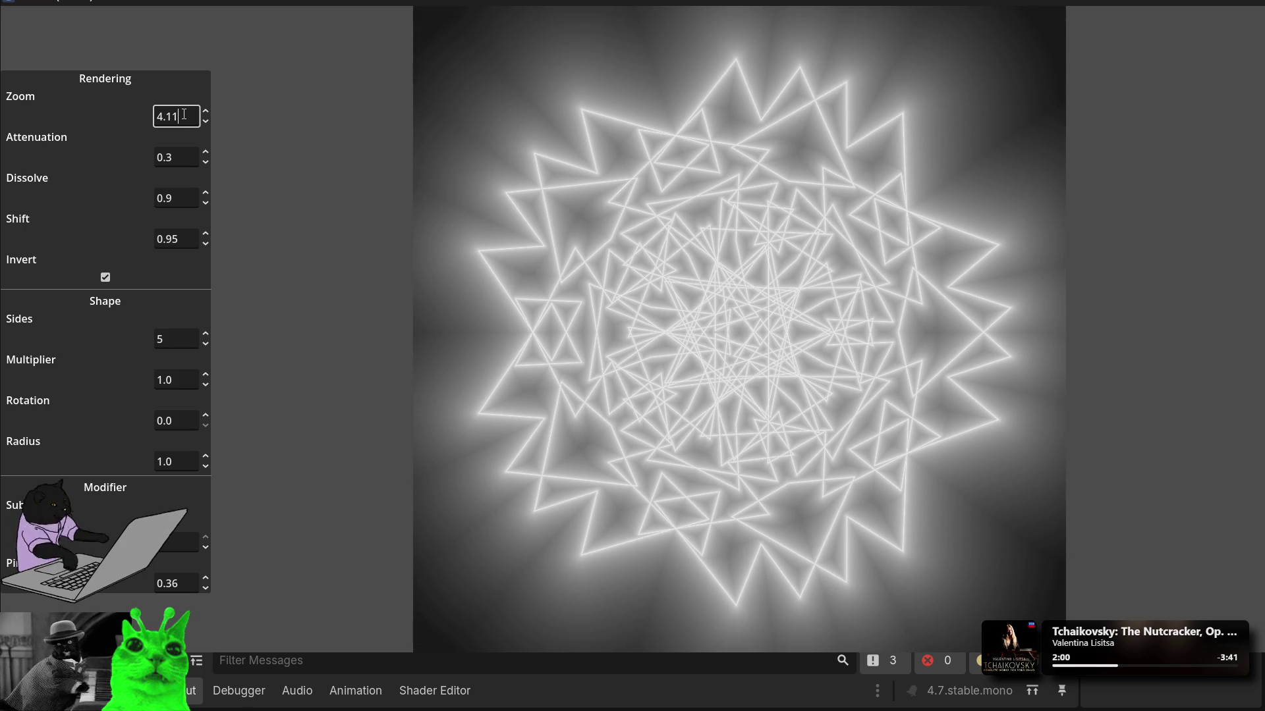
scroll(183, 114, "up", 14)
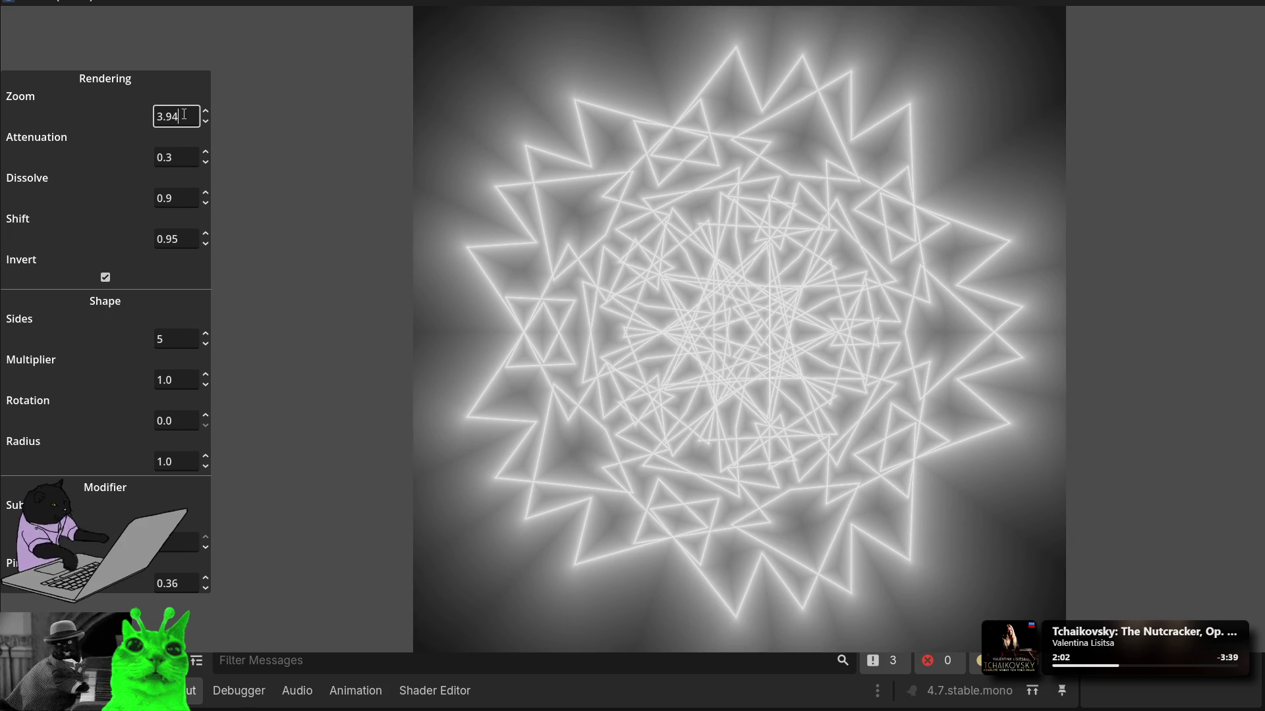
scroll(184, 114, "up", 10)
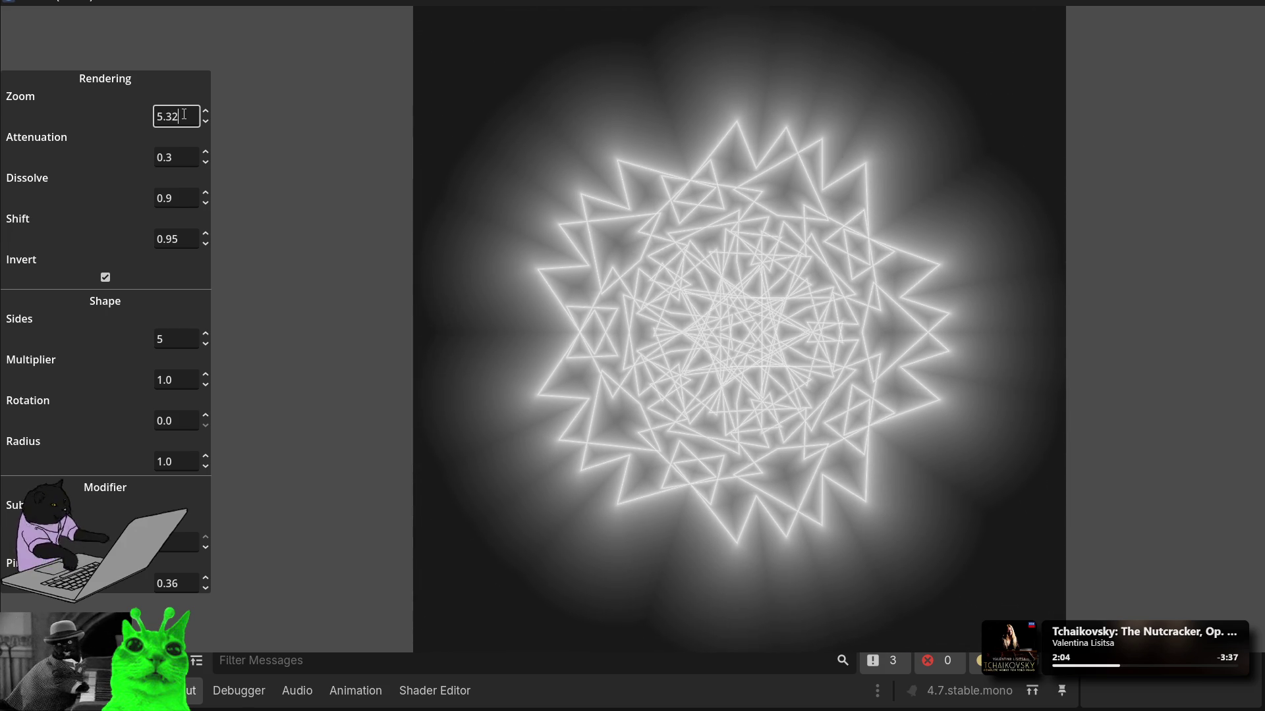
type("5.4")
Step: Fine-tune Shift to 0.74
left_click(193, 236)
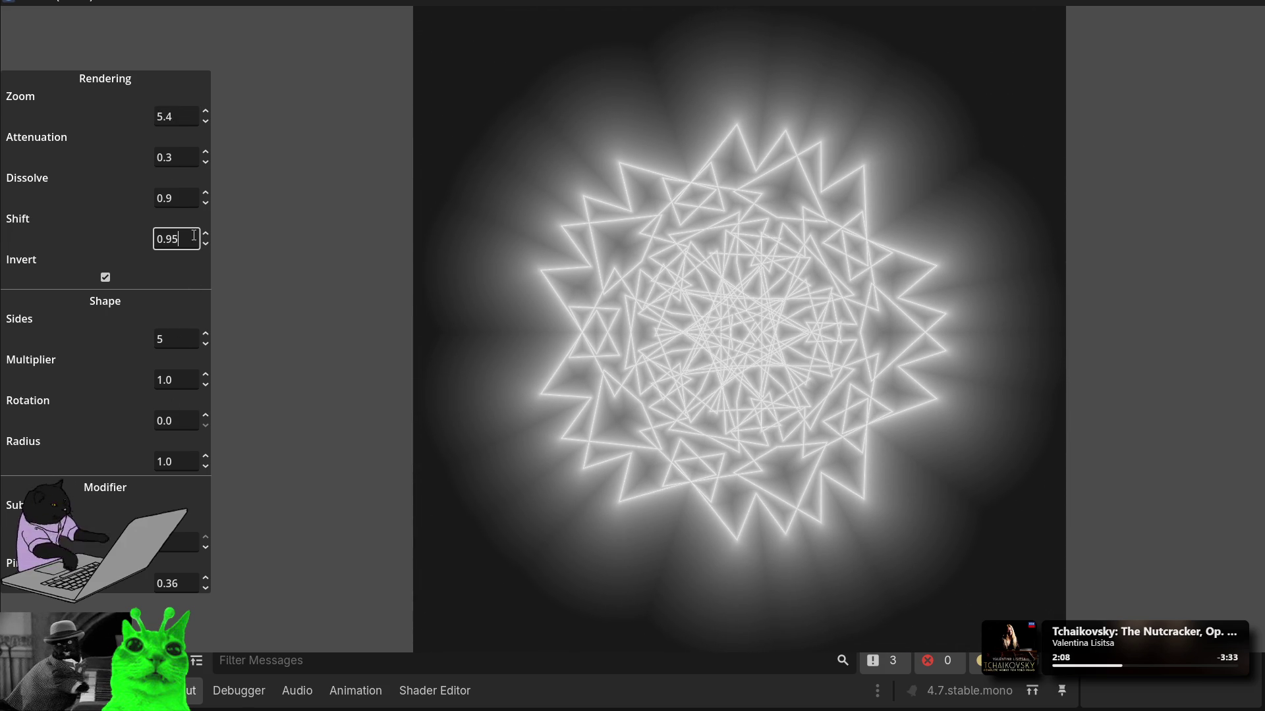
scroll(193, 235, "up", 14)
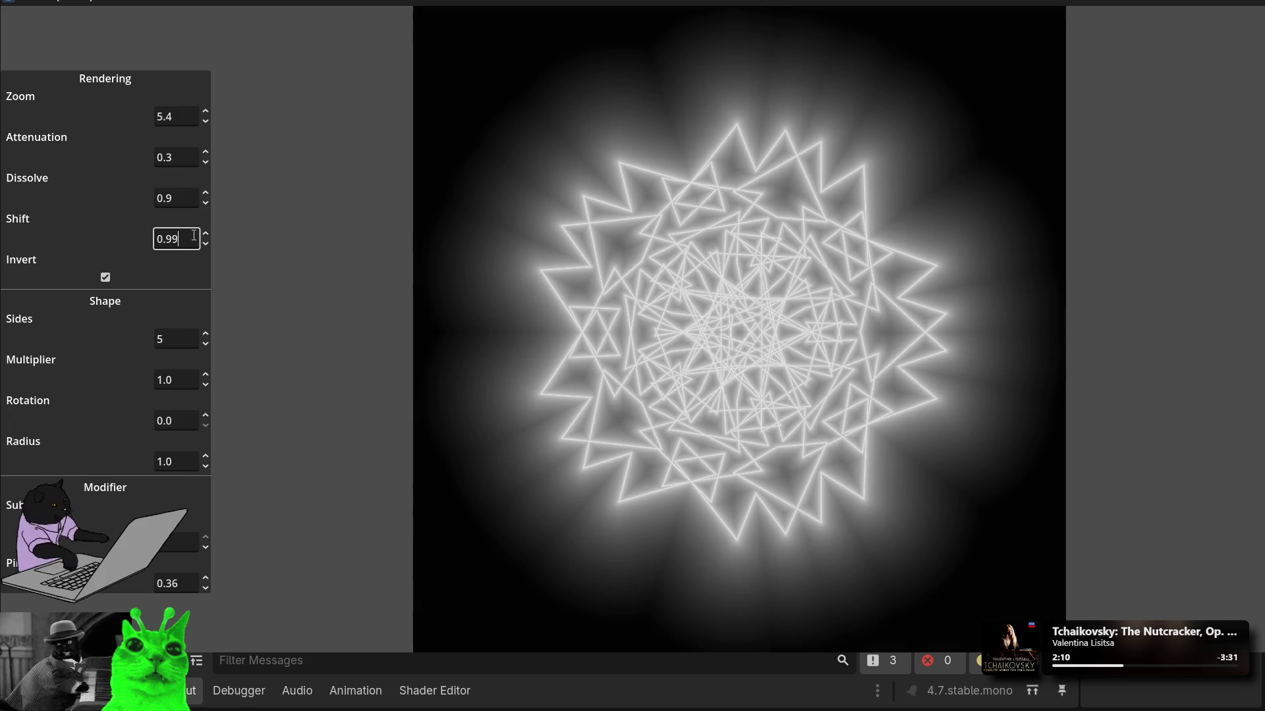
scroll(194, 235, "down", 17)
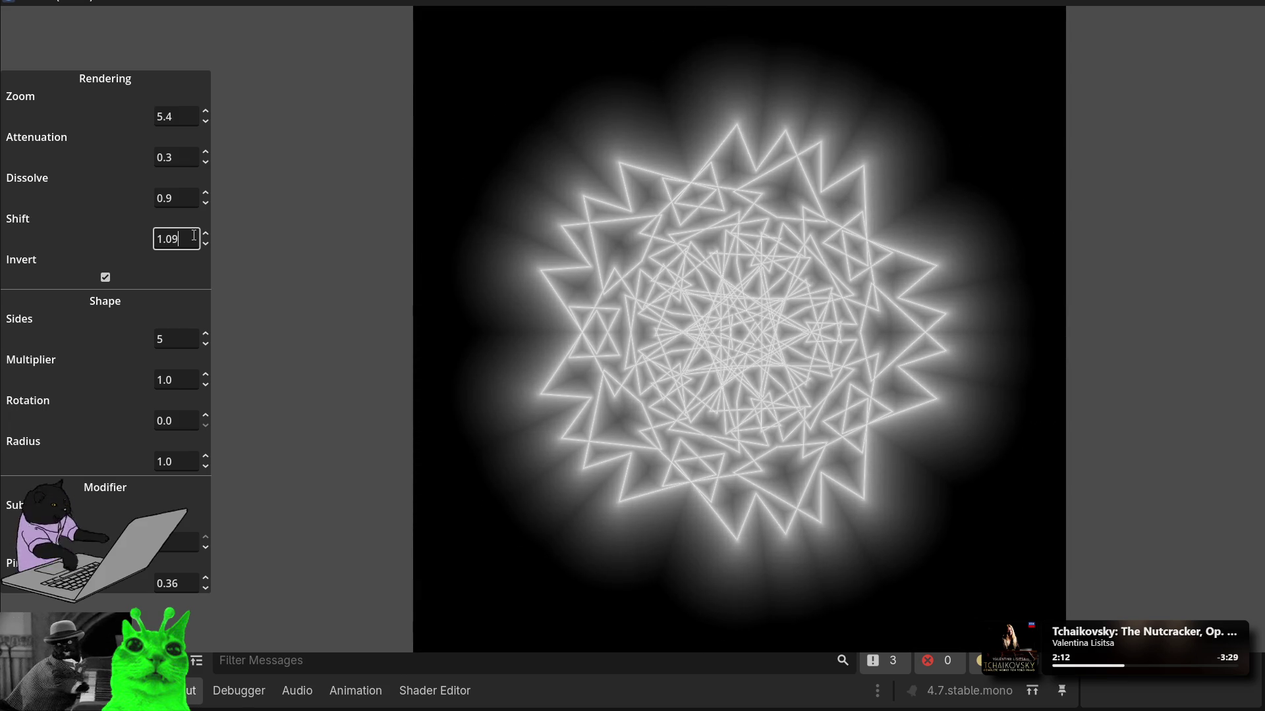
scroll(193, 235, "down", 20)
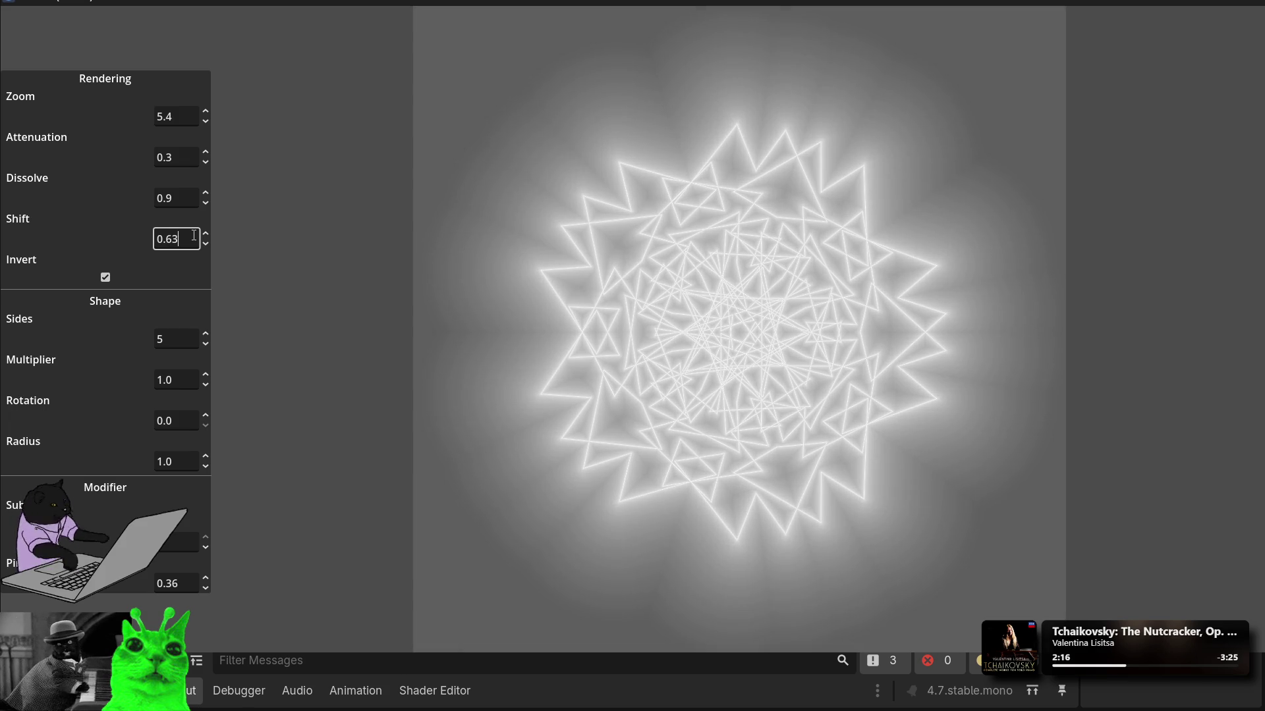
scroll(194, 235, "down", 8)
scroll(194, 235, "up", 13)
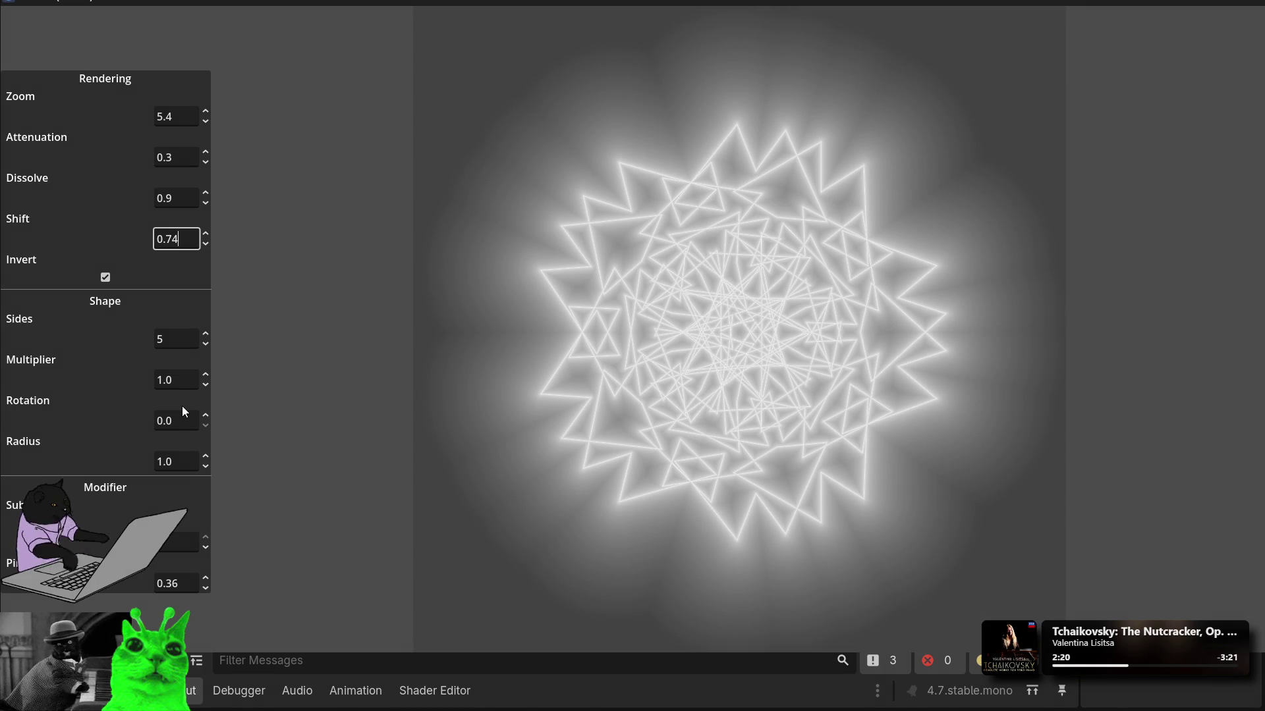
left_click(196, 414)
Step: Try Rotation values of 90 and then 5 degrees on the star
type("6")
left_click_drag(195, 420, 137, 417)
type("90")
key("Left")
left_click_drag(190, 421, 120, 424)
key("shift+Tab")
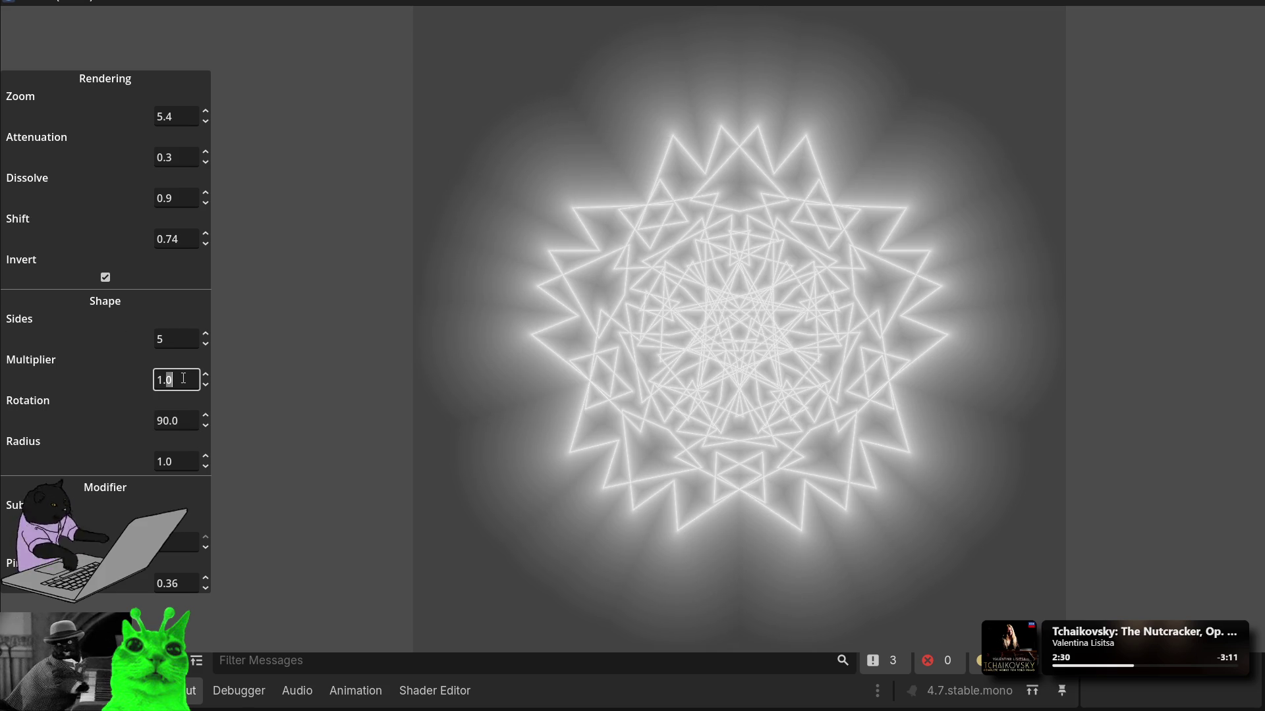
left_click(197, 422)
type("5")
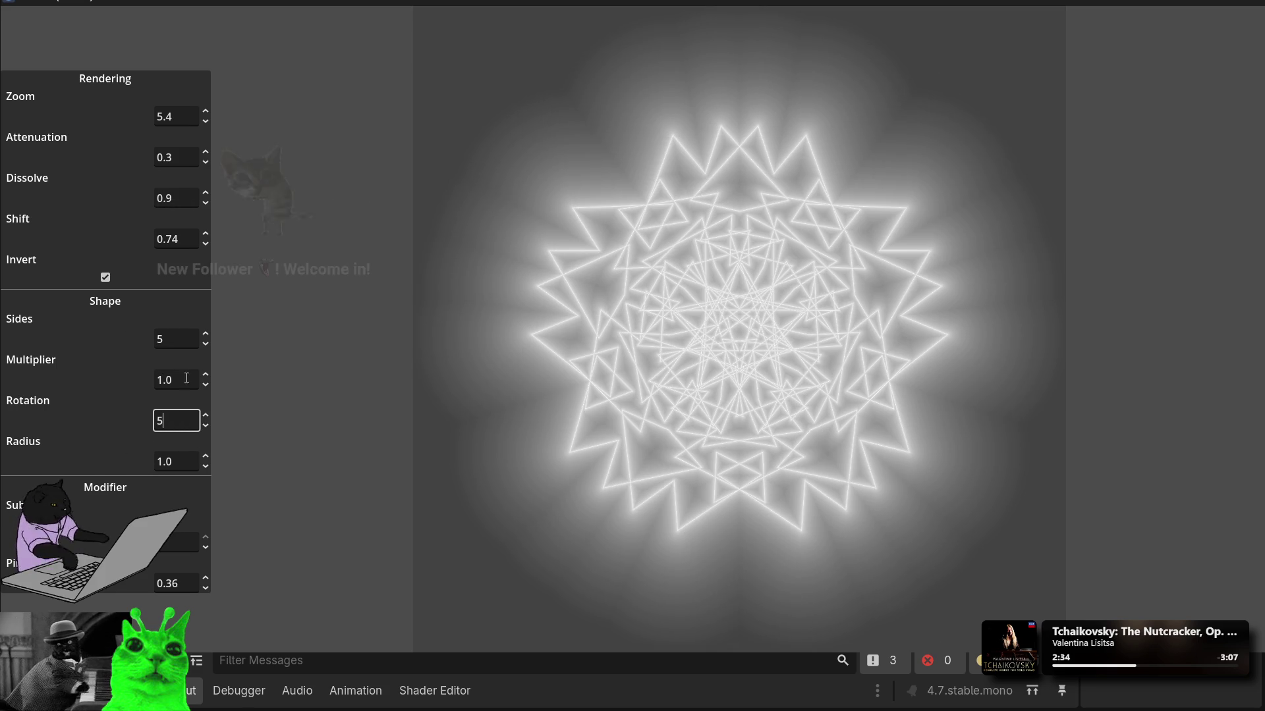
key("shift+Tab")
Step: Settle the star's Rotation at 60 degrees
key("Tab")
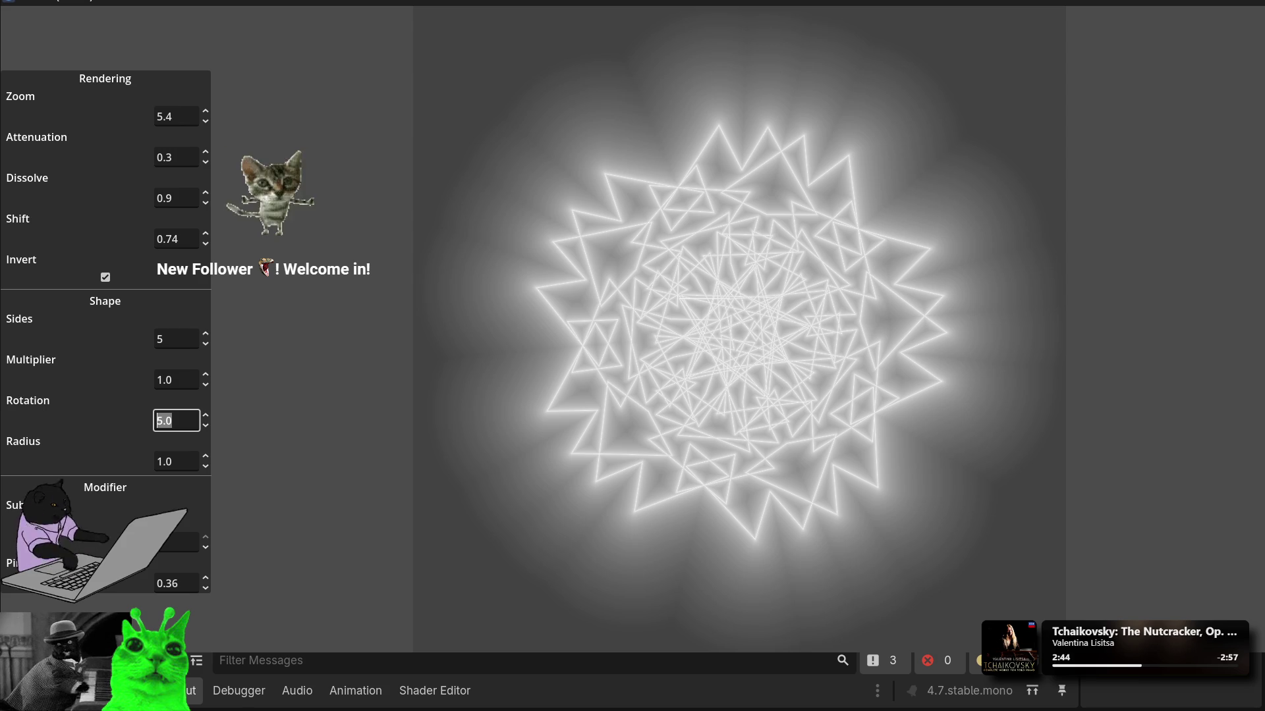
type("60")
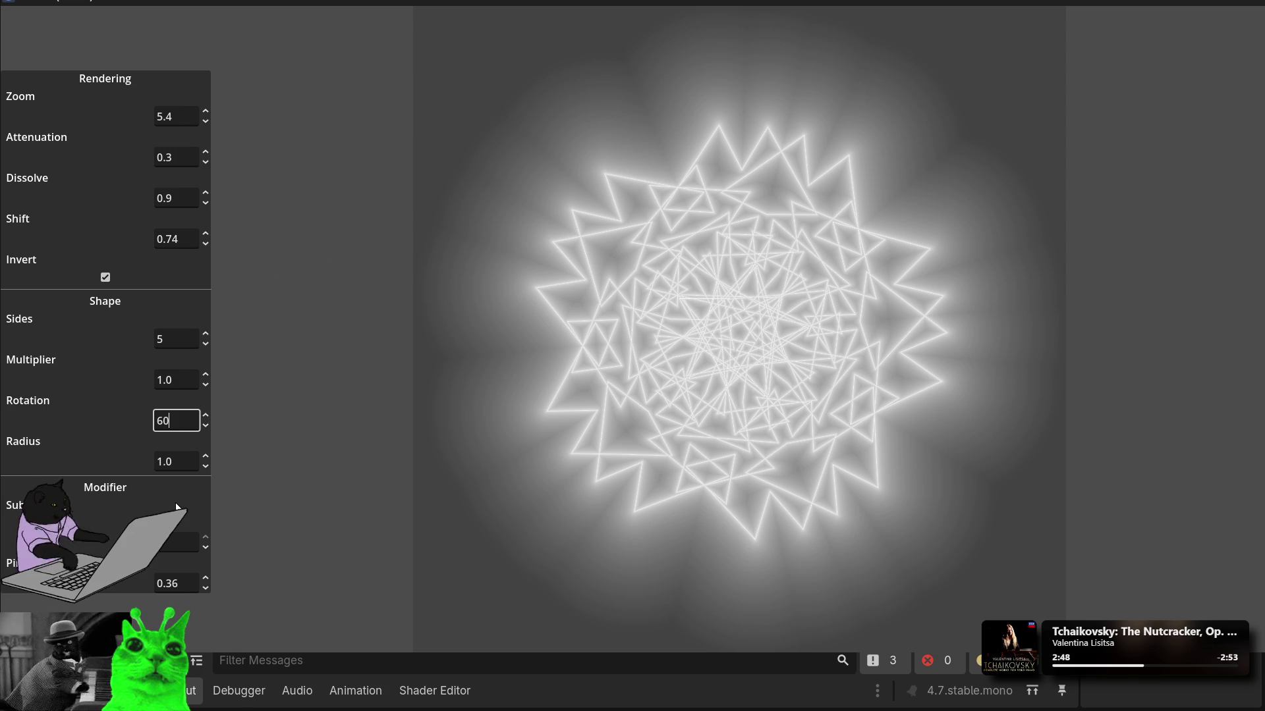
key("Return")
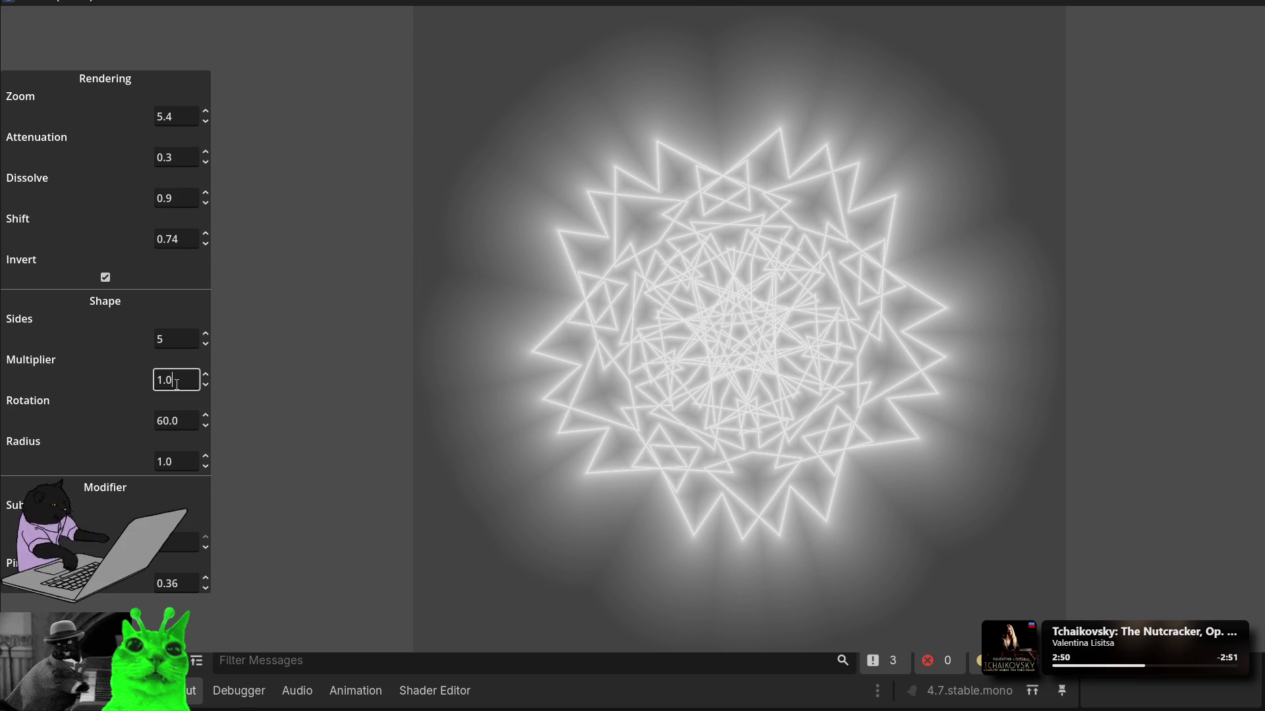
left_click(177, 380)
Step: Try several Sides counts, settling on a seven-sided ring
left_click(185, 340)
key("BackSpace")
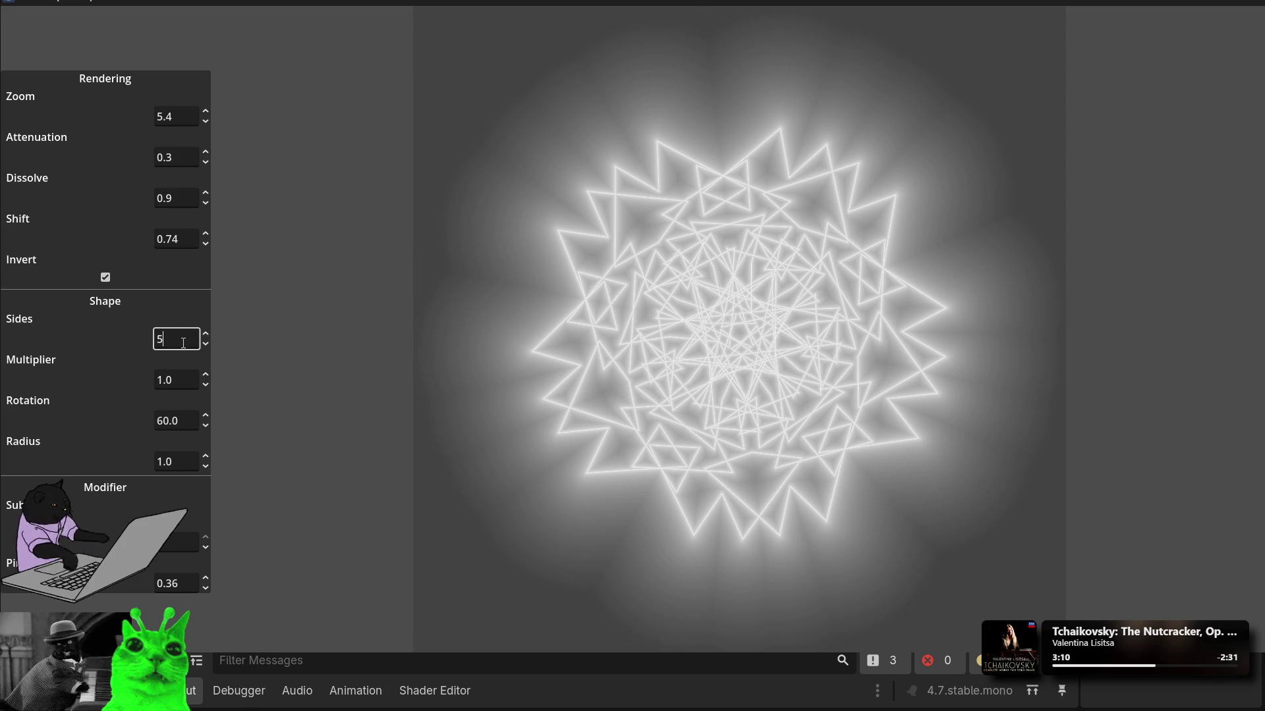
type("11")
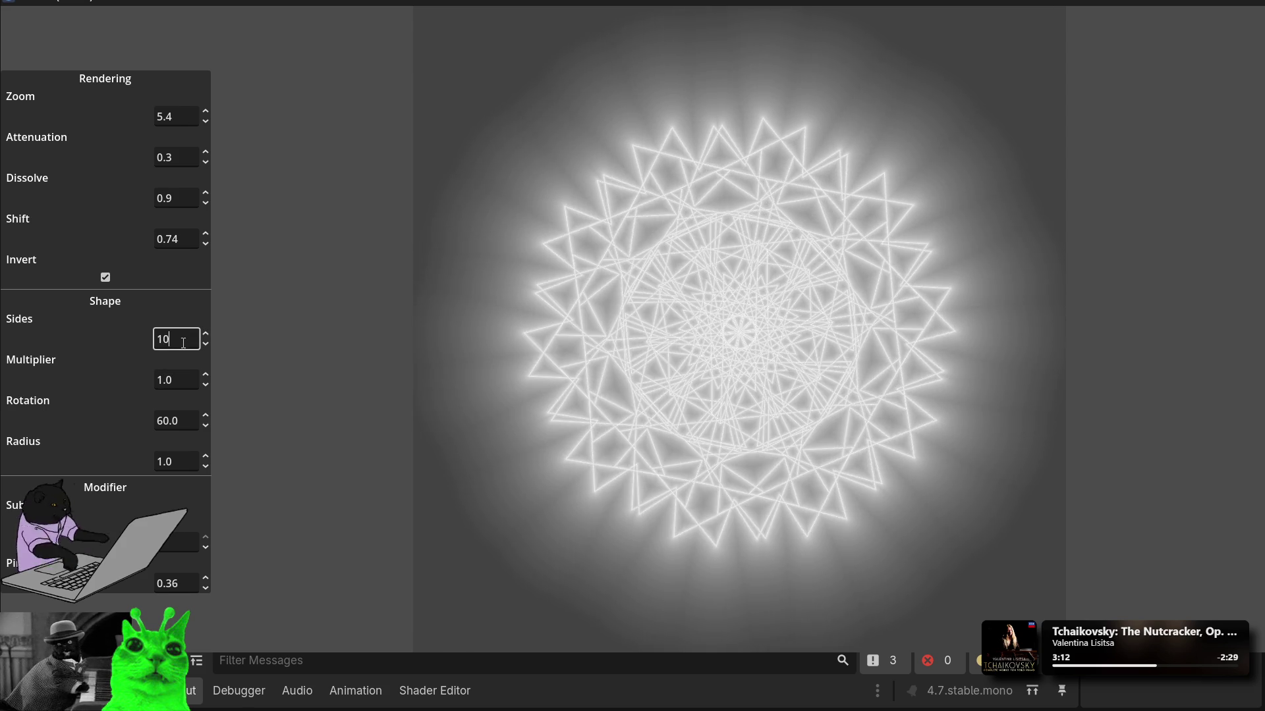
key("BackSpace")
key("BackSpace")
type("2")
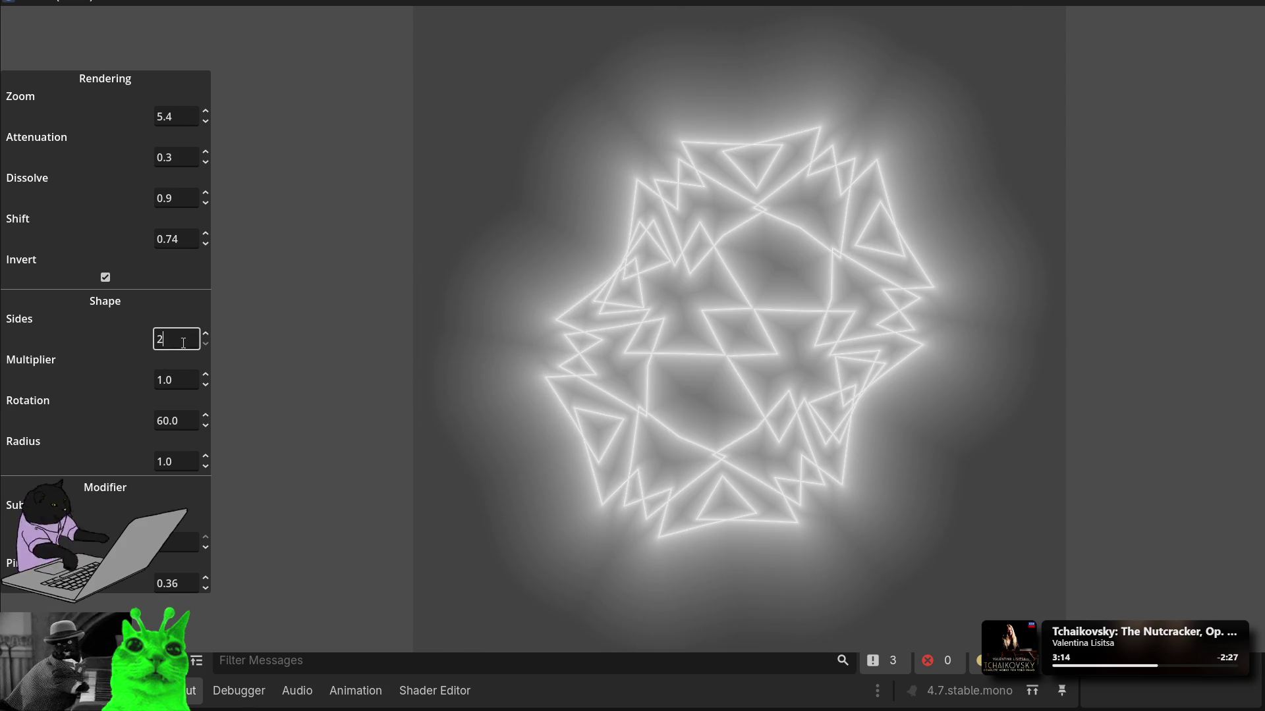
key("BackSpace")
type("9")
scroll(183, 341, "up", 15)
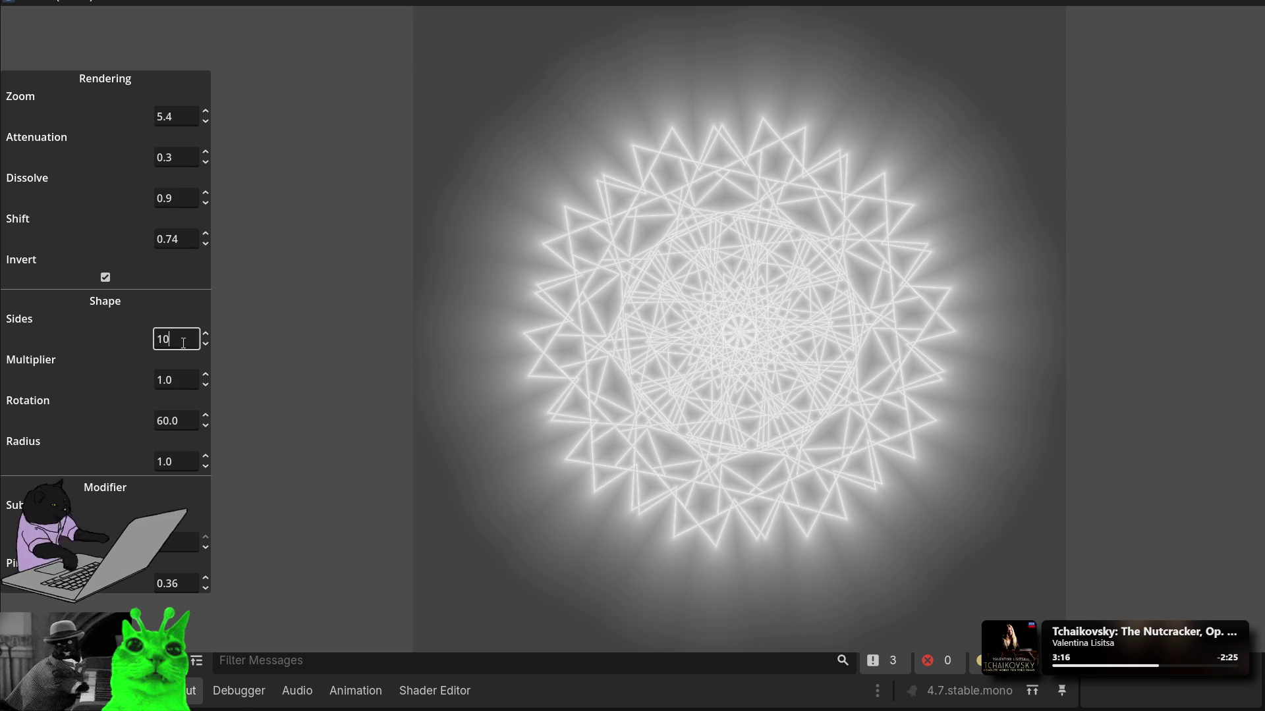
scroll(183, 342, "down", 14)
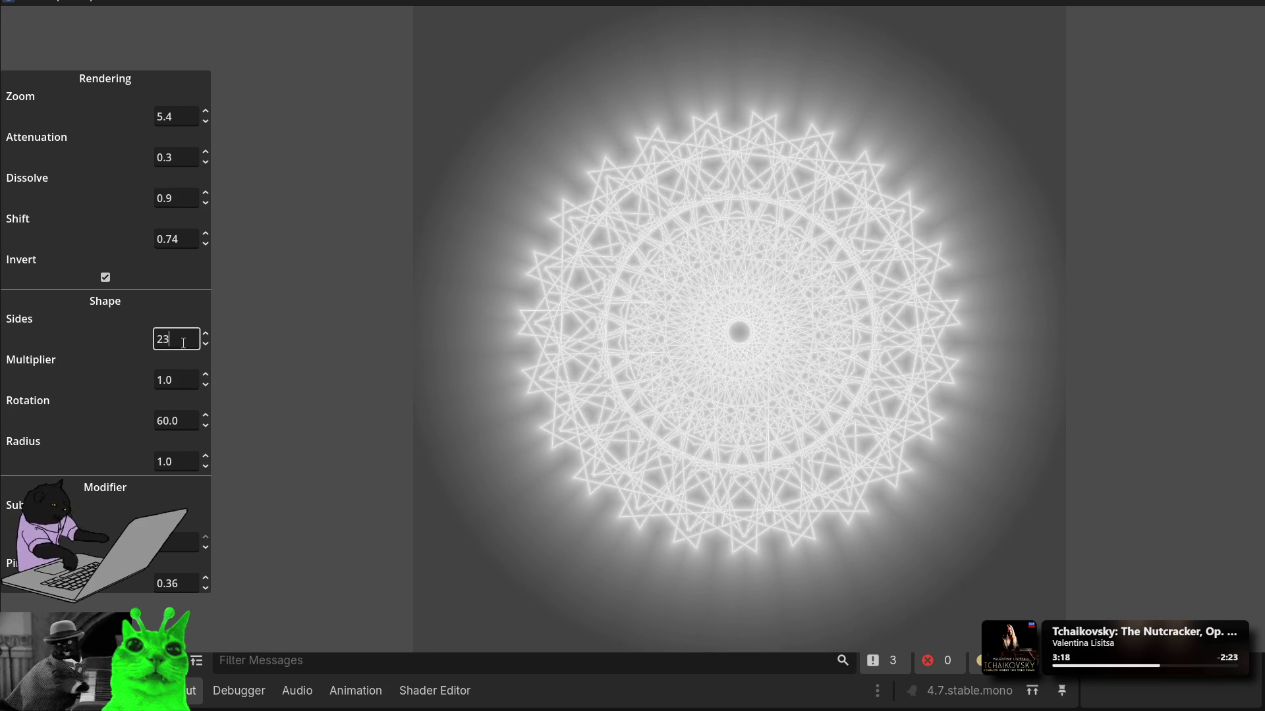
scroll(183, 342, "down", 4)
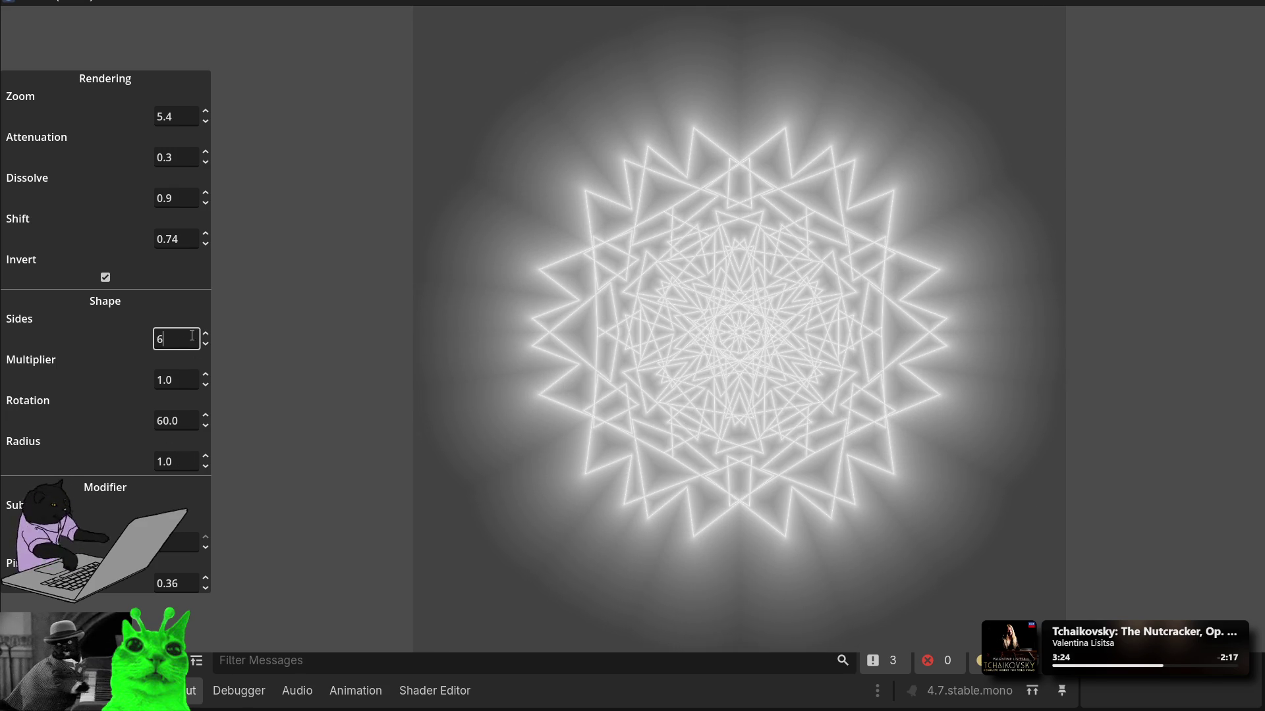
scroll(192, 336, "up", 1)
Step: Scroll Pinch to -0.39 and stop the running game
left_click(184, 583)
scroll(184, 580, "down", 4)
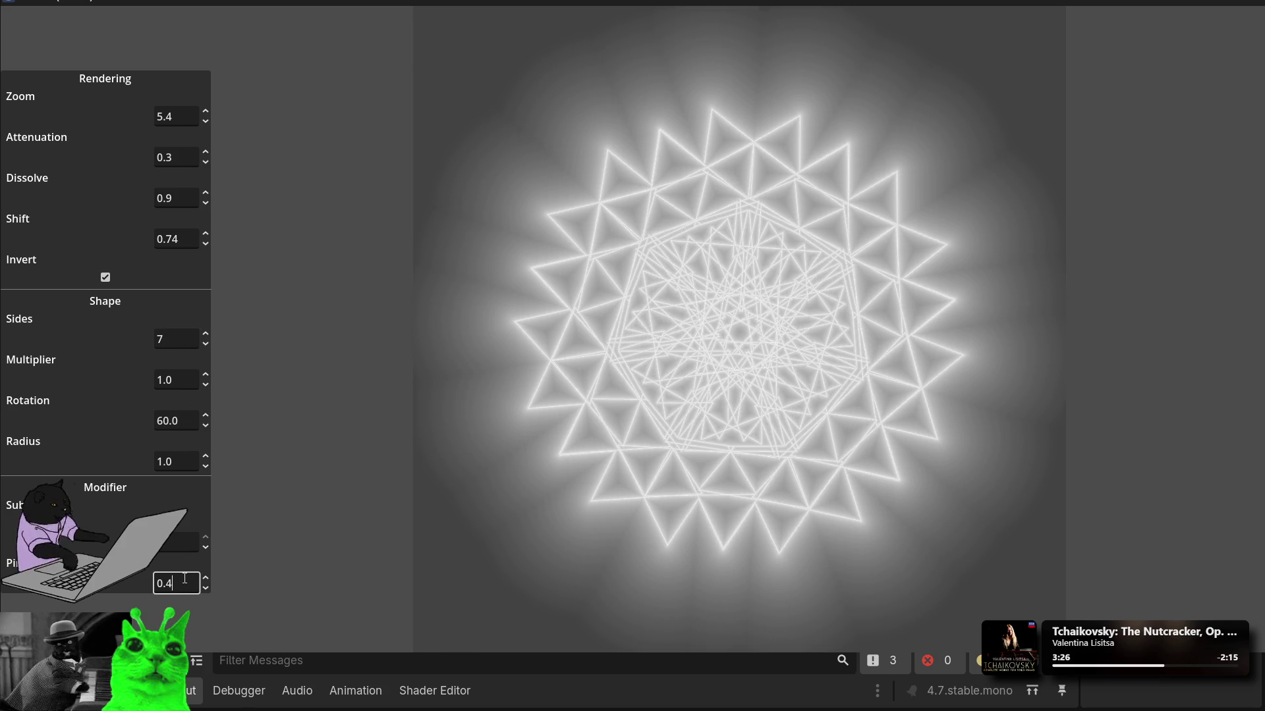
scroll(185, 580, "down", 20)
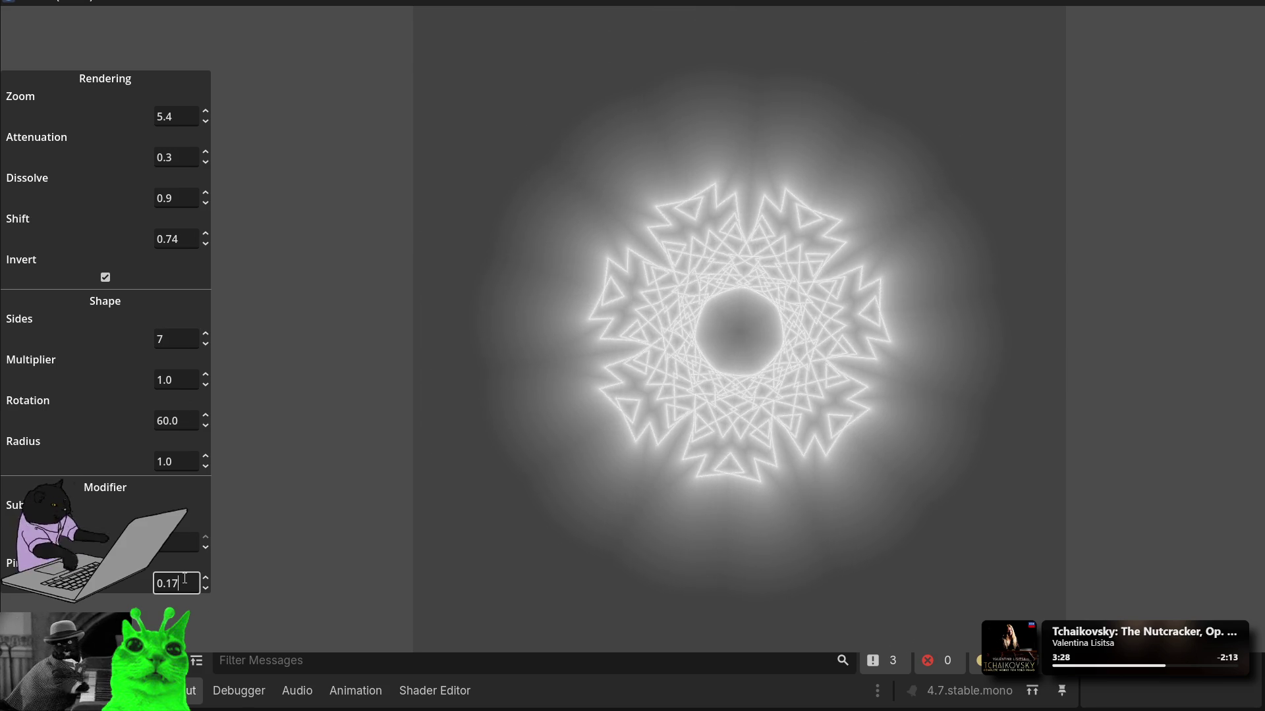
scroll(185, 579, "down", 20)
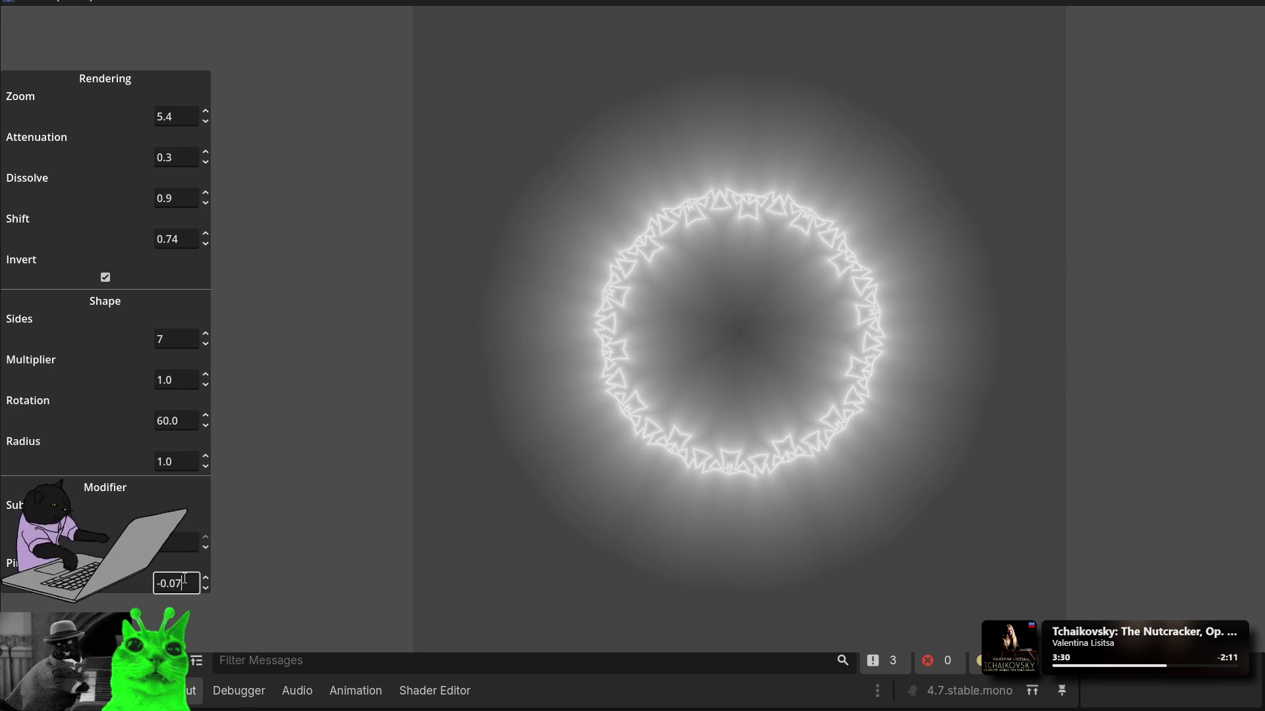
scroll(184, 579, "up", 16)
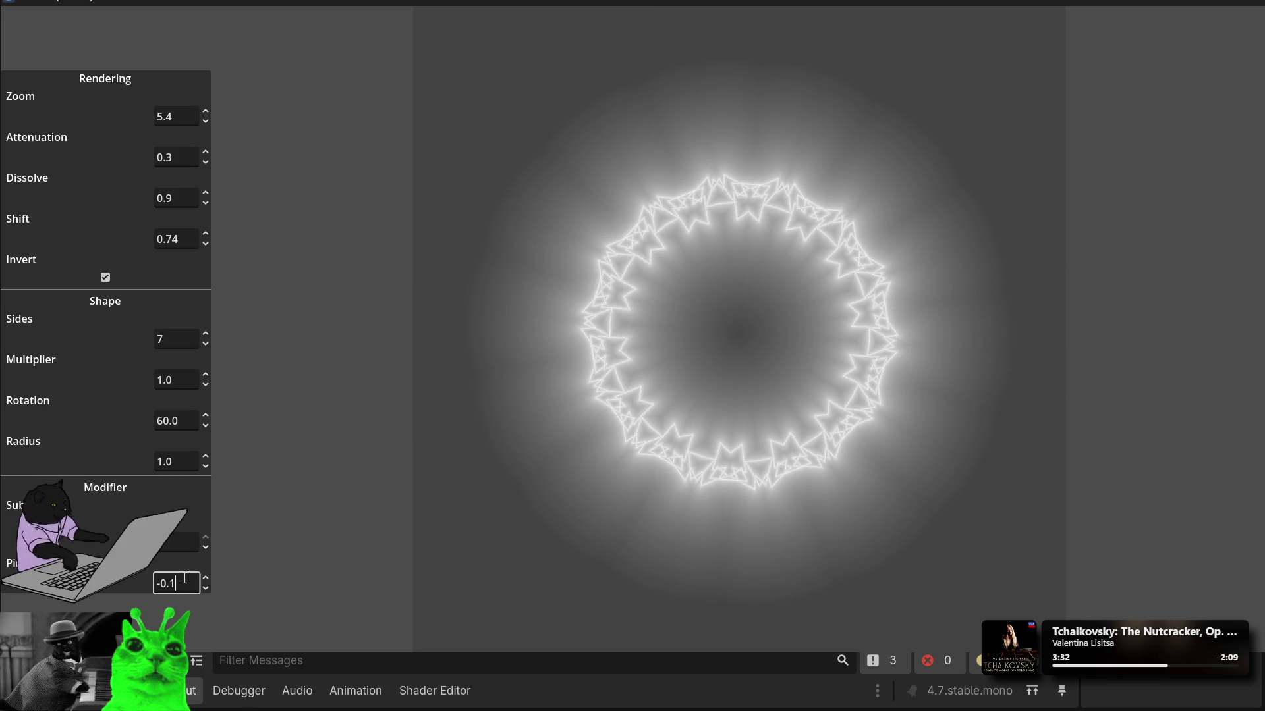
scroll(185, 579, "down", 10)
scroll(185, 579, "down", 20)
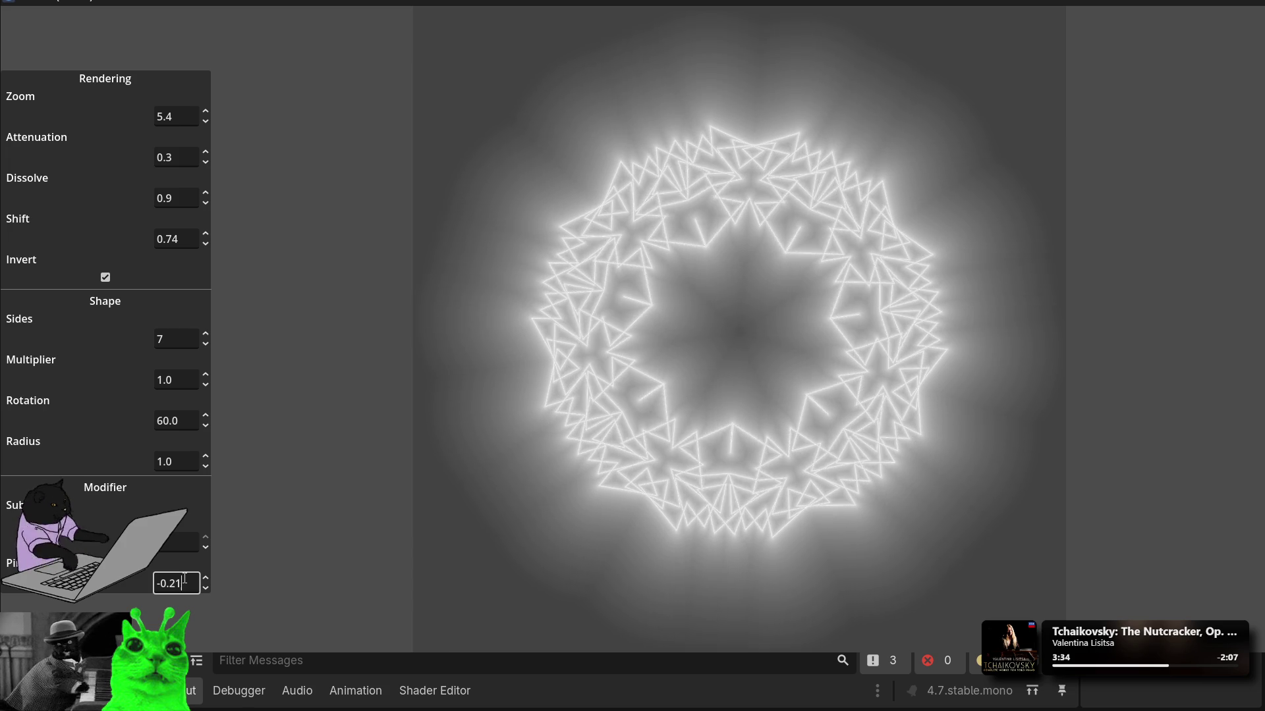
scroll(184, 579, "down", 14)
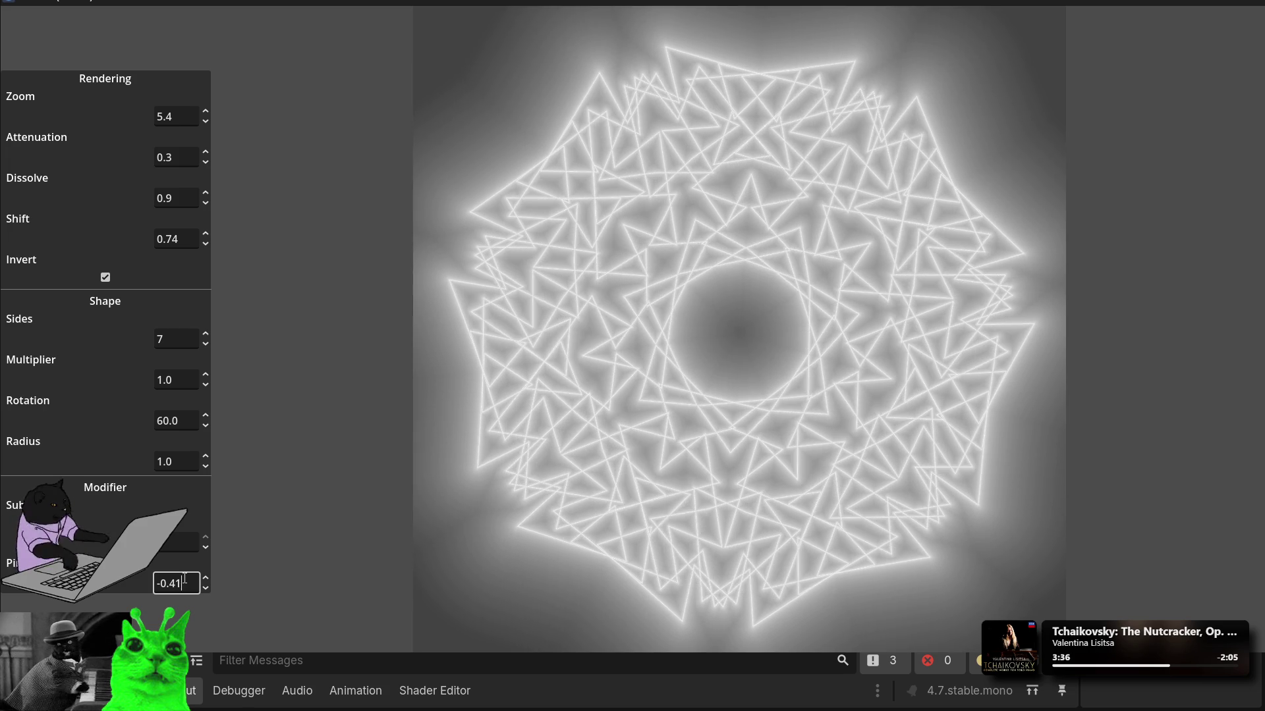
scroll(184, 579, "up", 5)
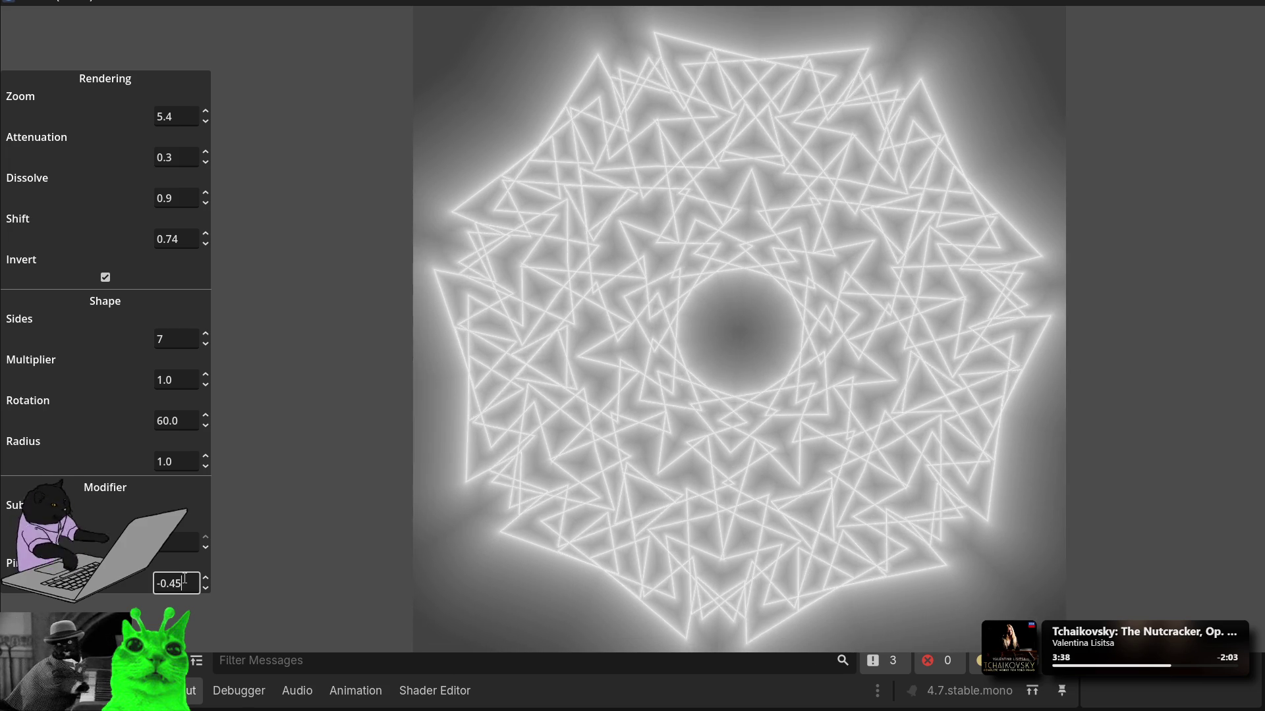
scroll(184, 579, "up", 1)
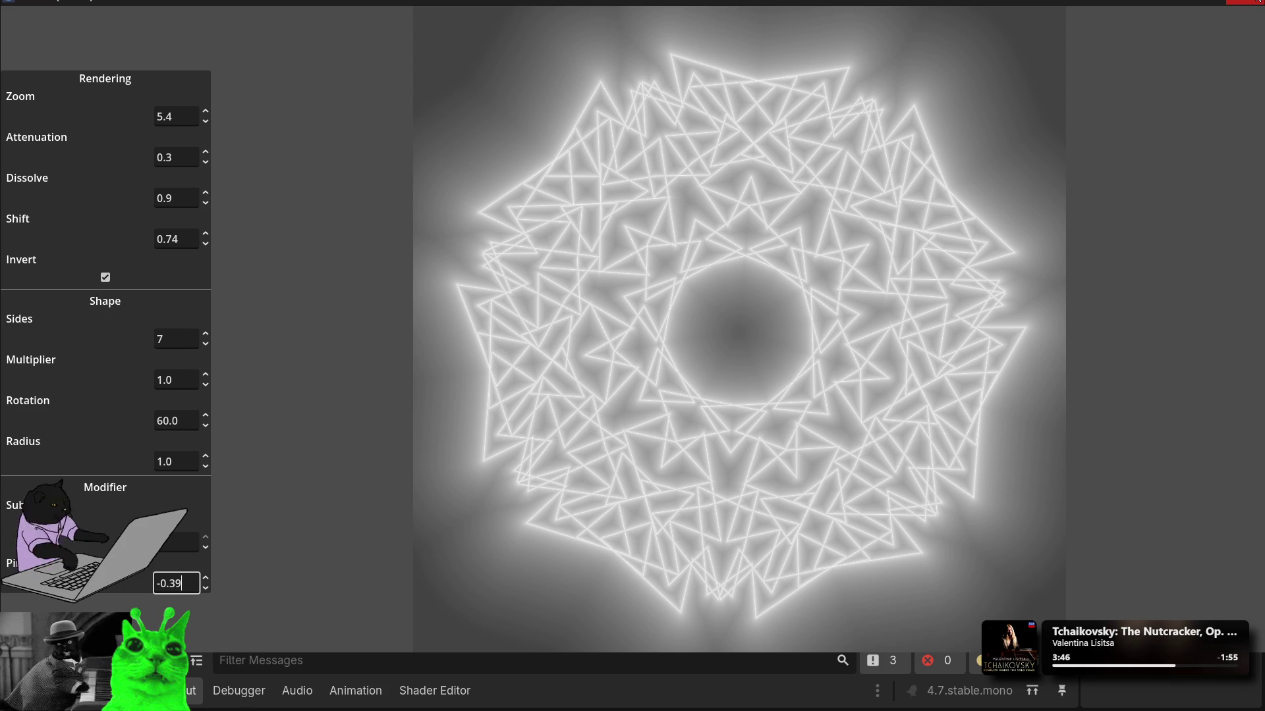
left_click(1255, 2)
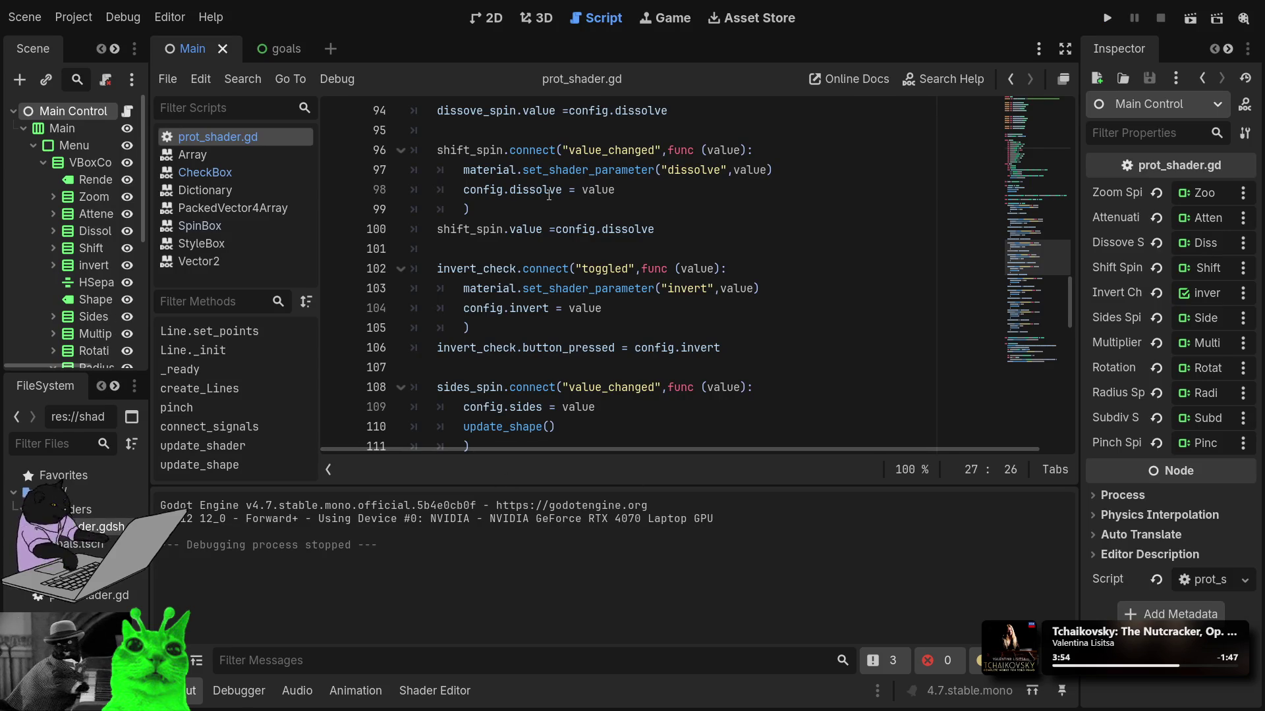
Step: Change 'dissolve' to 'shift' on lines 98 and 100, then select line 97's parameter name
double_click(549, 191)
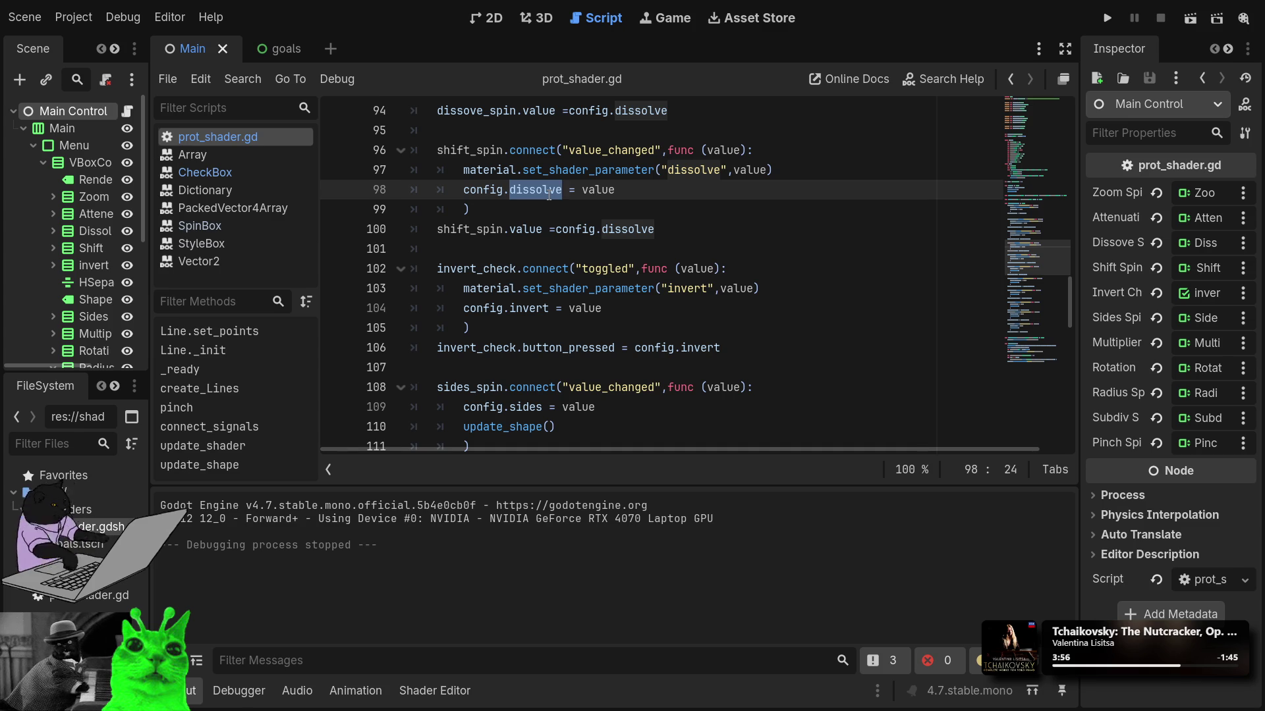
type("shif")
type("t")
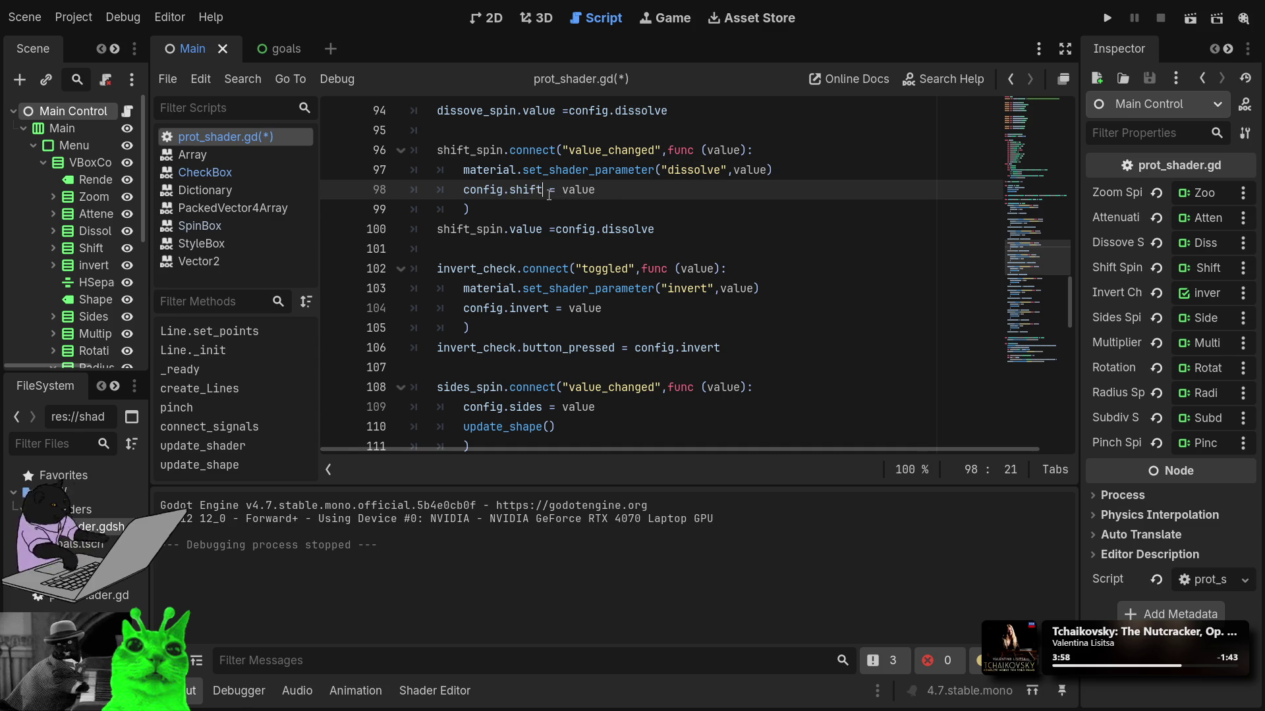
key("ctrl+shift+Left")
key("ctrl+c")
double_click(649, 236)
key("ctrl+v")
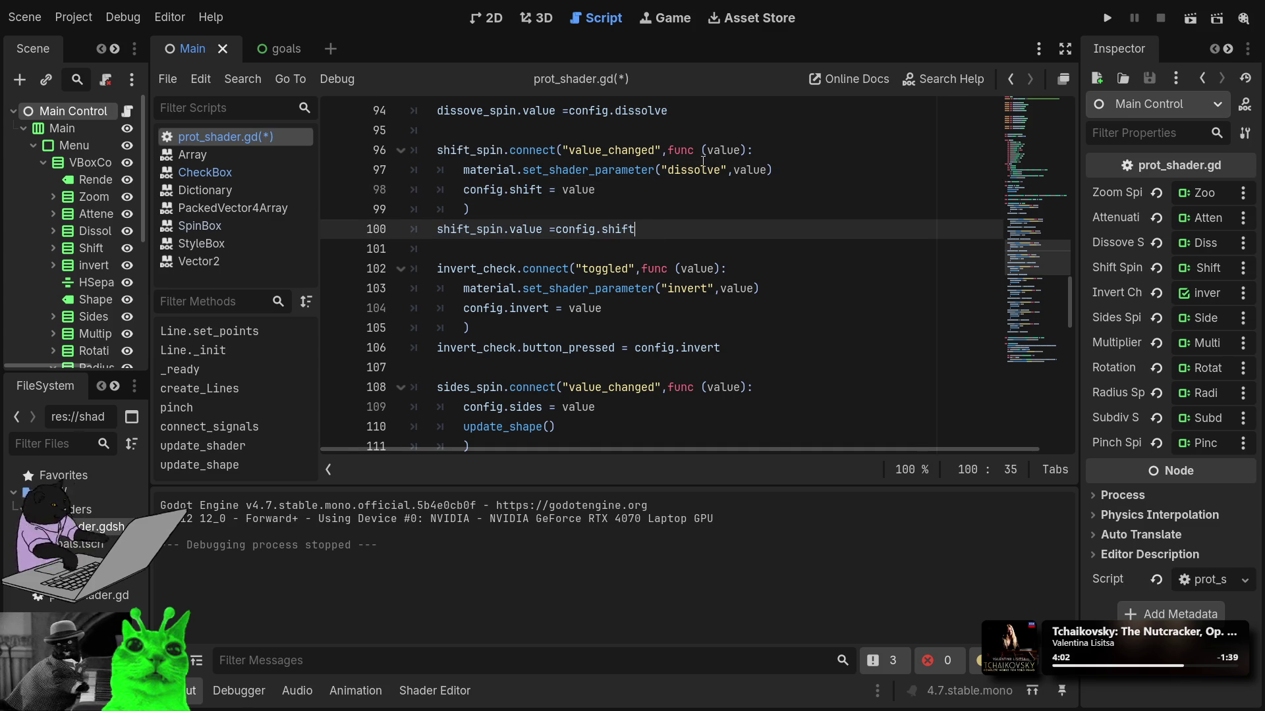
double_click(700, 162)
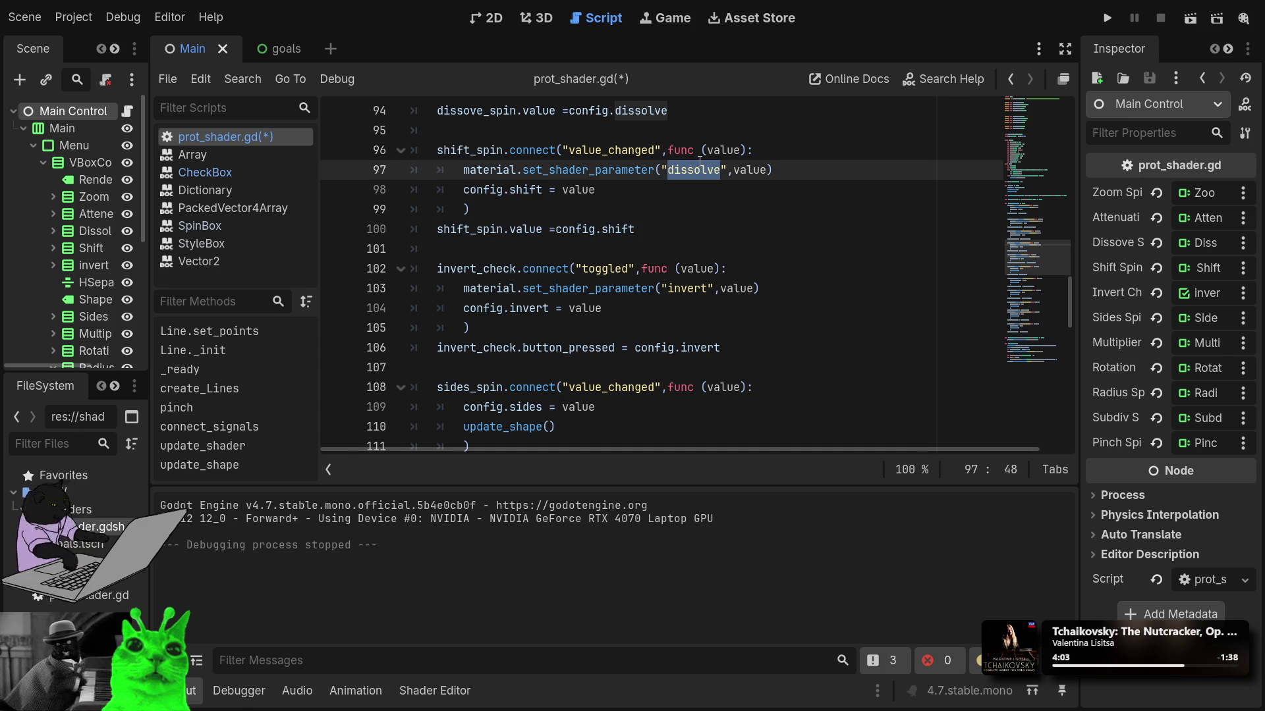
Step: Rename line 97's shader parameter to 'shift' and add a blank line before class Line
type("shift")
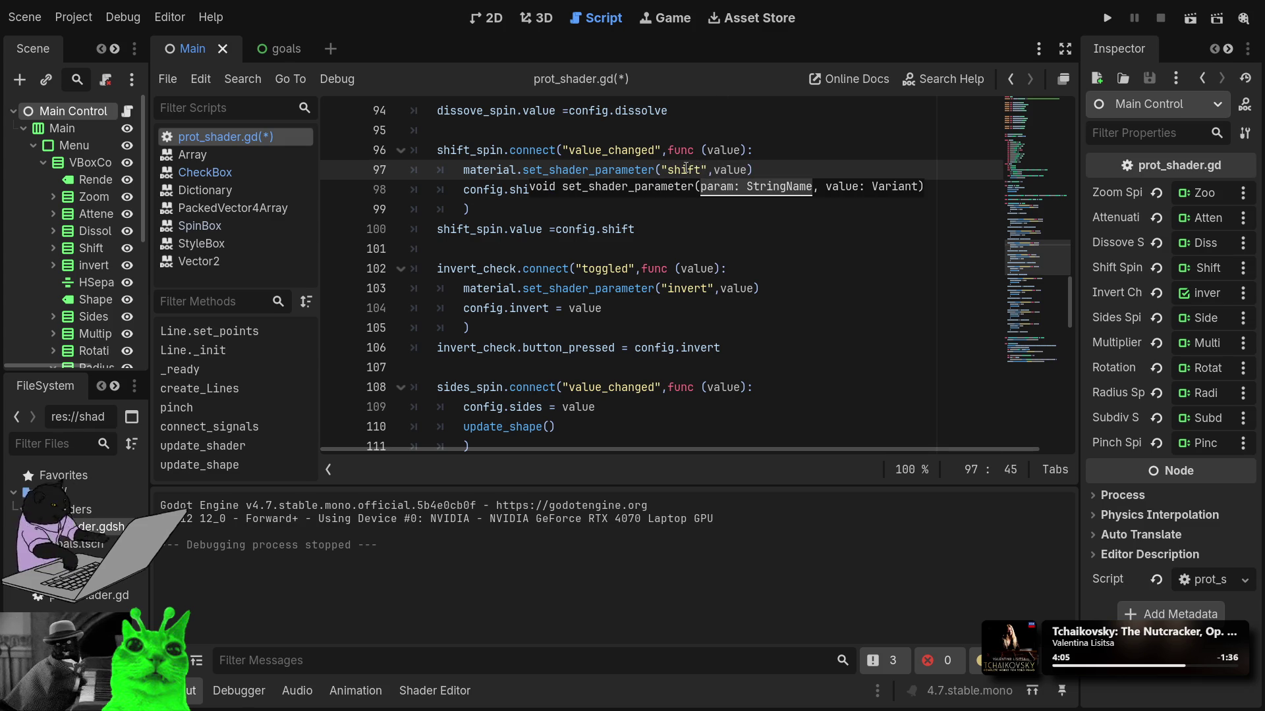
left_click(647, 231)
scroll(648, 235, "up", 15)
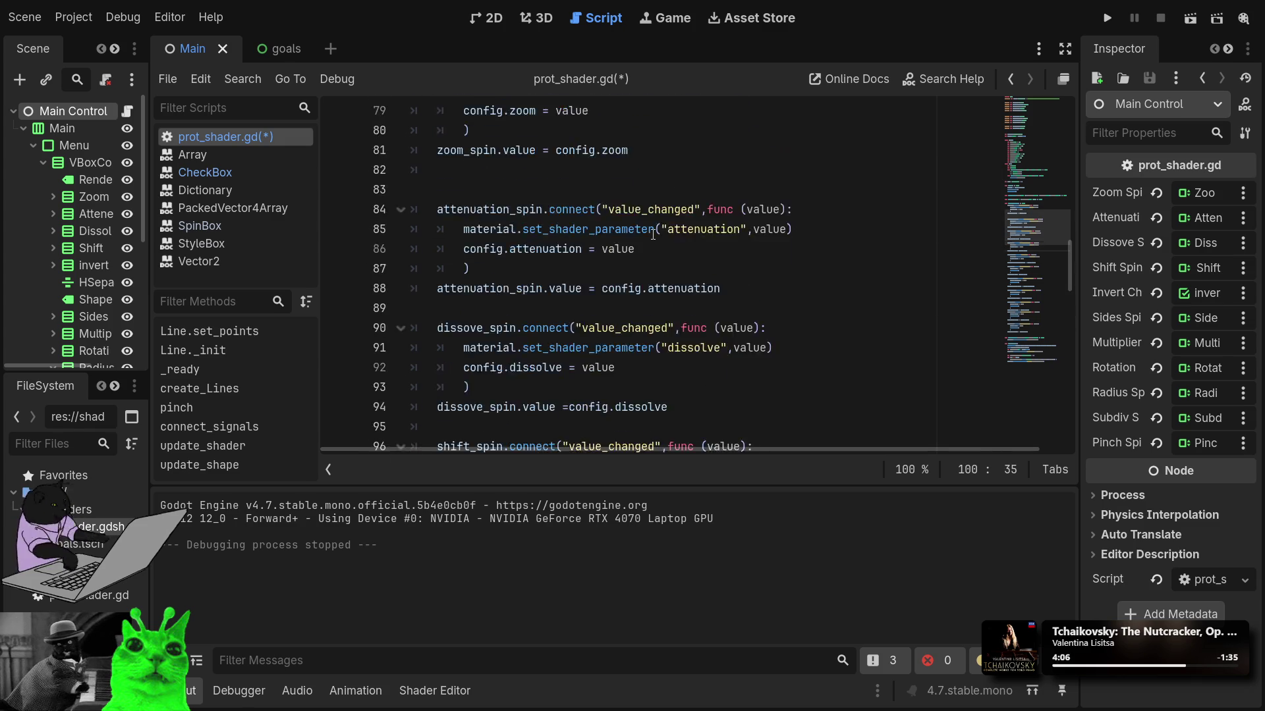
scroll(647, 235, "up", 6)
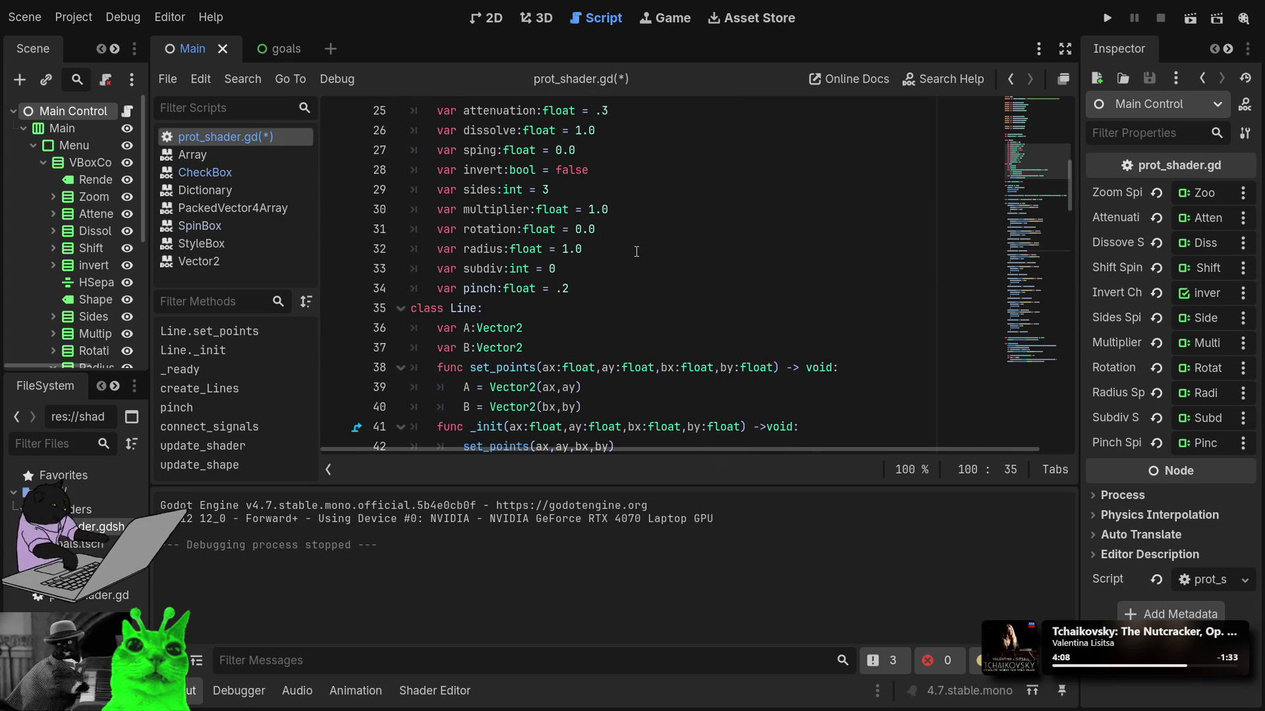
left_click(616, 300)
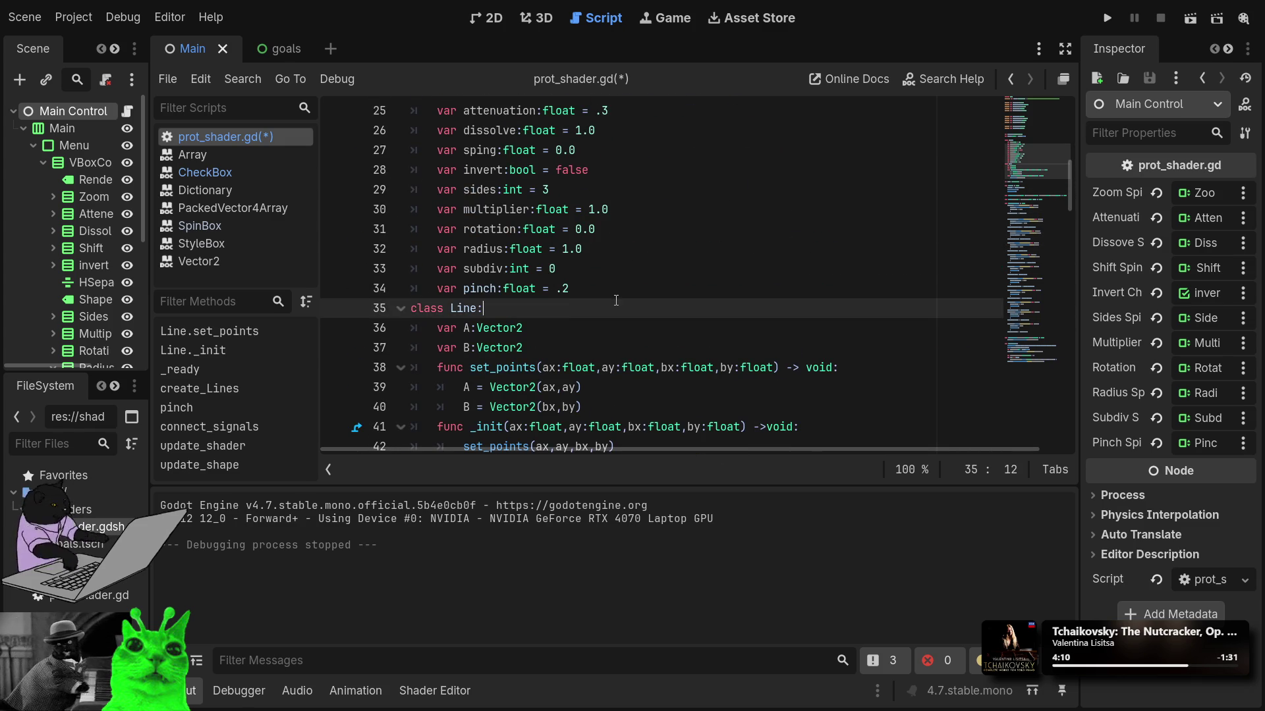
left_click(606, 291)
key("Return")
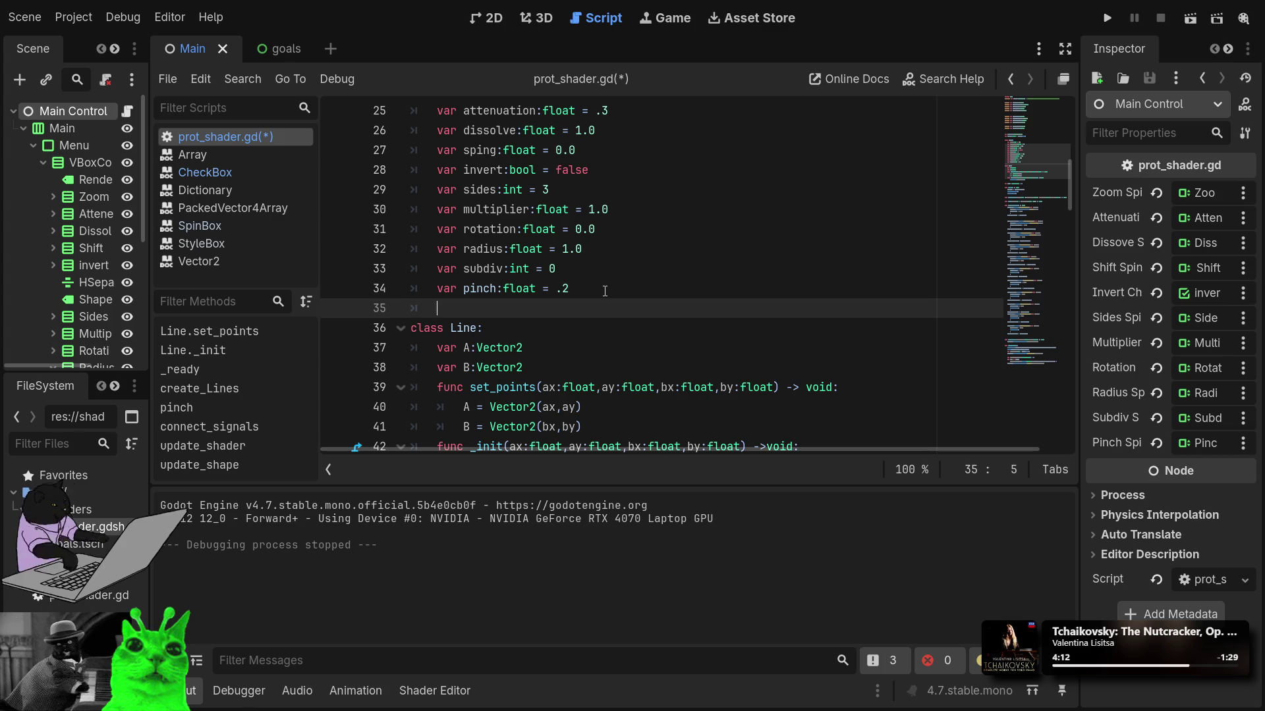
Step: Declare 'var shift:float = 0' after the dissolve line in Config
scroll(671, 141, "up", 2)
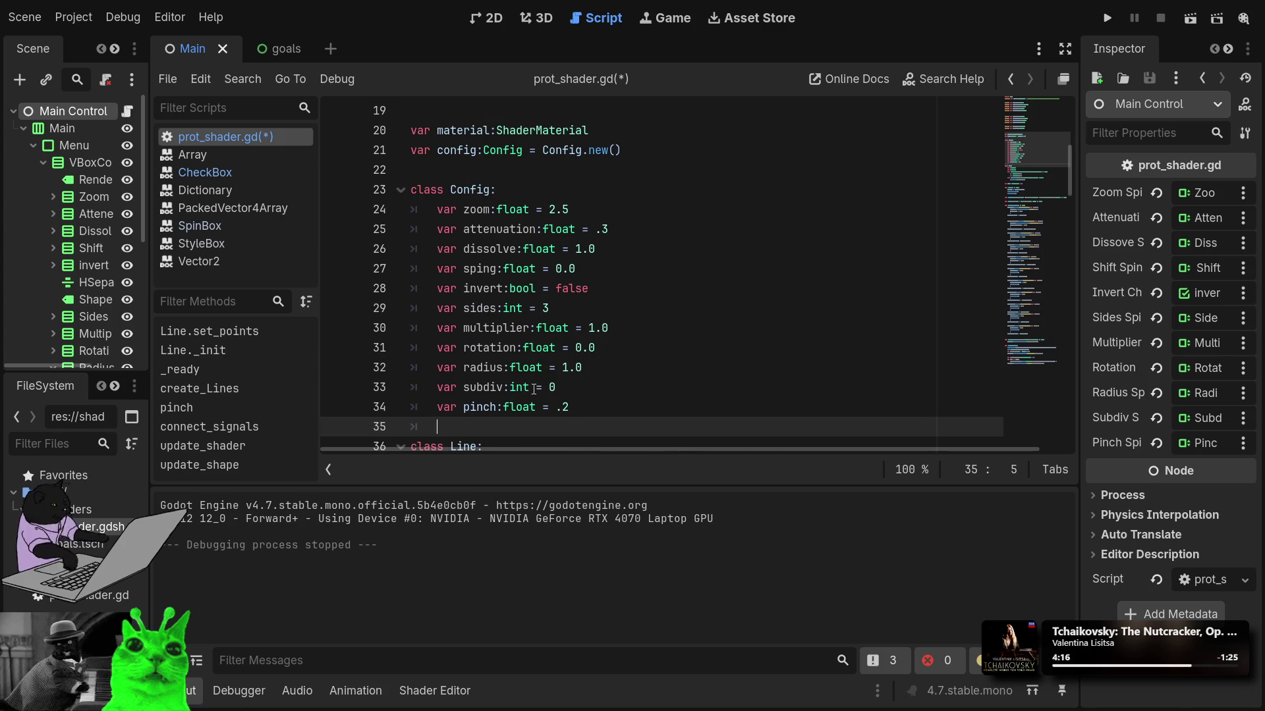
left_click(613, 247)
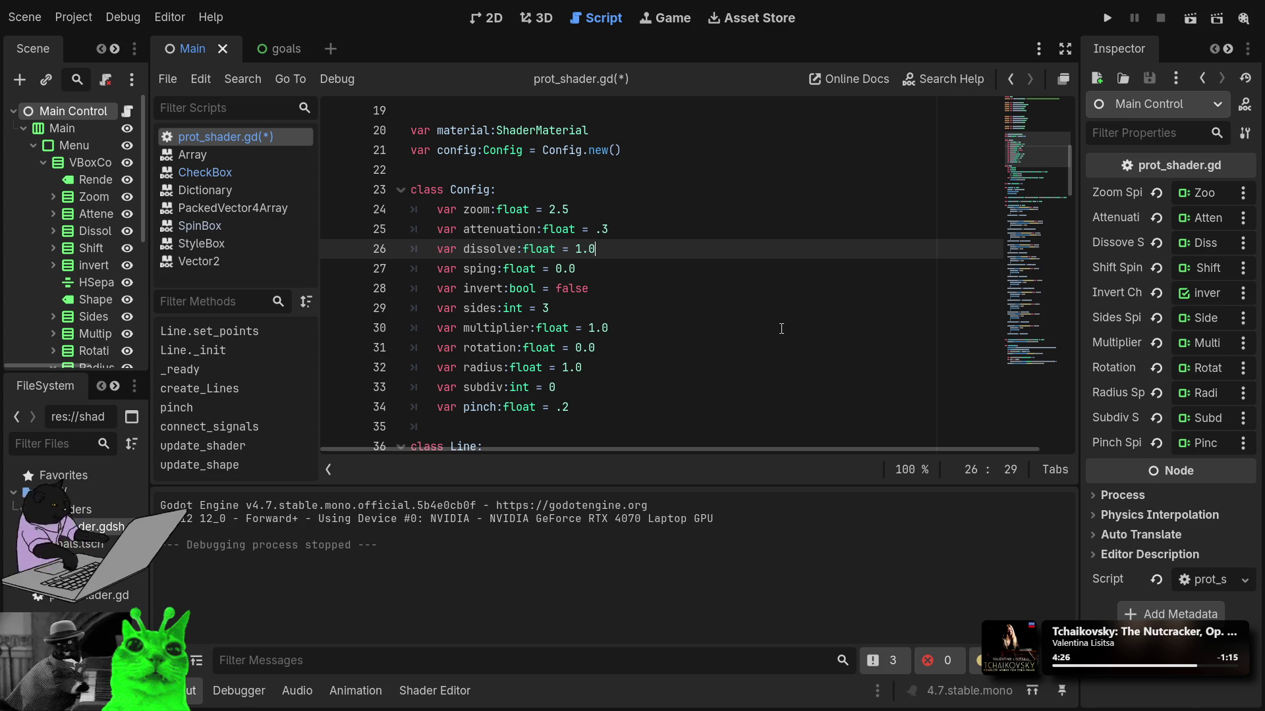
key("Return")
type("var ")
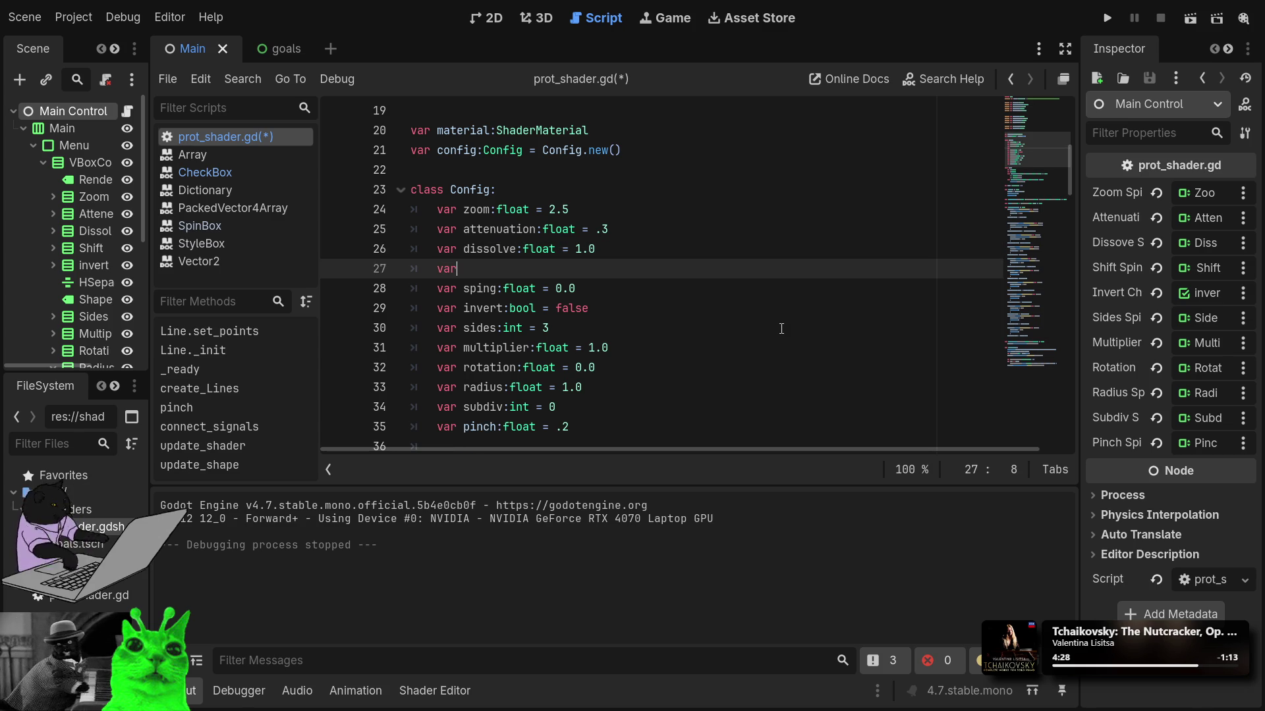
type("shift:")
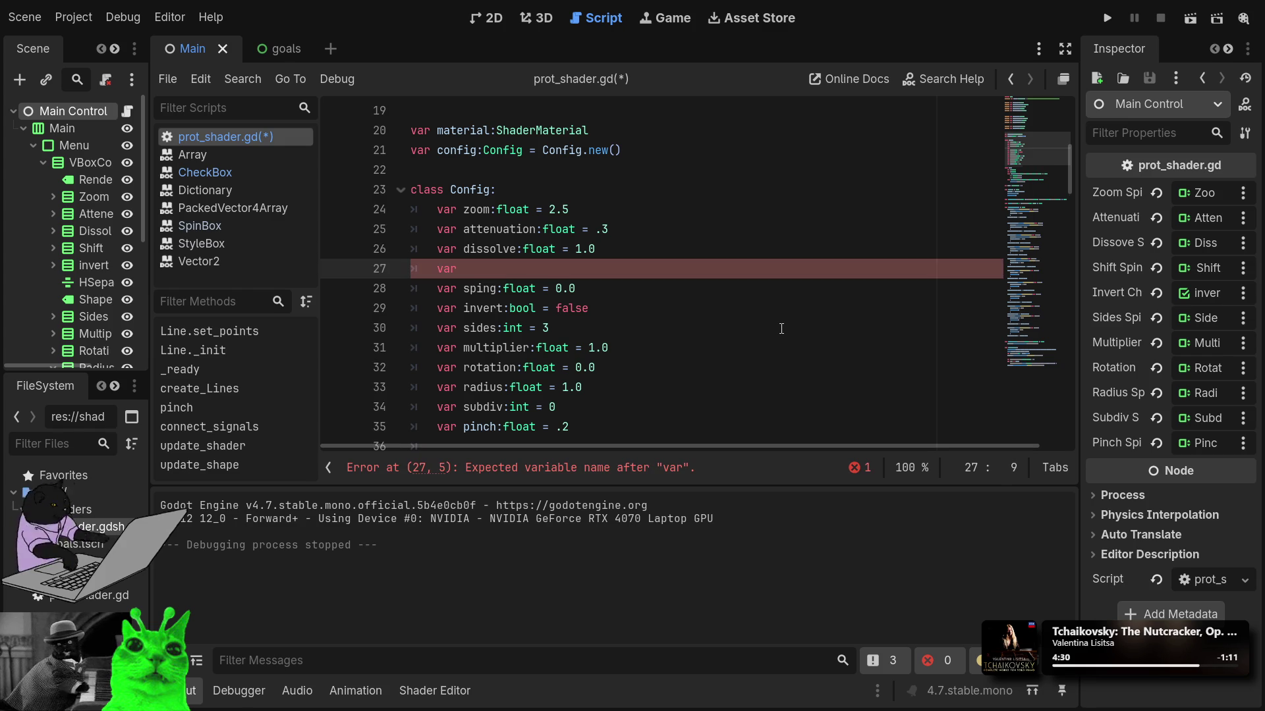
type("float 1")
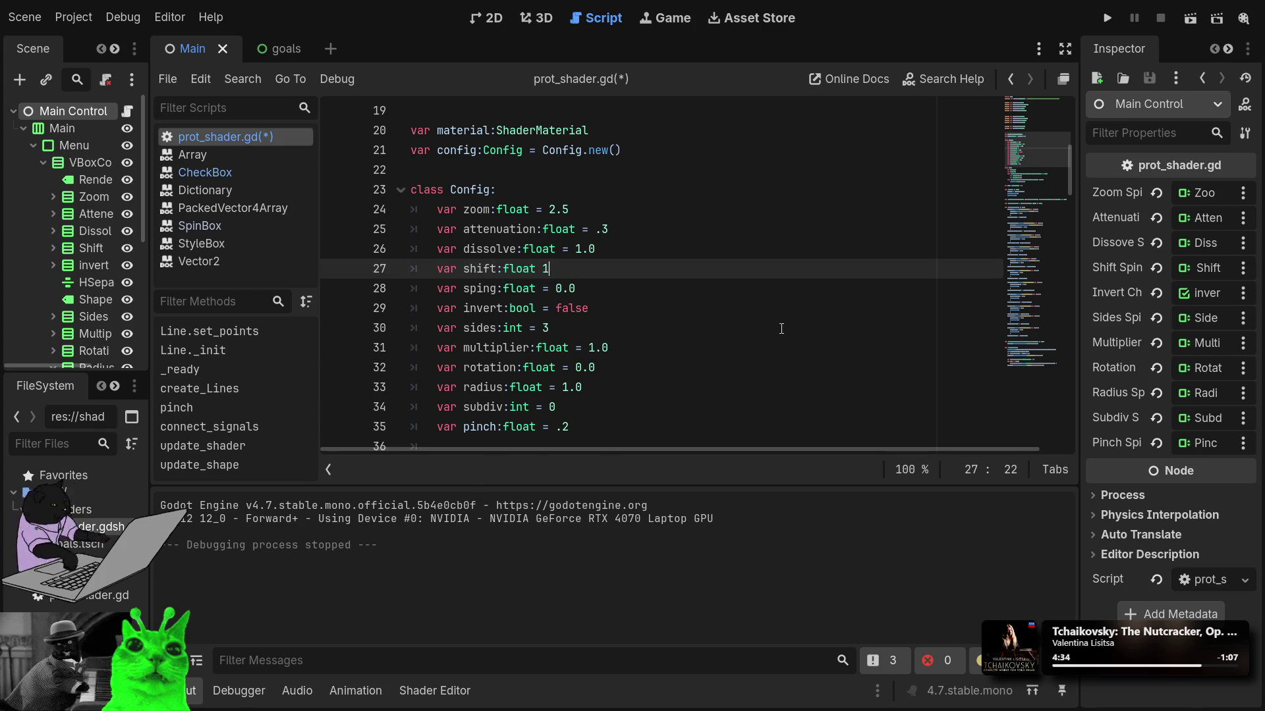
key("BackSpace")
type("=")
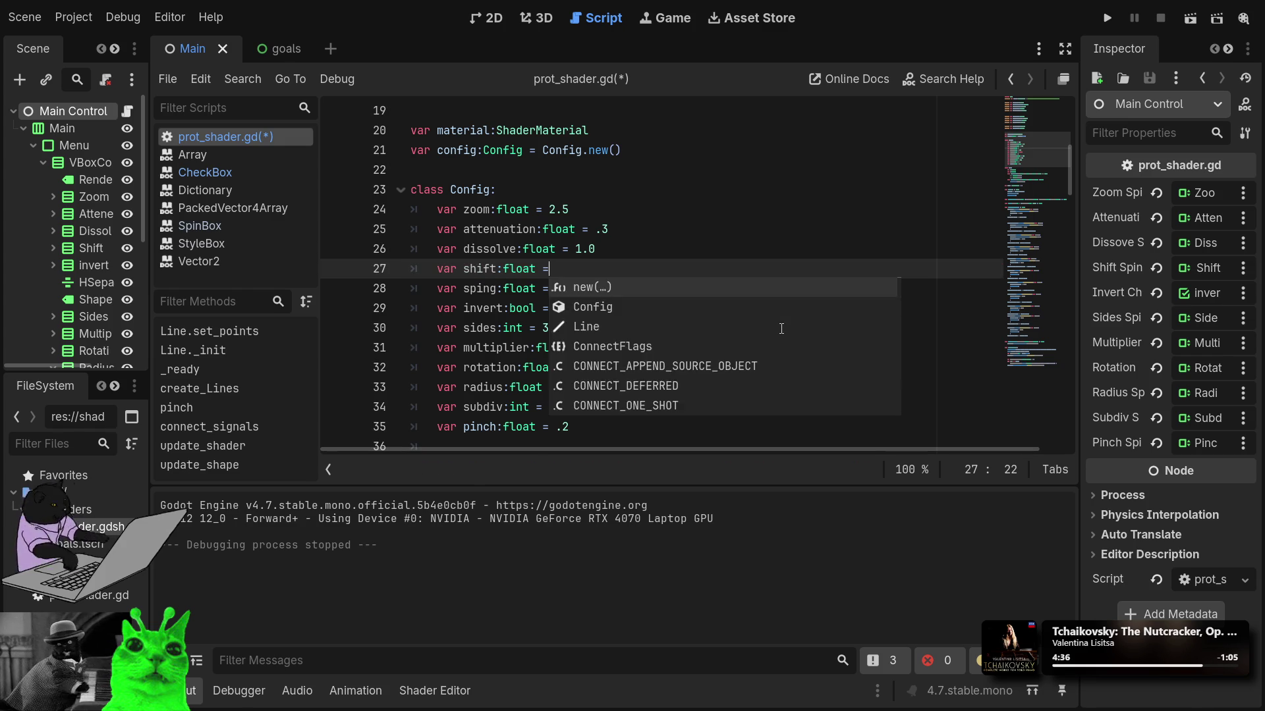
type("1.0")
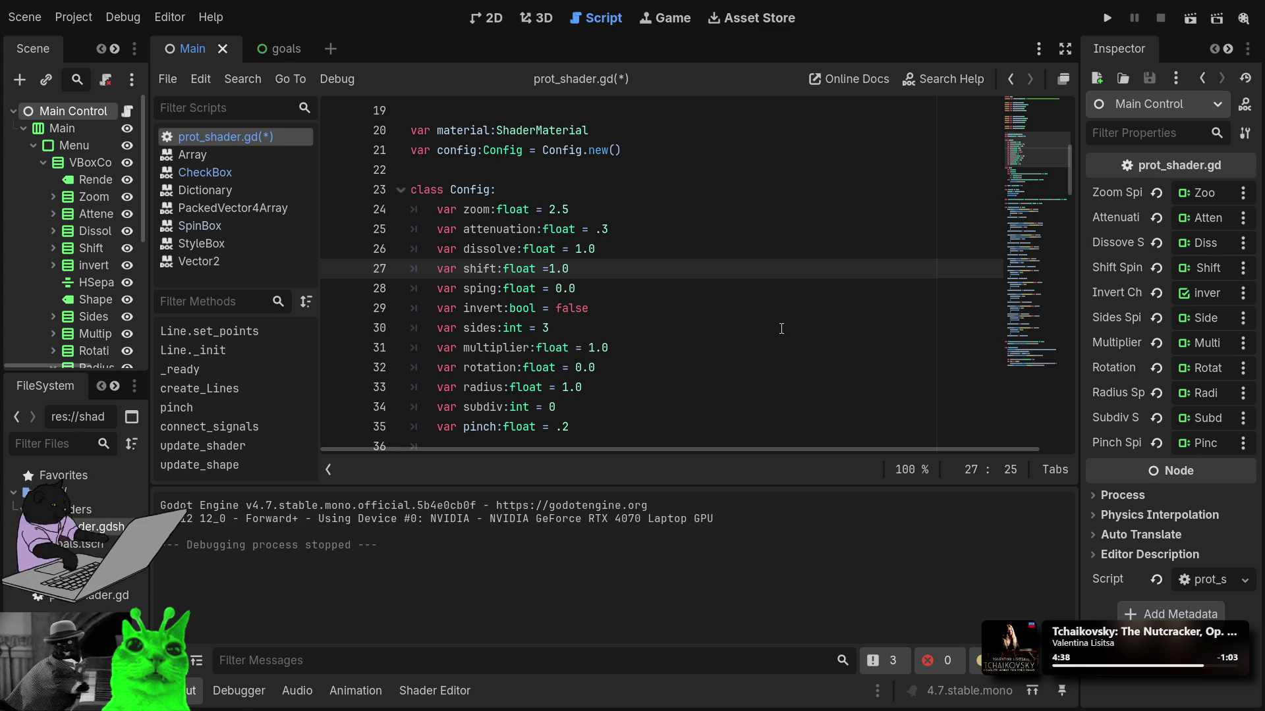
key("BackSpace")
key("BackSpace")
key("BackSpace")
type("0")
Step: Fix the 'sping' typo to 'spin', save the script and run the game
key("Down")
key("Left")
key("Left")
key("Left")
key("Left")
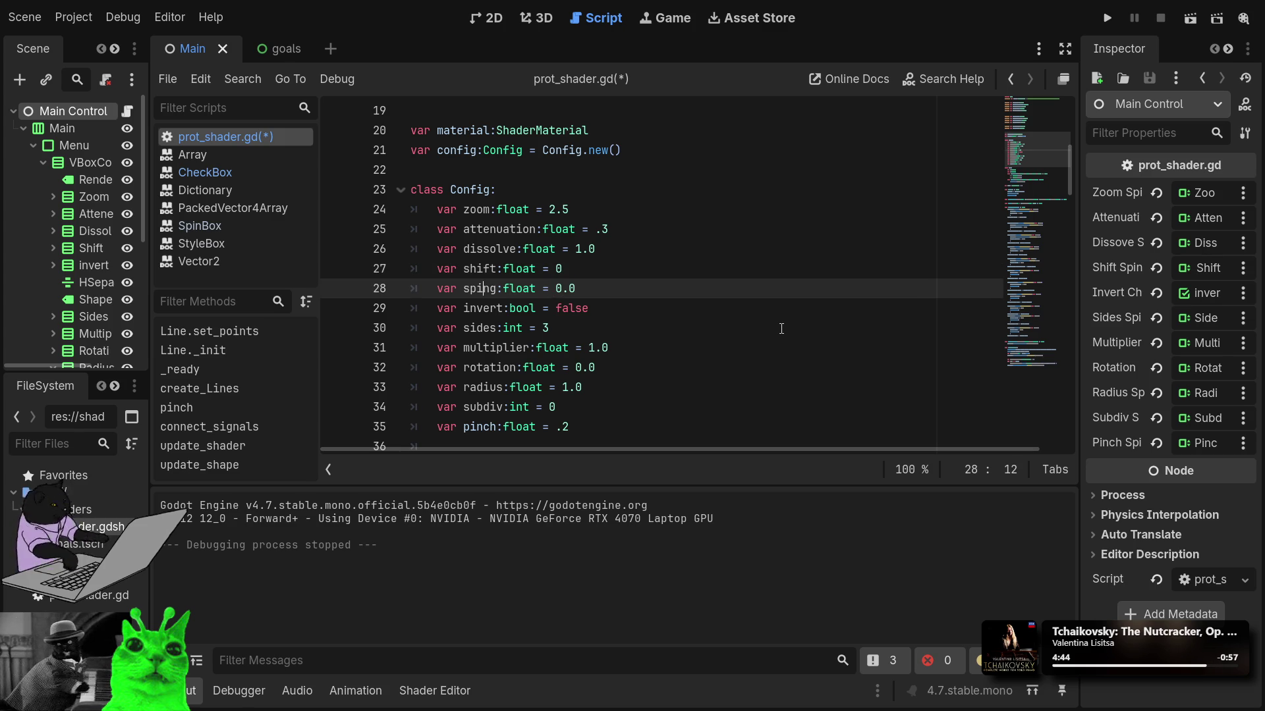
key("Delete")
scroll(782, 329, "down", 20)
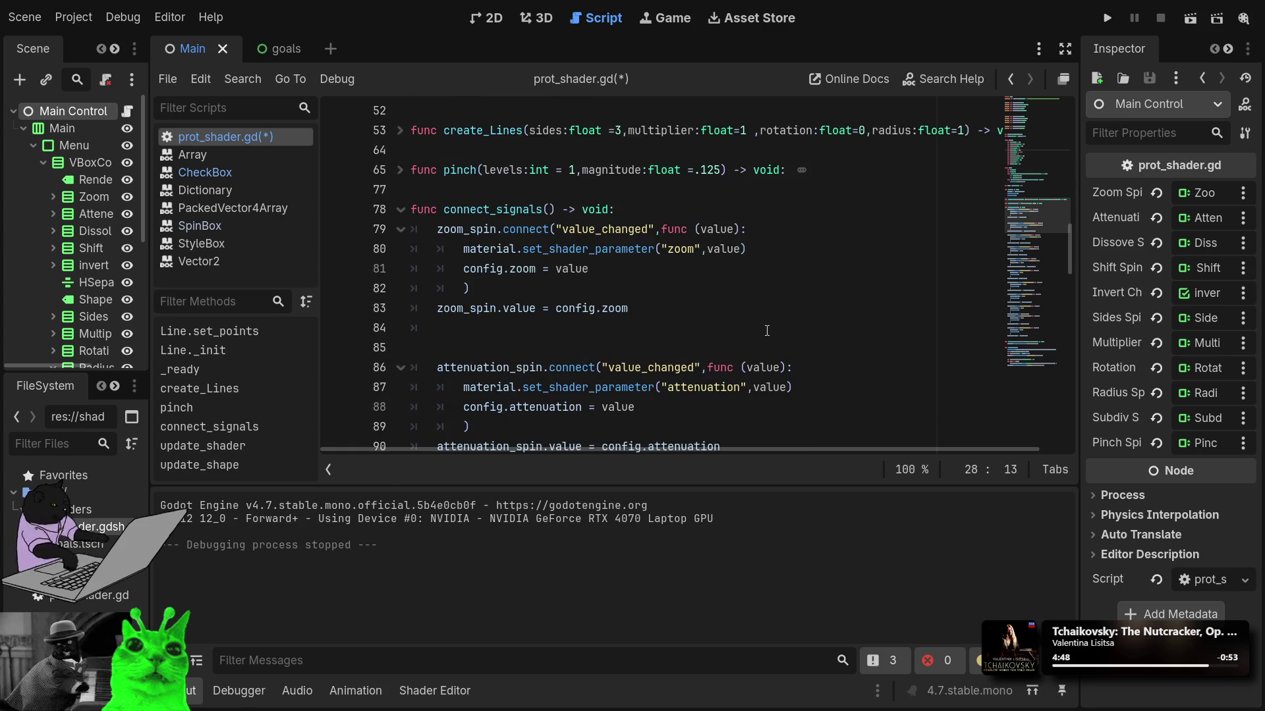
scroll(767, 330, "down", 5)
key("ctrl+s")
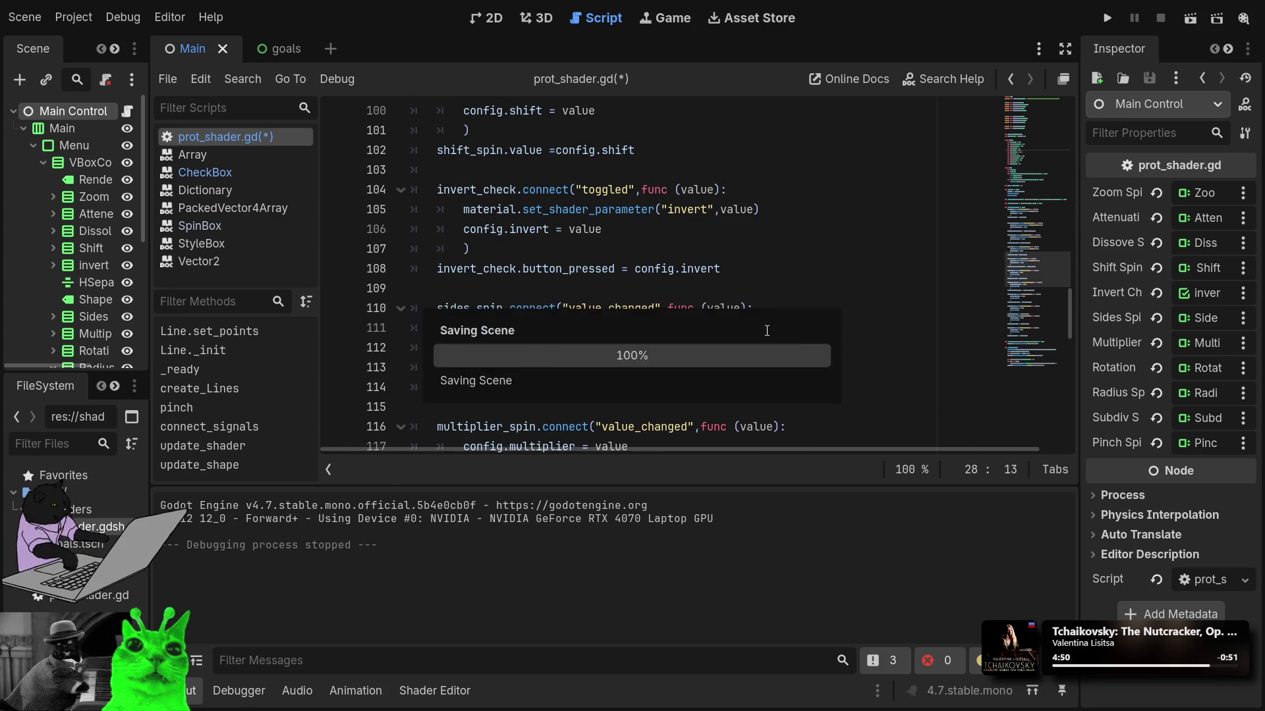
left_click(1105, 18)
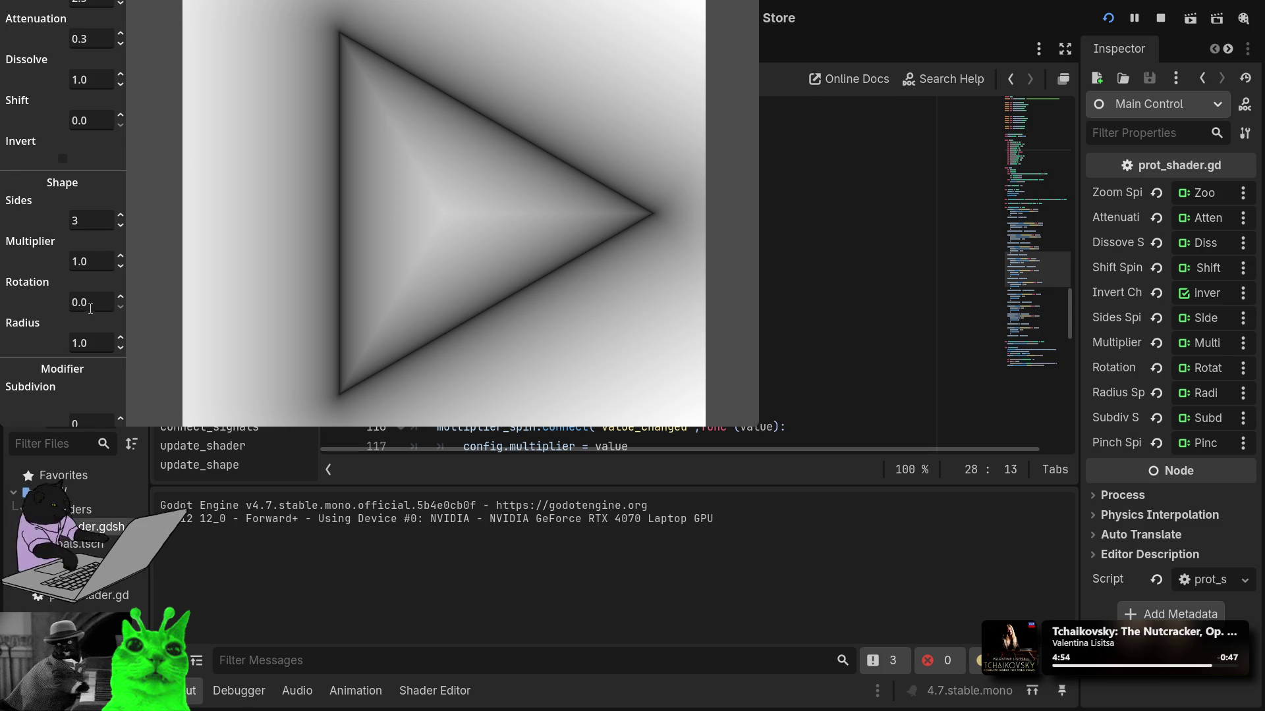
Step: Try a Rotation of 50 degrees on the triangle
left_click(90, 303)
type("5")
scroll(90, 308, "up", 20)
scroll(85, 308, "up", 10)
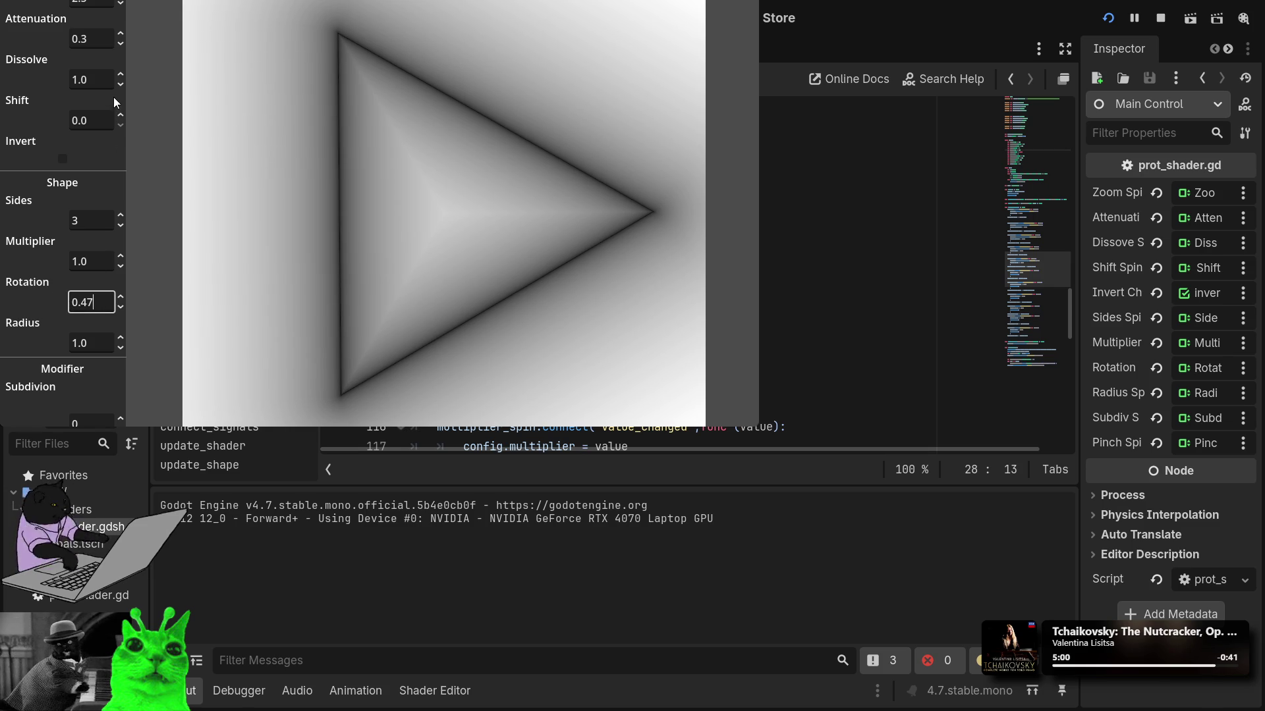
scroll(93, 302, "up", 10)
type("50")
left_click(94, 262)
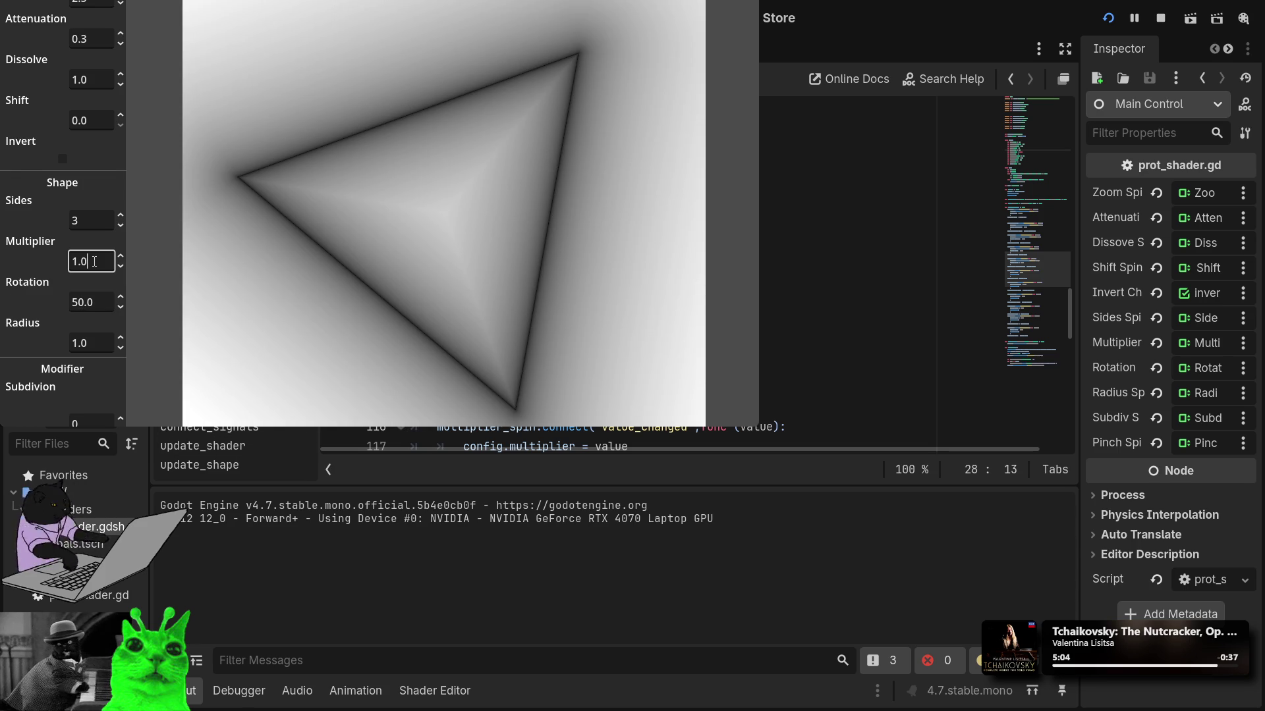
Step: Set Rotation back to 0 and maximize the game window
left_click(121, 308)
key("BackSpace")
double_click(79, 302)
type("06")
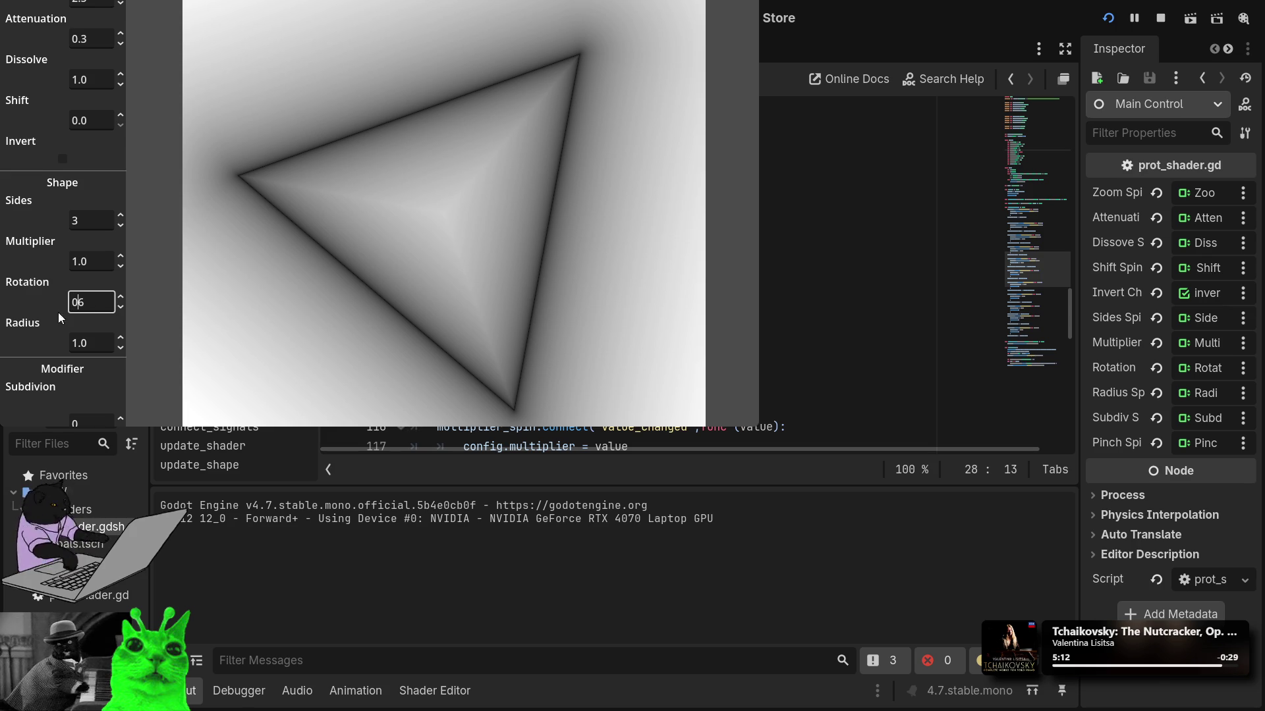
key("Delete")
key("Delete")
key("super+Up")
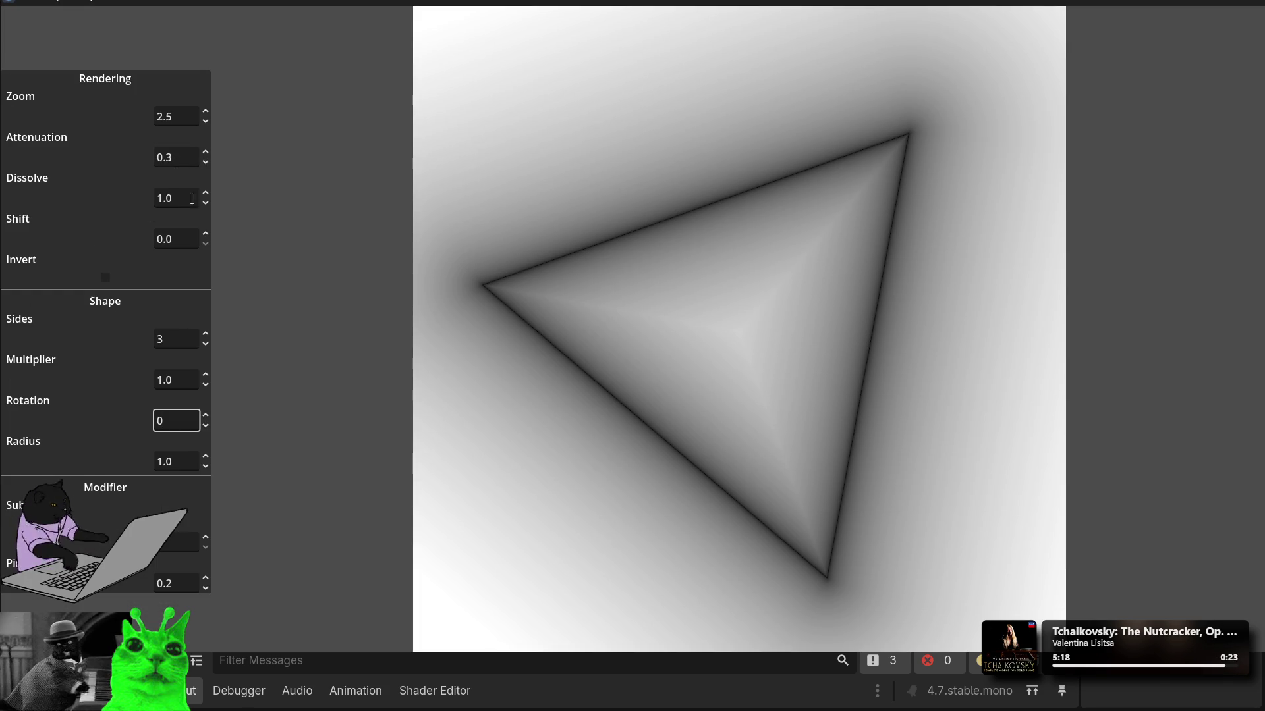
left_click(168, 241)
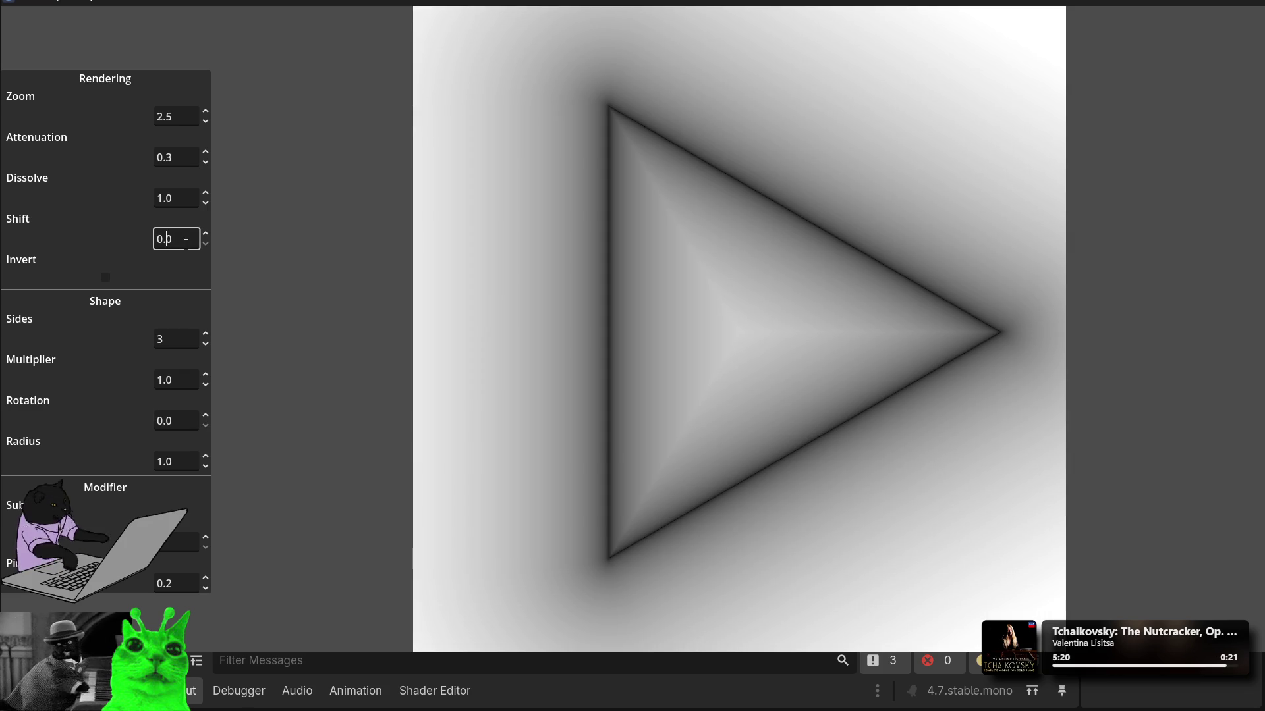
Step: Experiment with small Shift values, then reset Shift to 0
type("3")
key("Return")
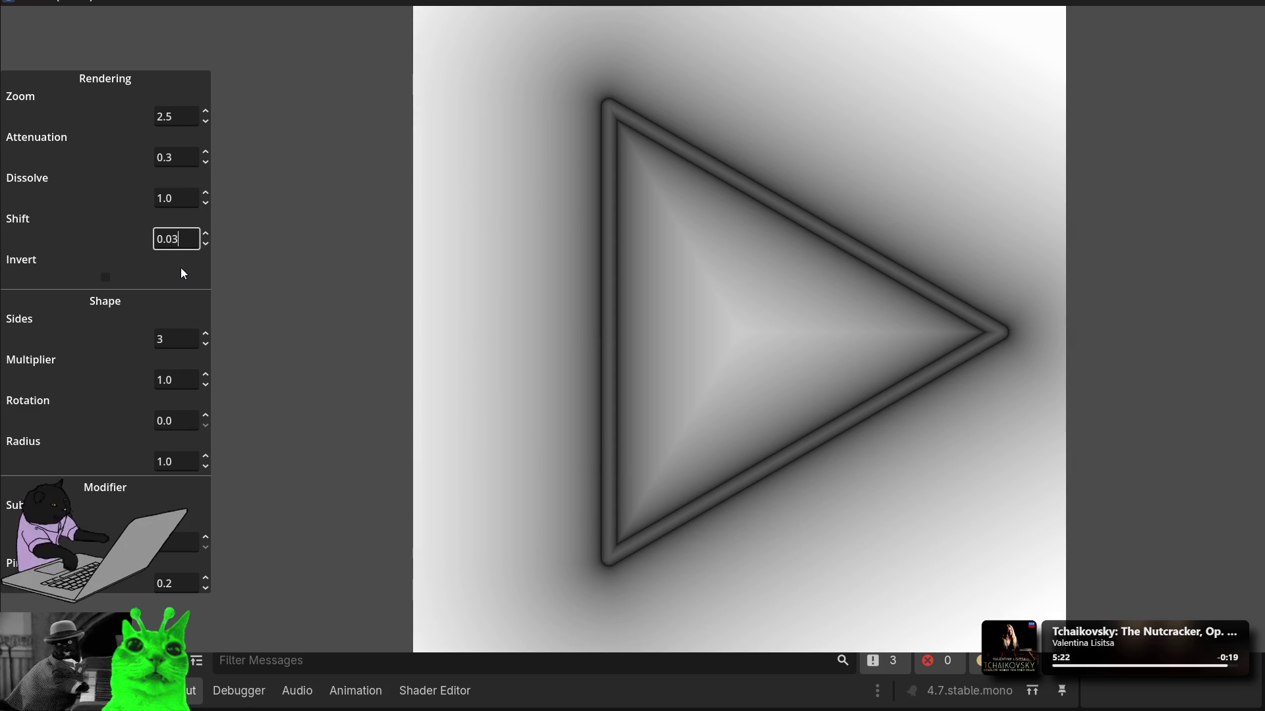
scroll(184, 240, "up", 20)
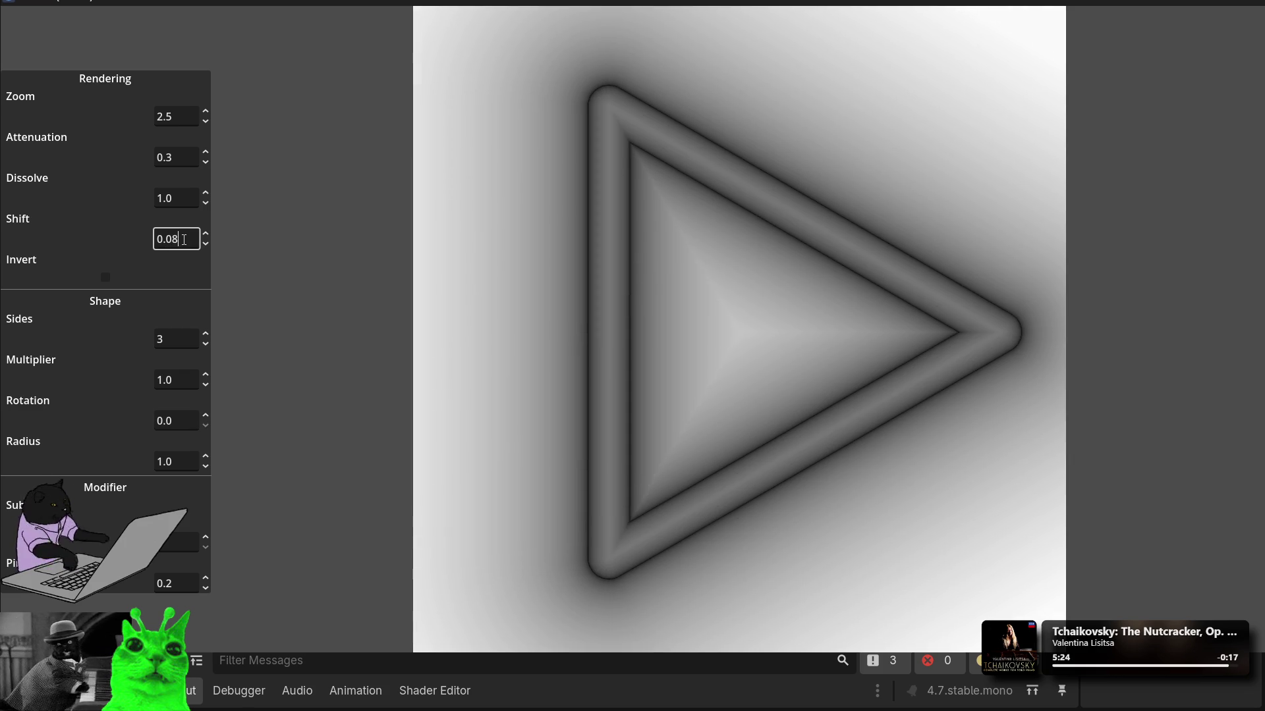
scroll(184, 241, "up", 5)
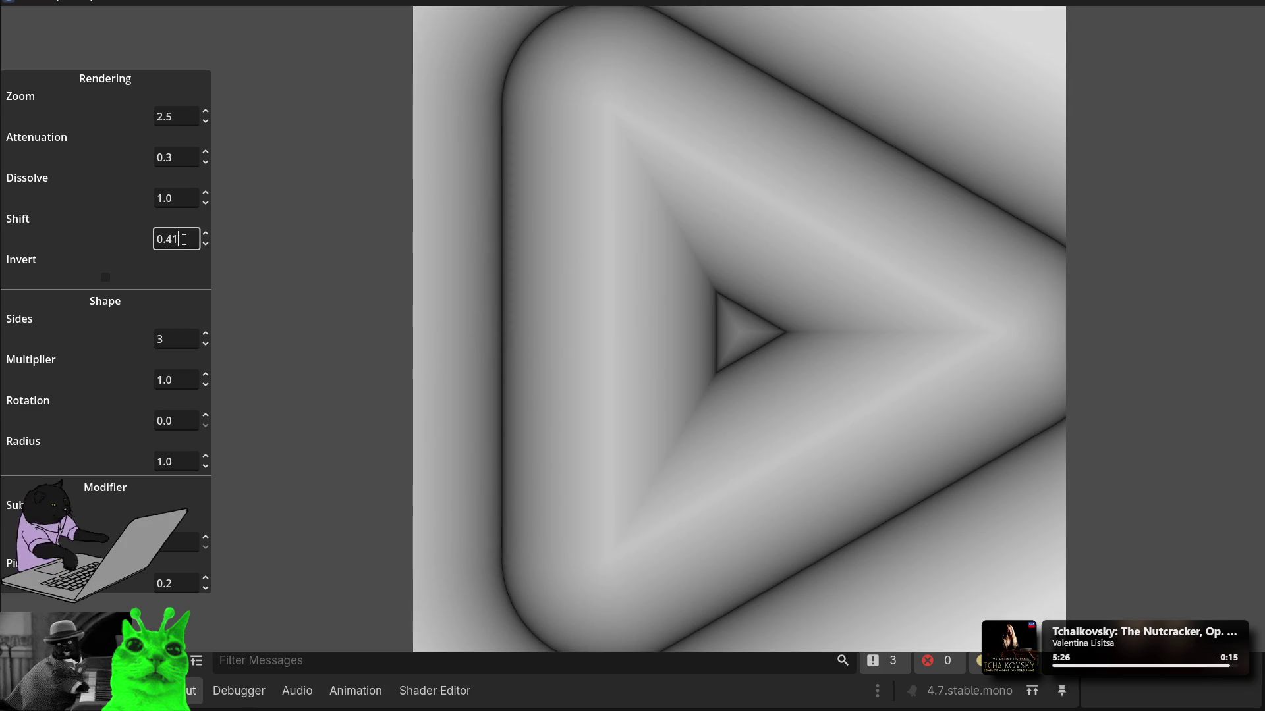
scroll(184, 240, "down", 13)
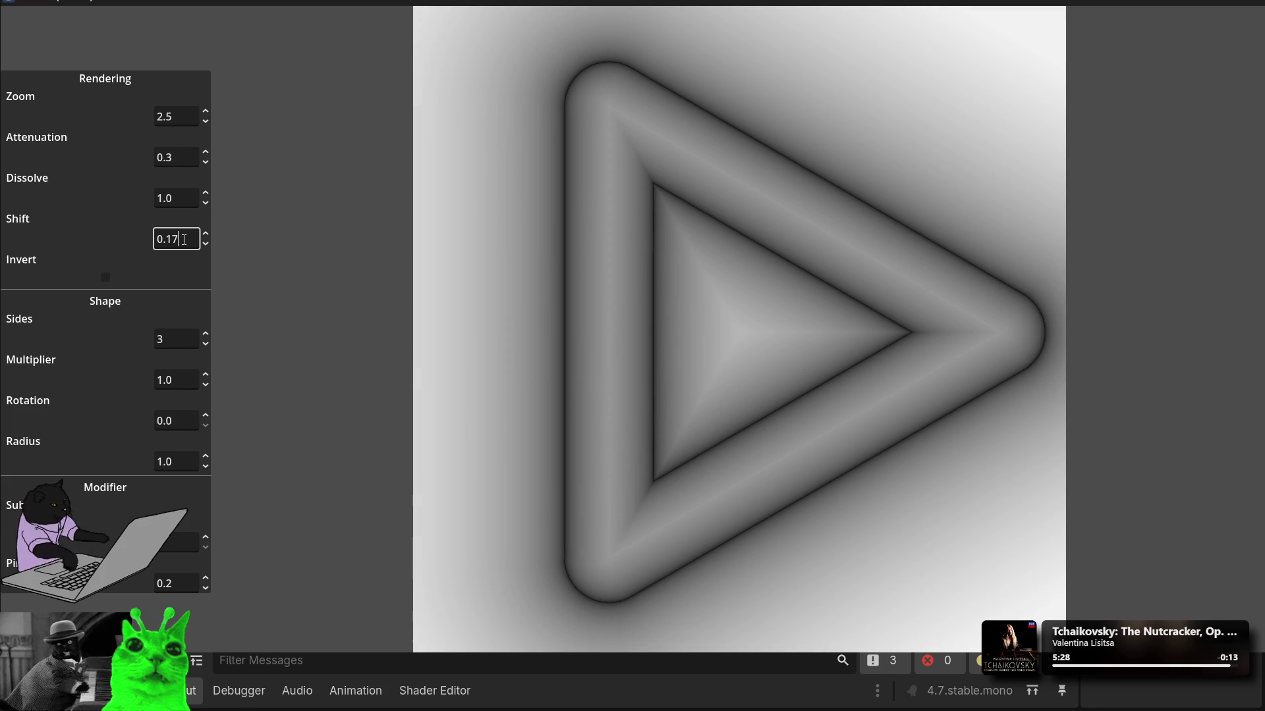
scroll(184, 240, "up", 2)
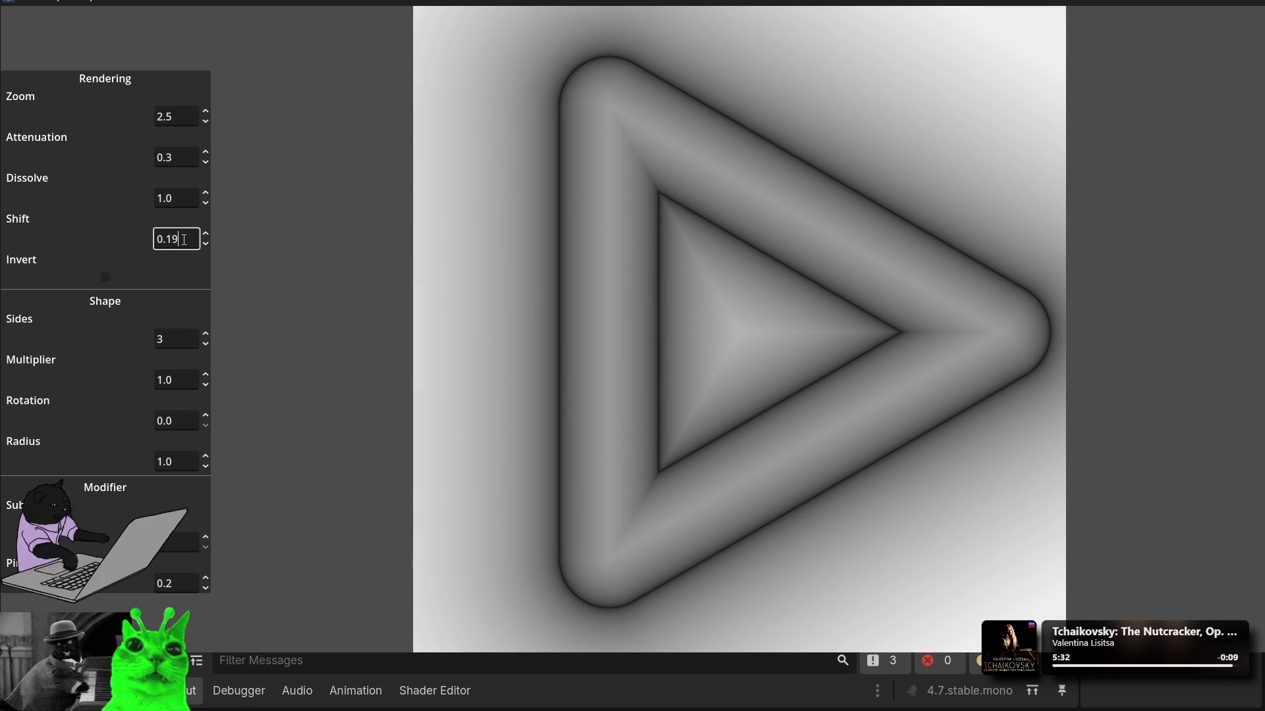
double_click(184, 239)
type("0")
key("Return")
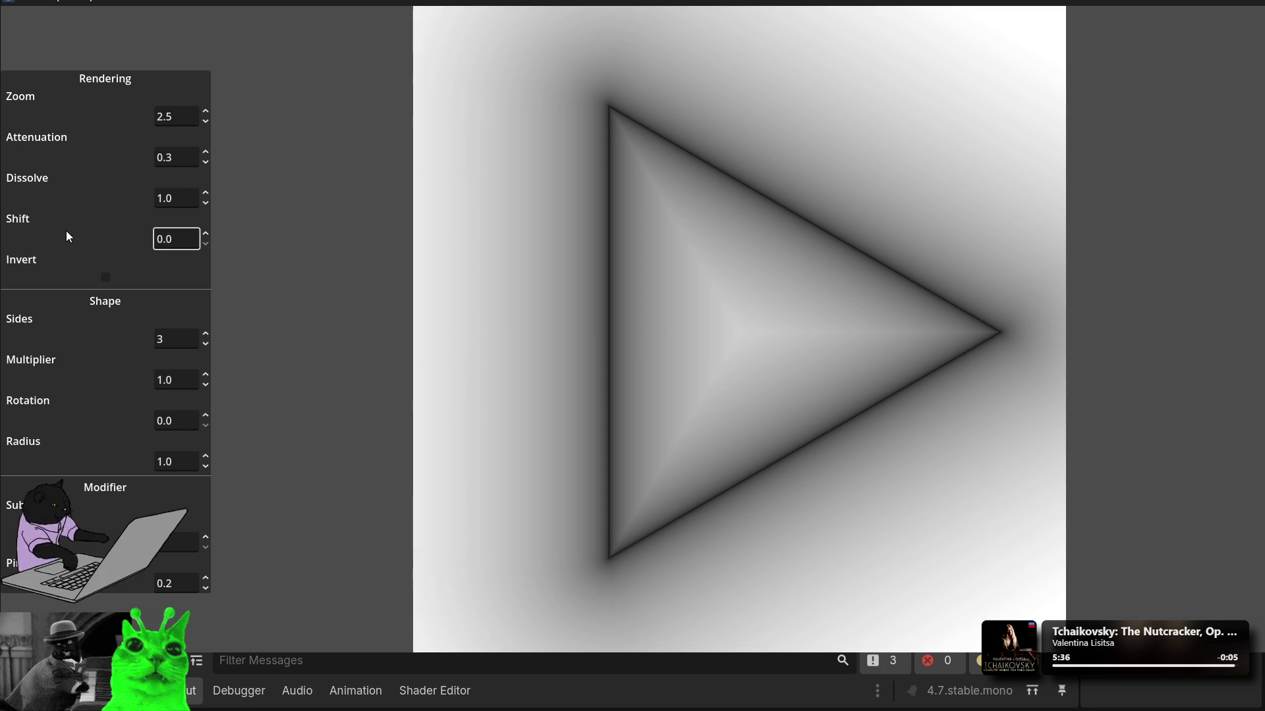
Step: Set Shift to 0.22 and turn on Invert
double_click(184, 235)
type("0.15")
key("BackSpace")
key("BackSpace")
type("2")
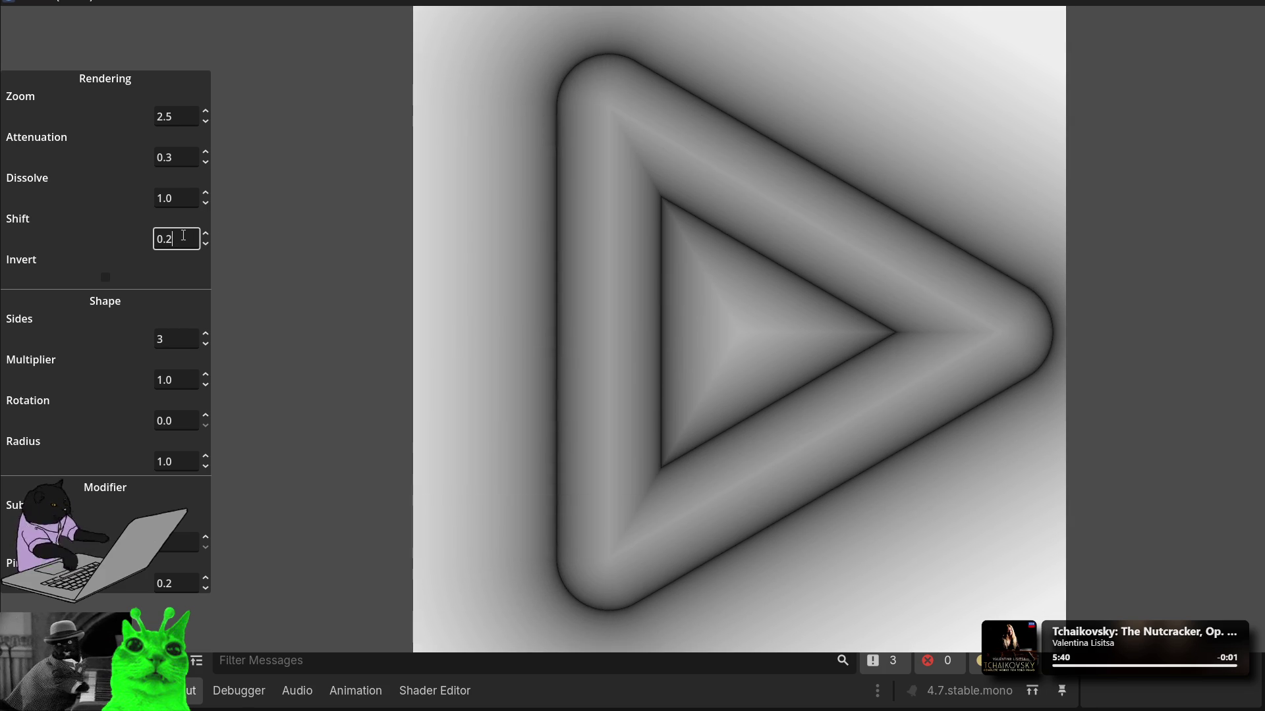
type("2")
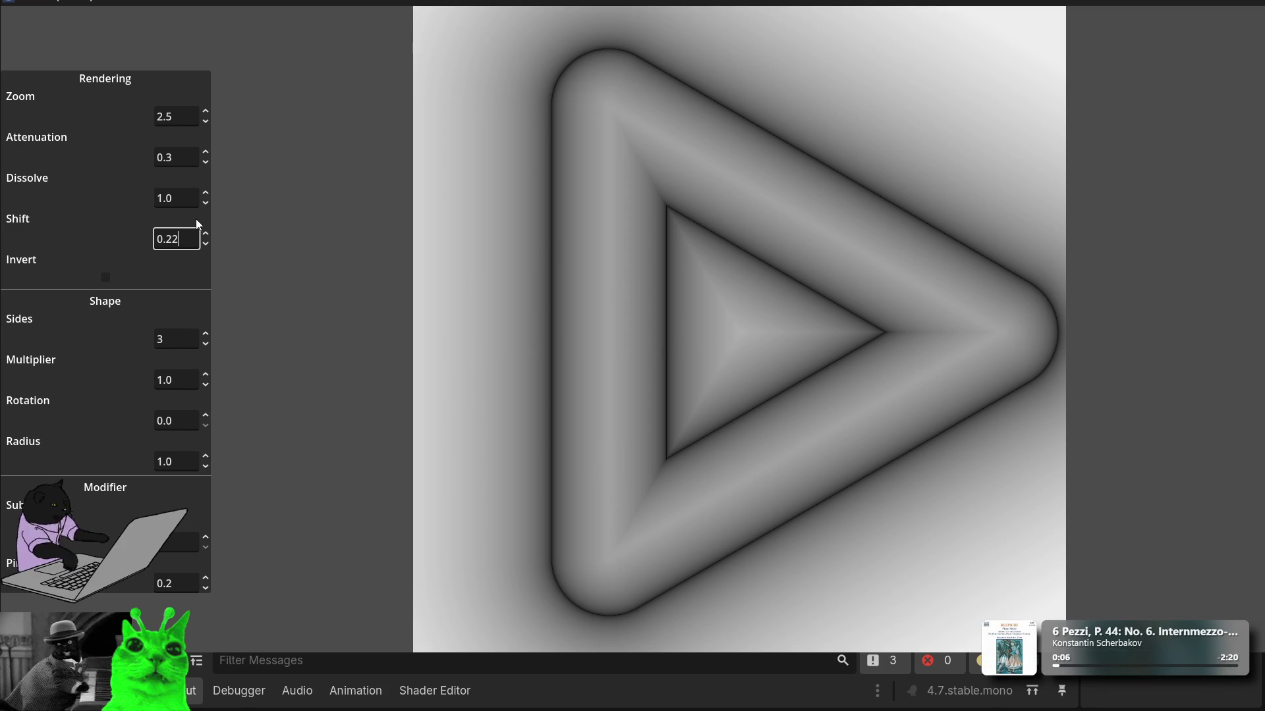
left_click(105, 277)
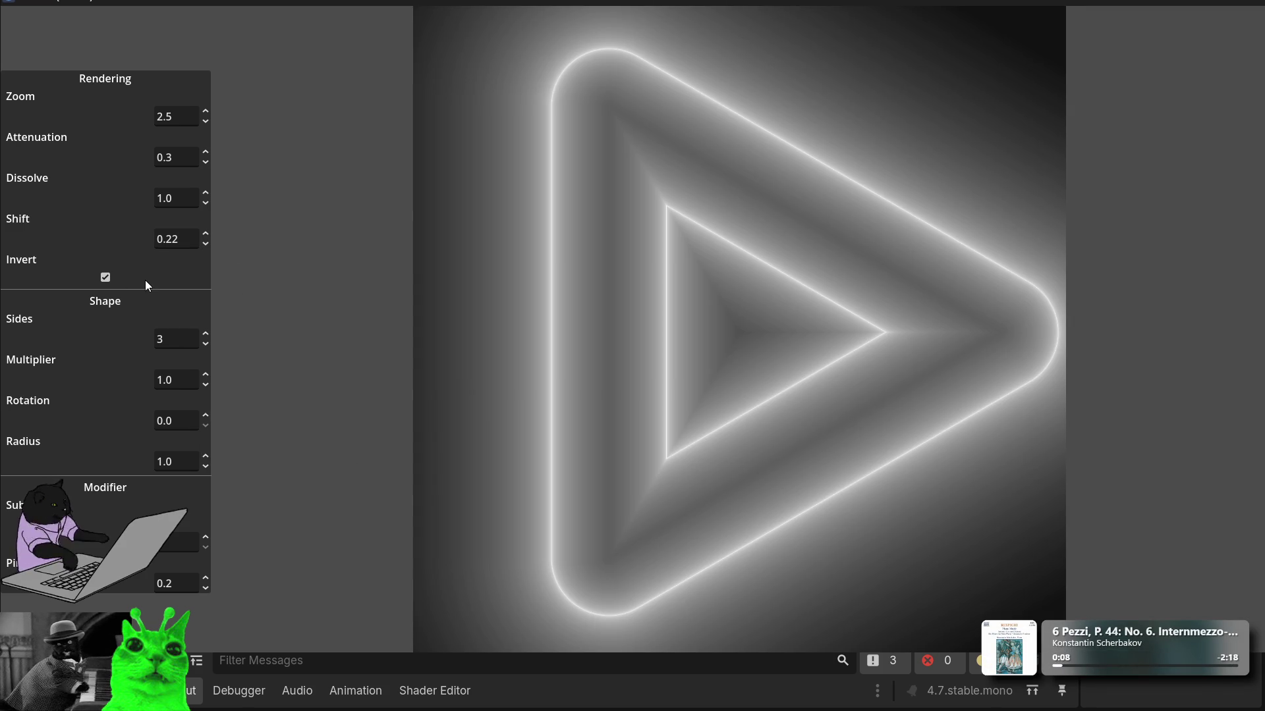
Step: Raise Zoom to 3.15
left_click(196, 117)
type("5")
scroll(199, 109, "up", 20)
scroll(199, 110, "up", 20)
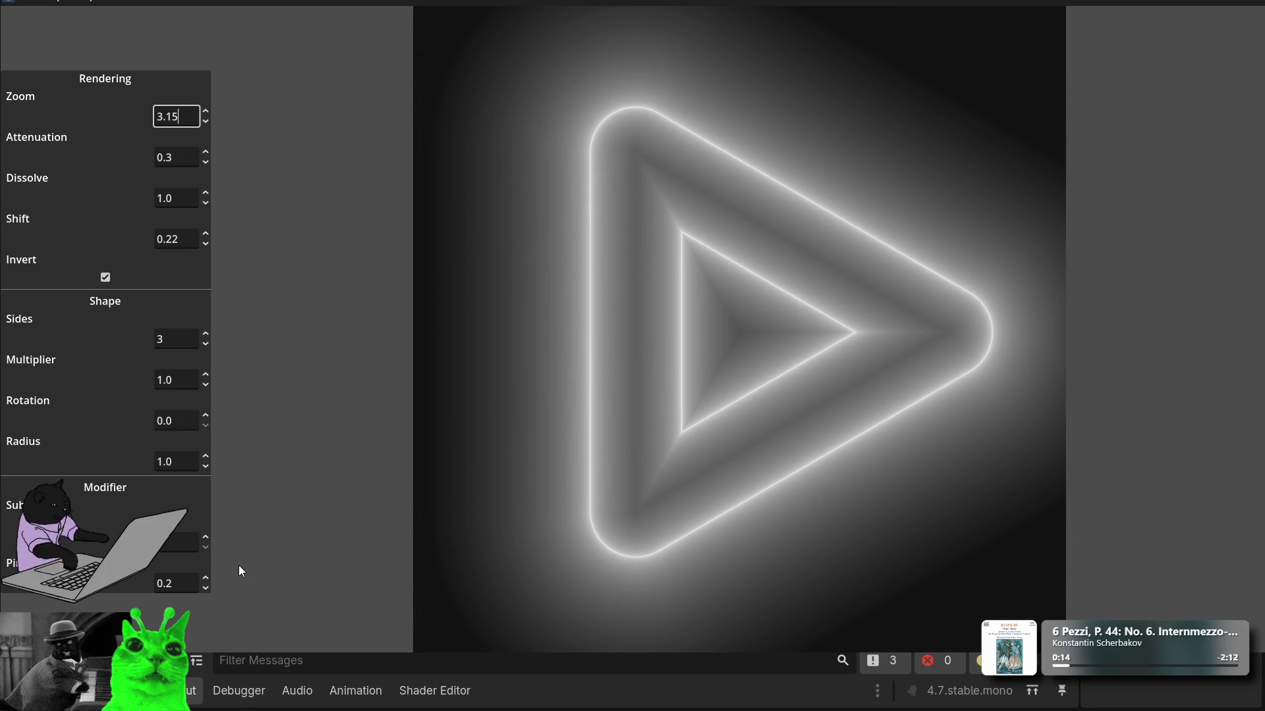
Step: Step Sub up three times into a three-lobed shape and lower Pi to 0.12
left_click(205, 539)
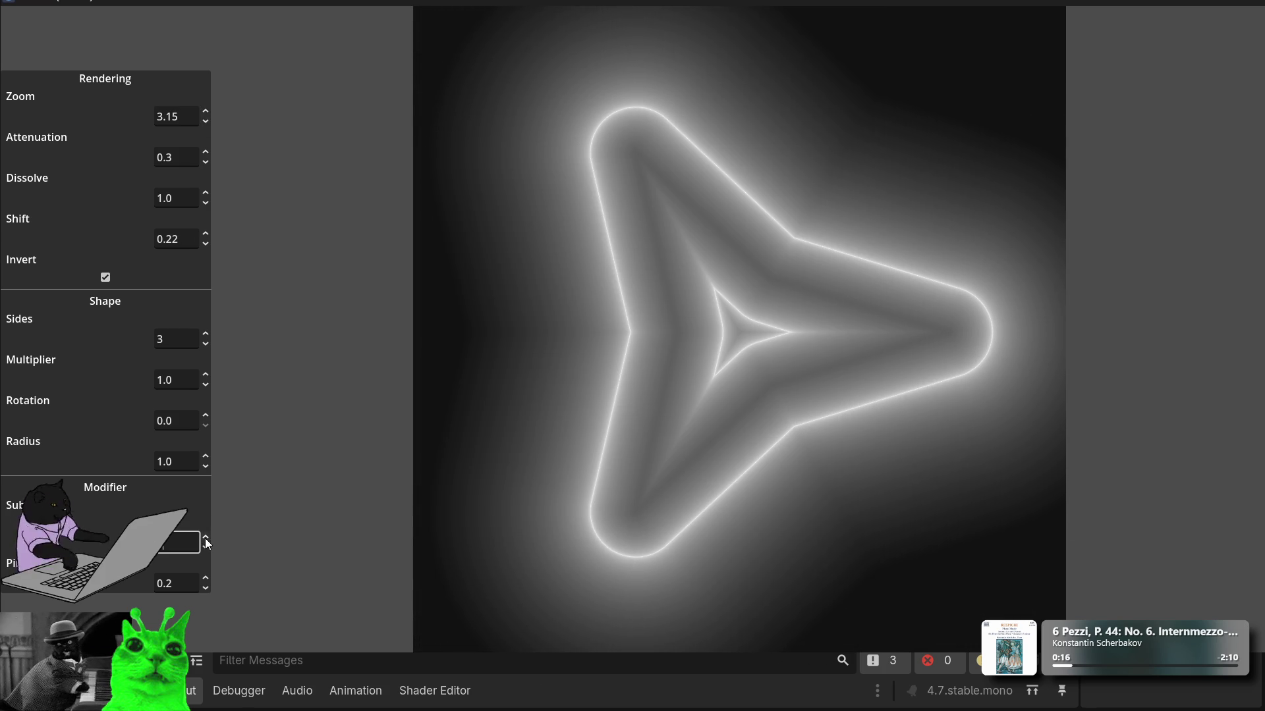
left_click(205, 538)
left_click(205, 539)
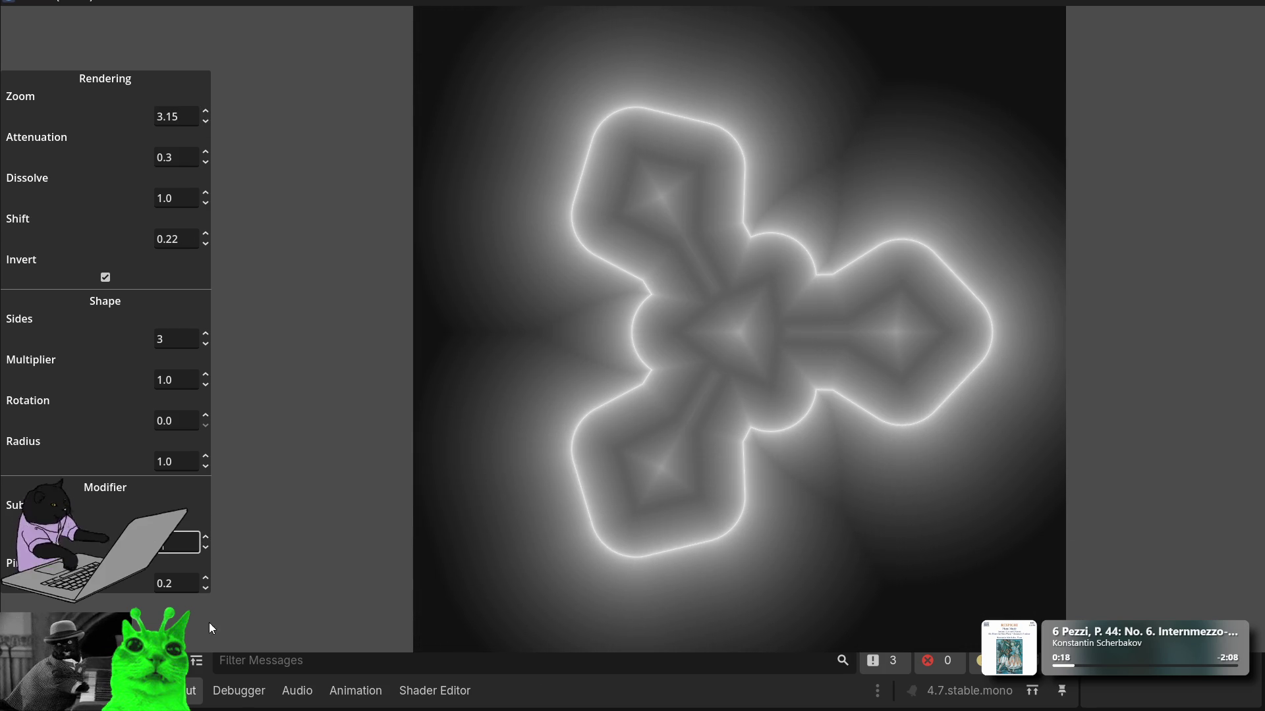
left_click(207, 589)
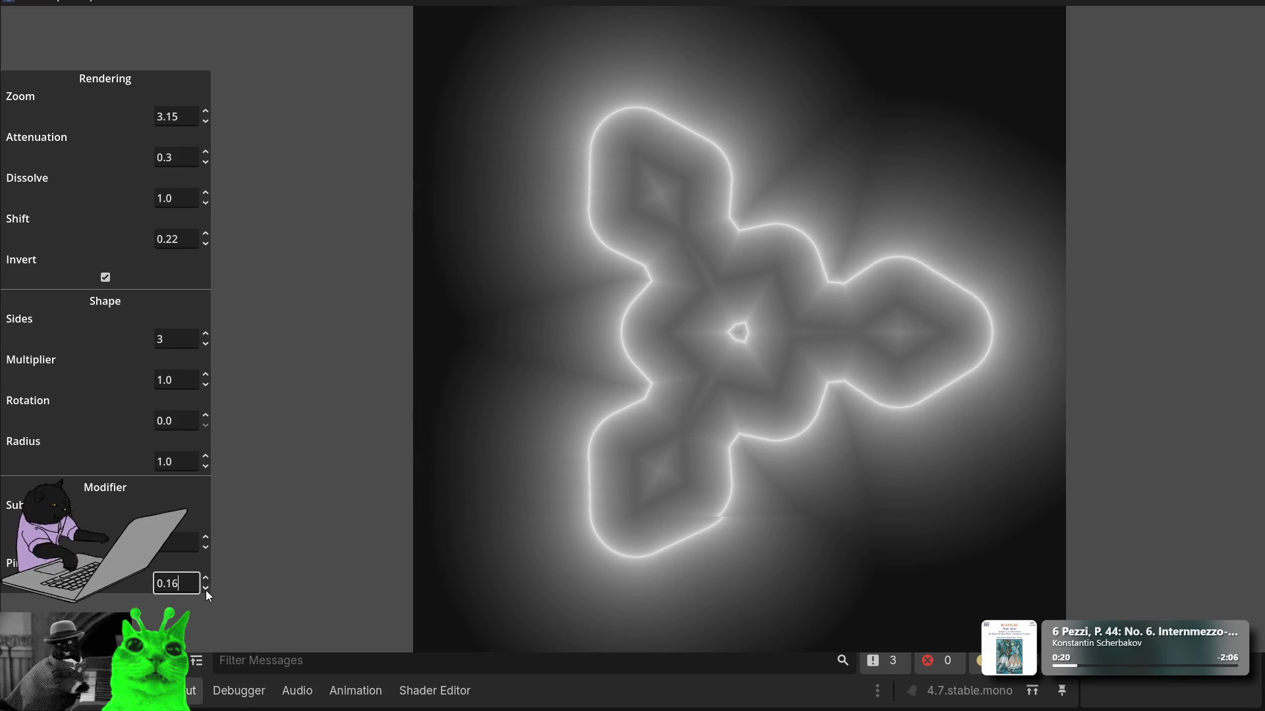
left_click(205, 589)
left_click(206, 589)
left_click(205, 589)
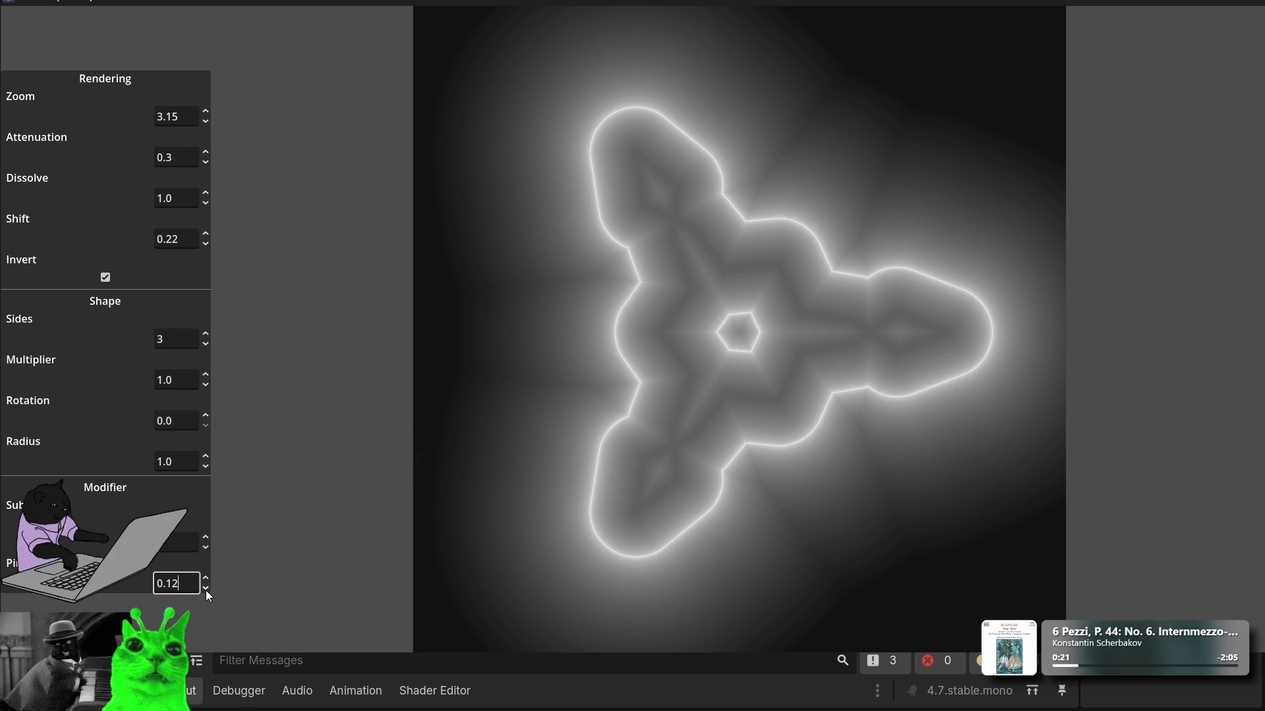
Step: Adjust the shape's Radius, settling it at 0.69
left_click(189, 462)
scroll(189, 461, "up", 17)
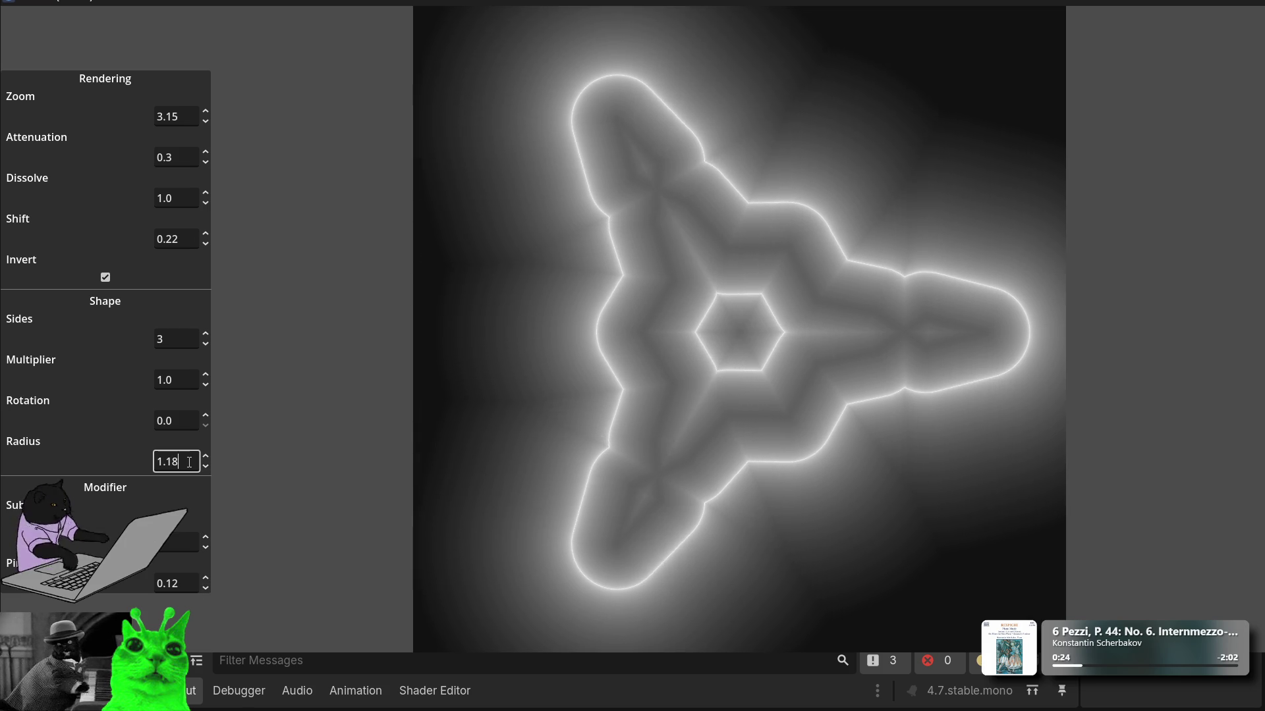
scroll(190, 462, "up", 14)
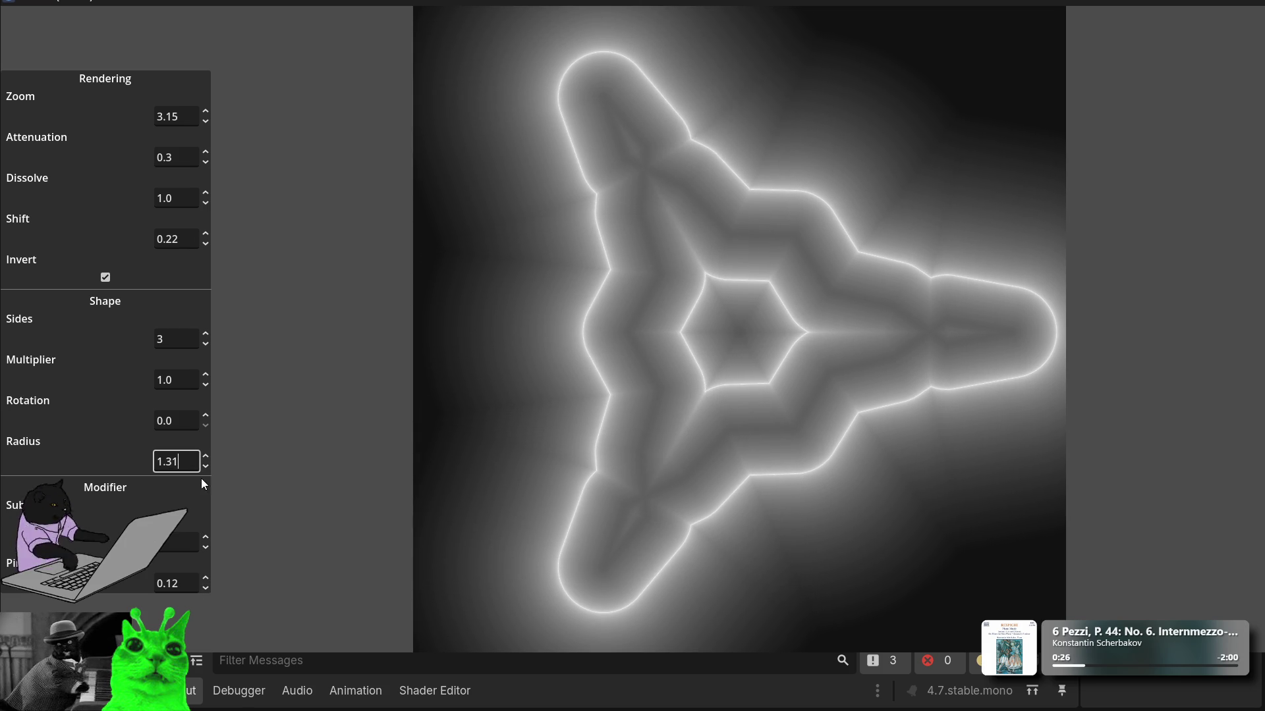
mouse_move(208, 458)
left_mouse_down()
mouse_move(208, 514)
mouse_move(209, 422)
mouse_move(209, 451)
left_mouse_up()
key("BackSpace")
key("BackSpace")
key("BackSpace")
type("0.92")
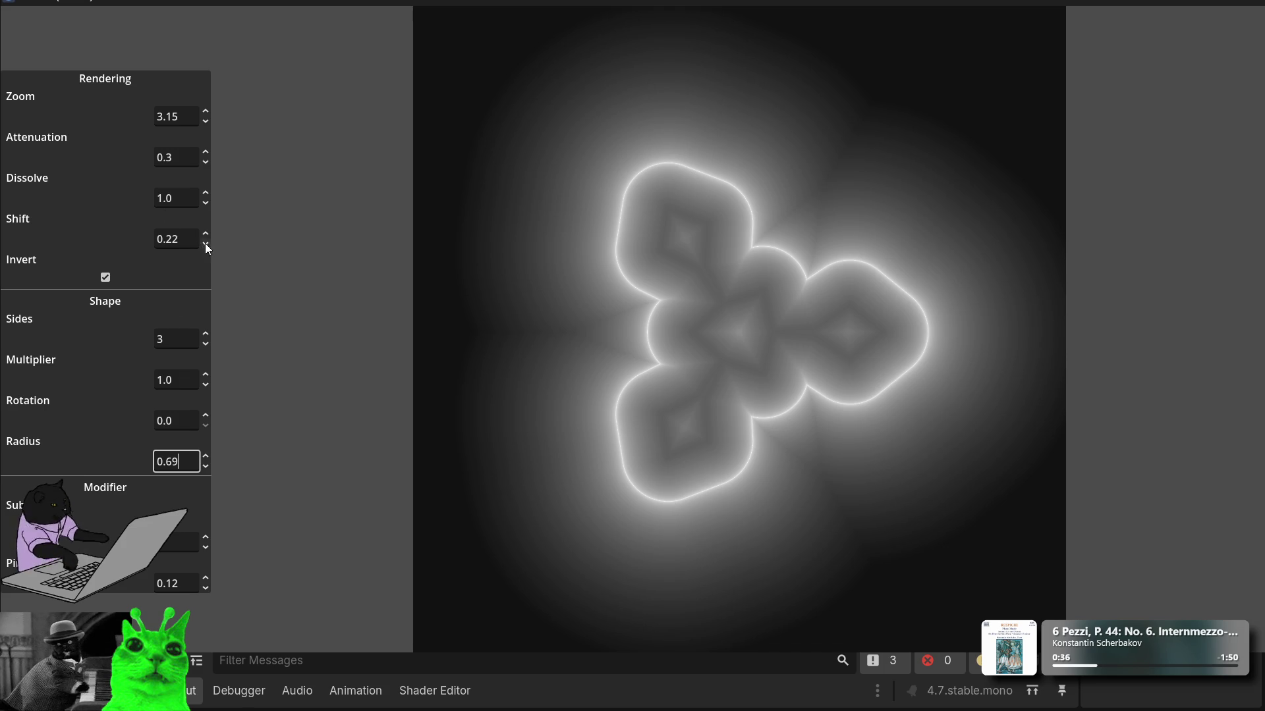
Step: Set Shift to 0.44, giving a large glowing three-lobed outline
left_click(176, 238)
key("BackSpace")
key("BackSpace")
key("BackSpace")
type("0.32")
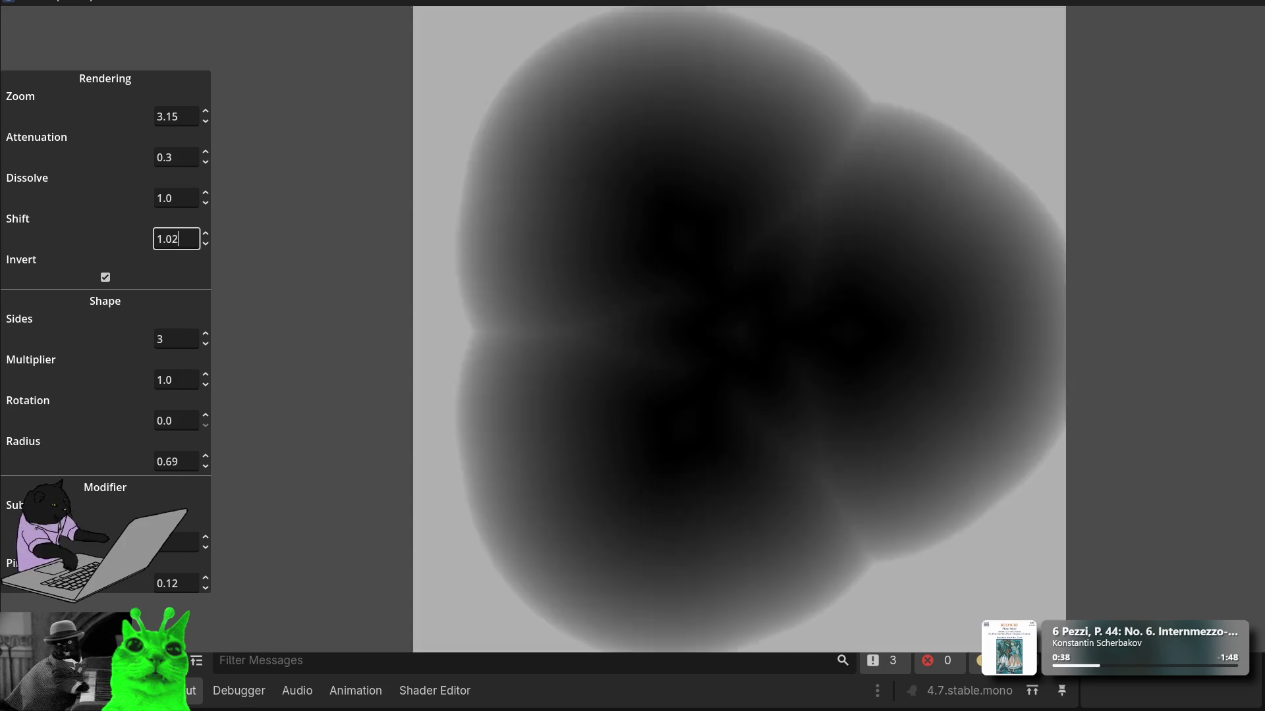
key("Up")
key("Up")
key("Up")
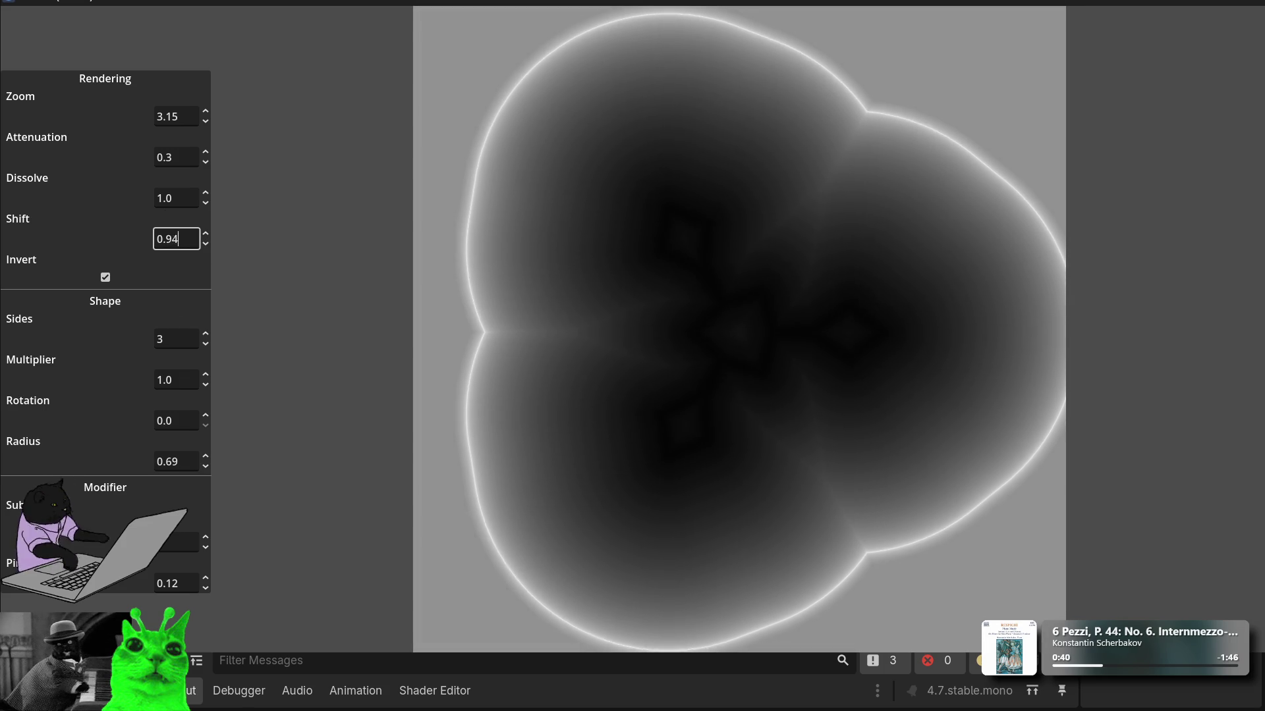
key("Up")
key("Up")
key("Up")
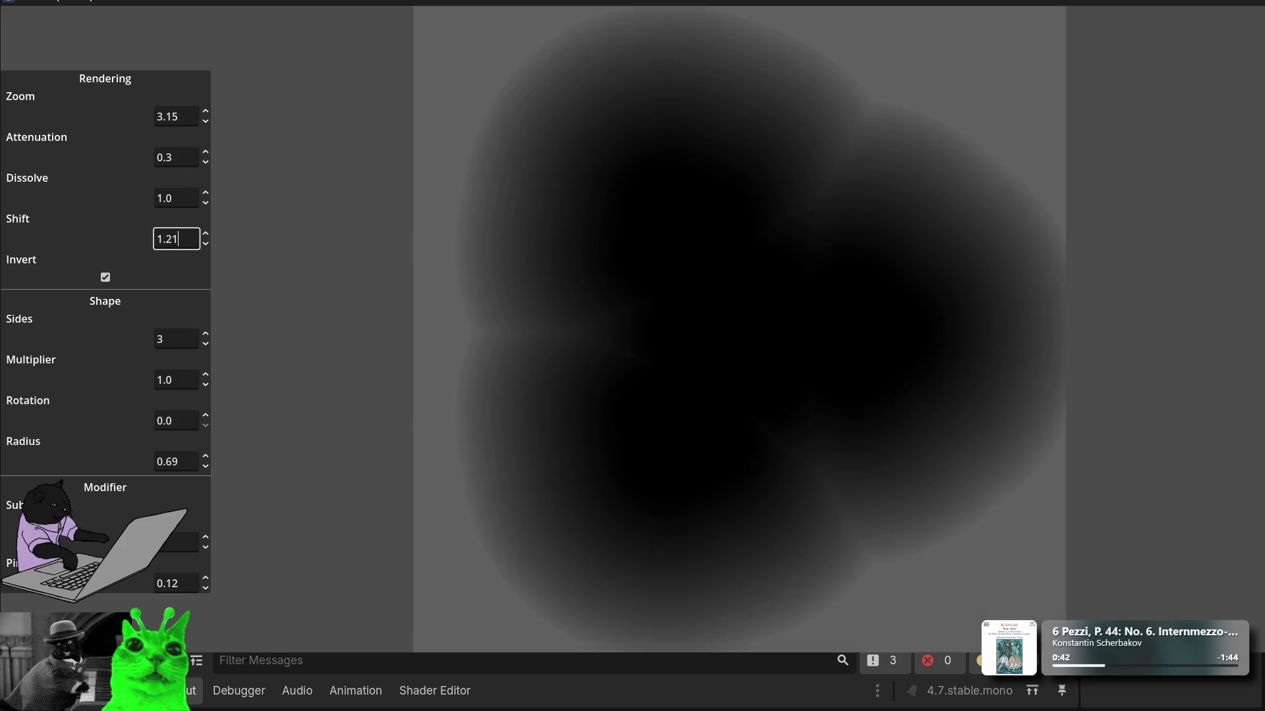
key("Down")
key("Down")
key("Down")
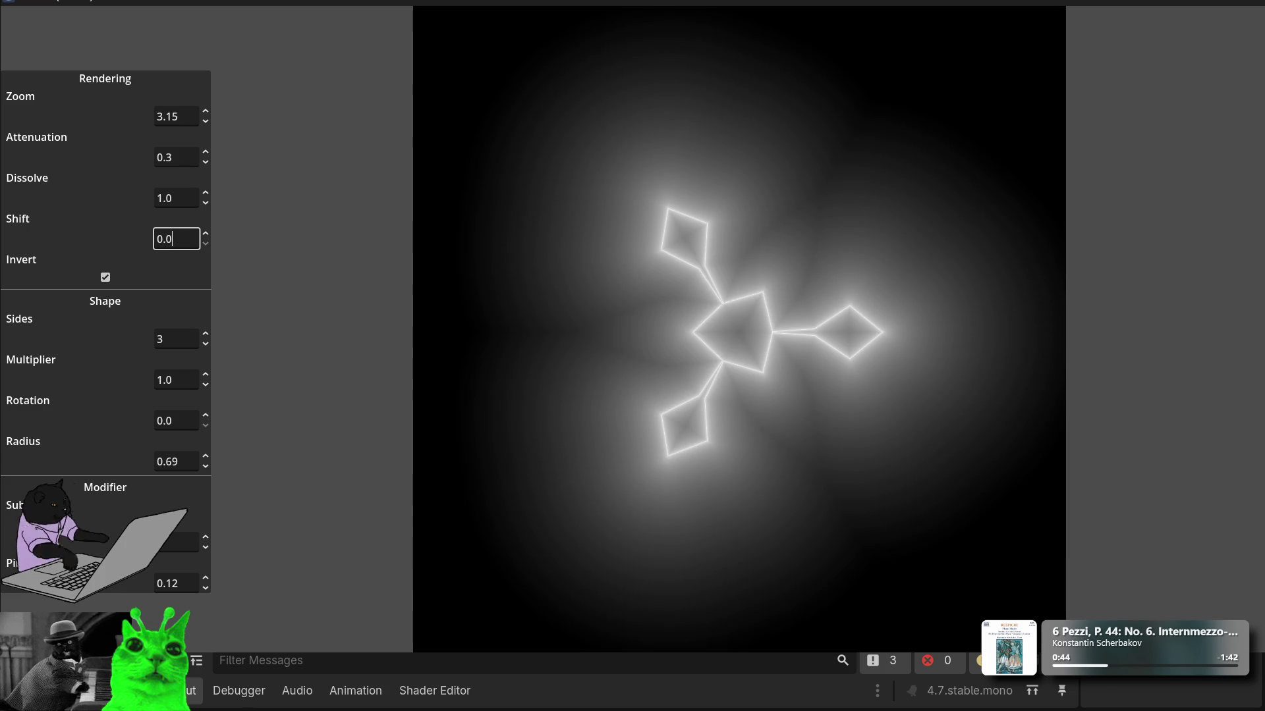
key("Up")
key("Up")
key("Up")
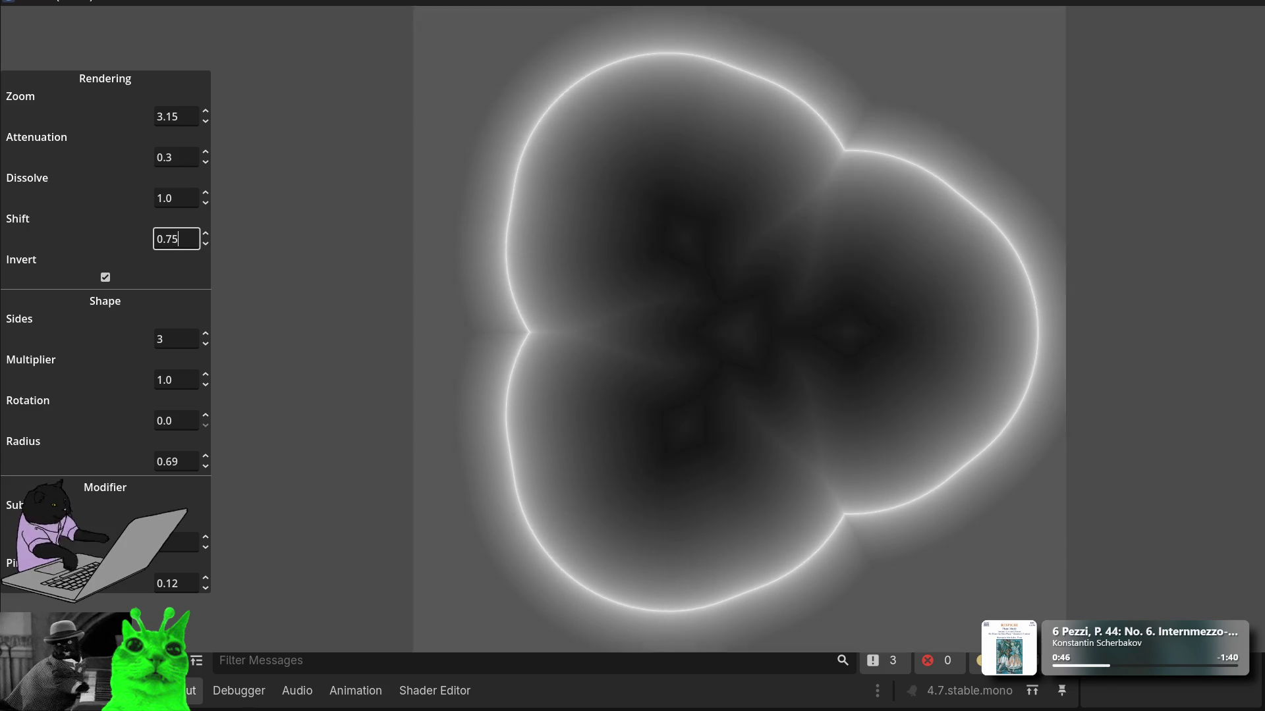
key("Down")
key("Down")
key("Down")
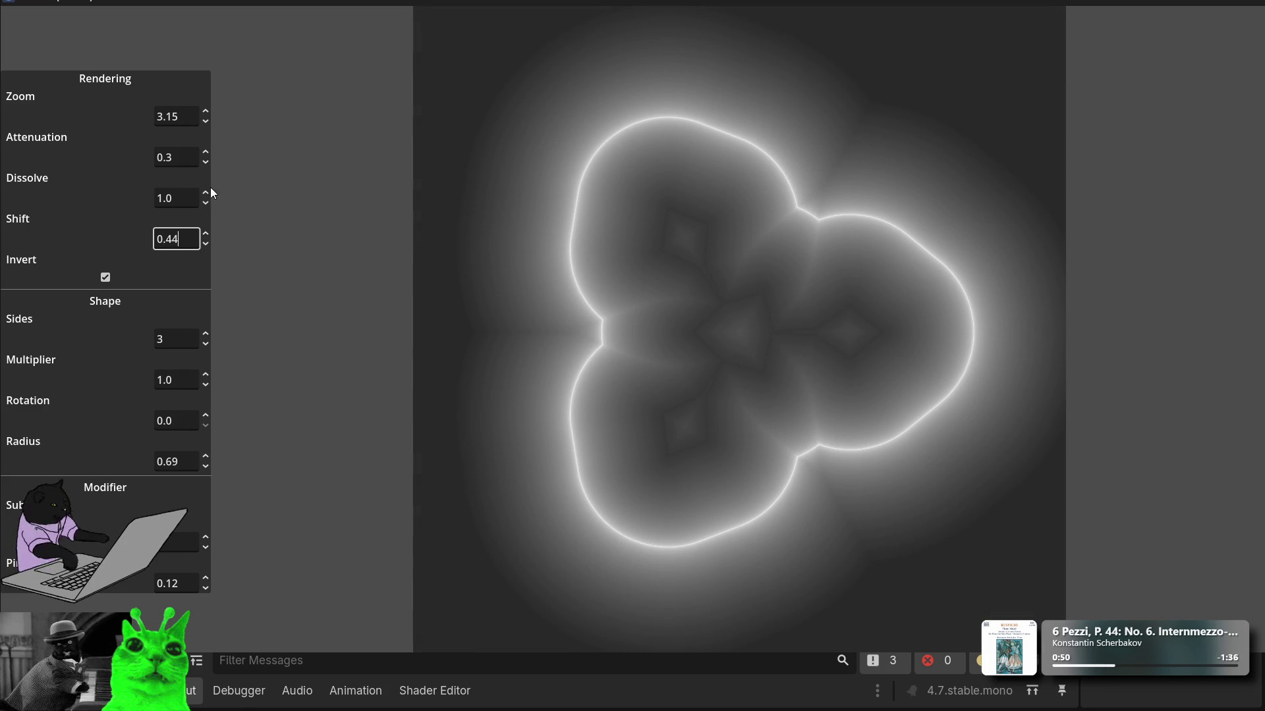
Step: Try higher Dissolve, toggle Invert off and back on, and test Attenuation values
mouse_move(209, 195)
left_mouse_down()
mouse_move(209, 155)
mouse_move(209, 166)
left_mouse_up()
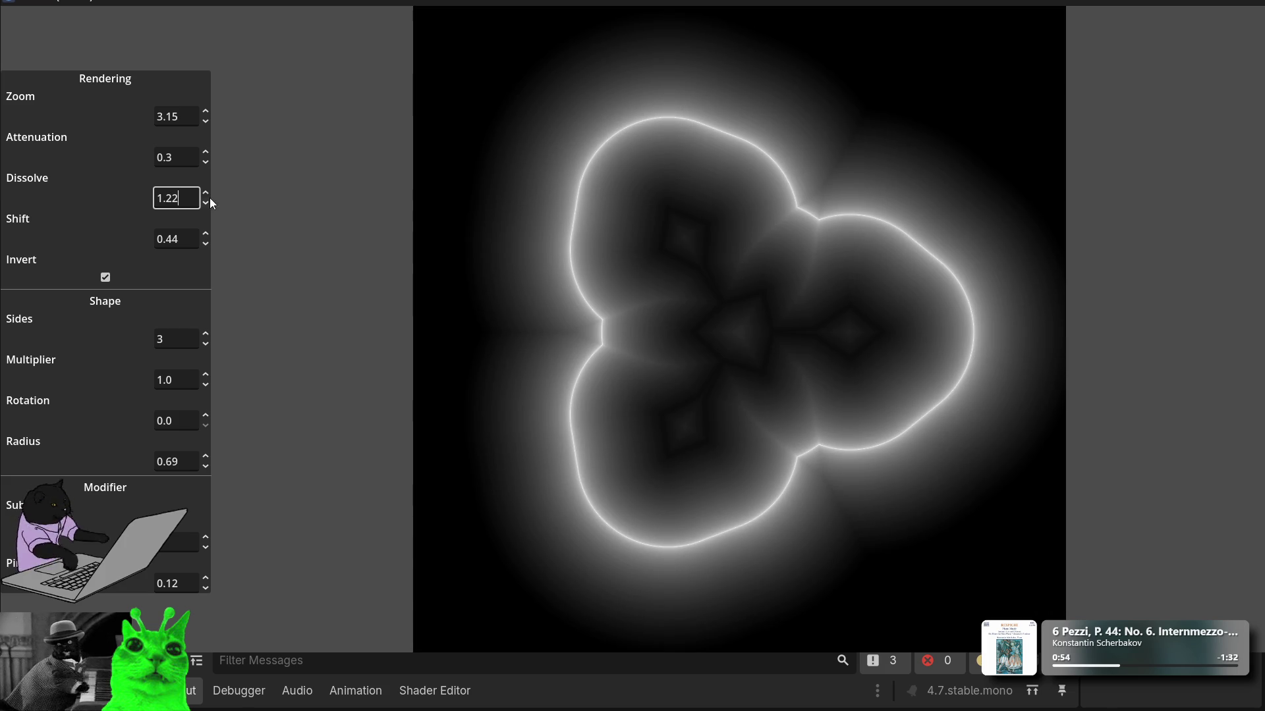
left_click(105, 277)
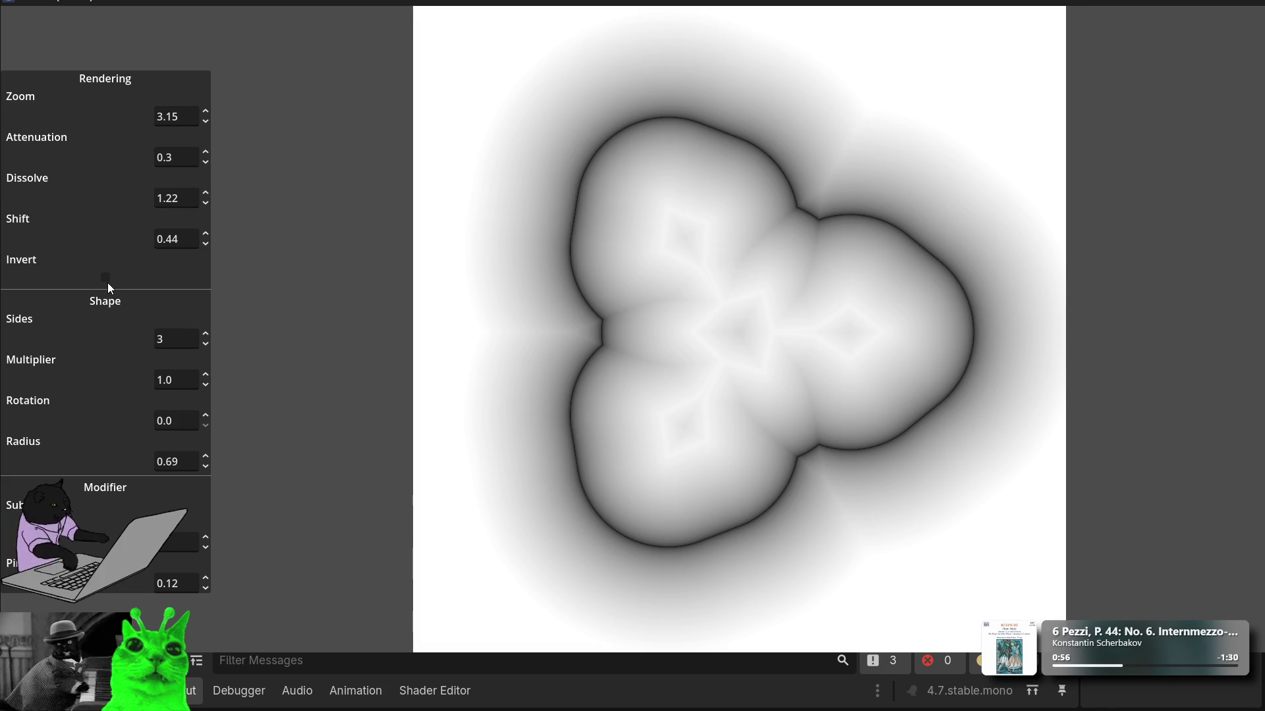
left_click(206, 162)
left_click_drag(205, 162, 206, 142)
key("BackSpace")
type("0")
key("Up")
key("Up")
key("Up")
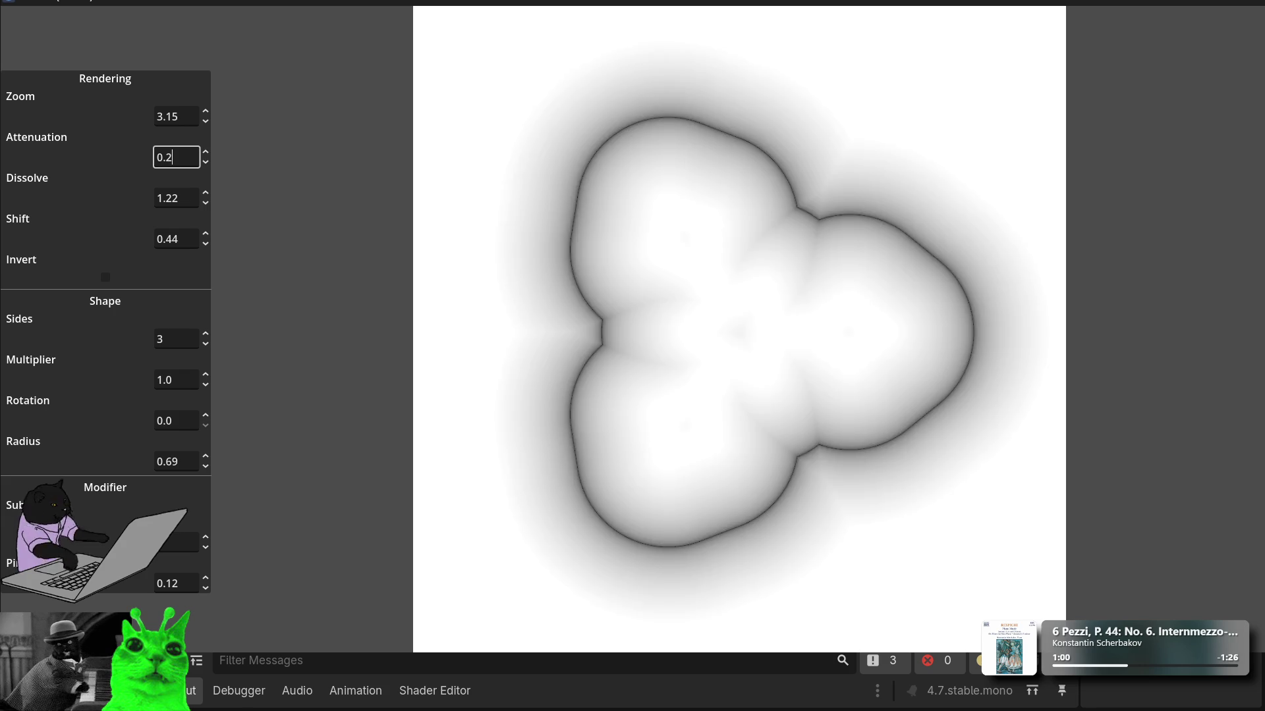
key("Down")
key("Down")
key("Down")
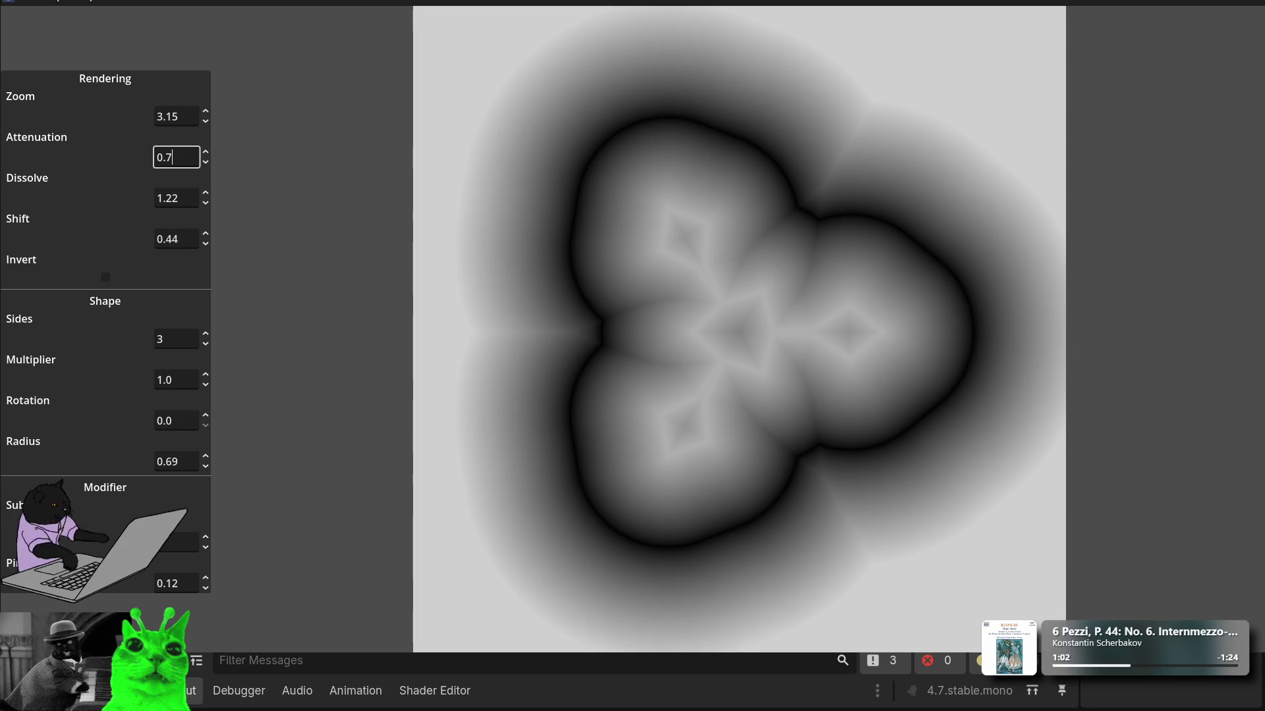
left_click(106, 279)
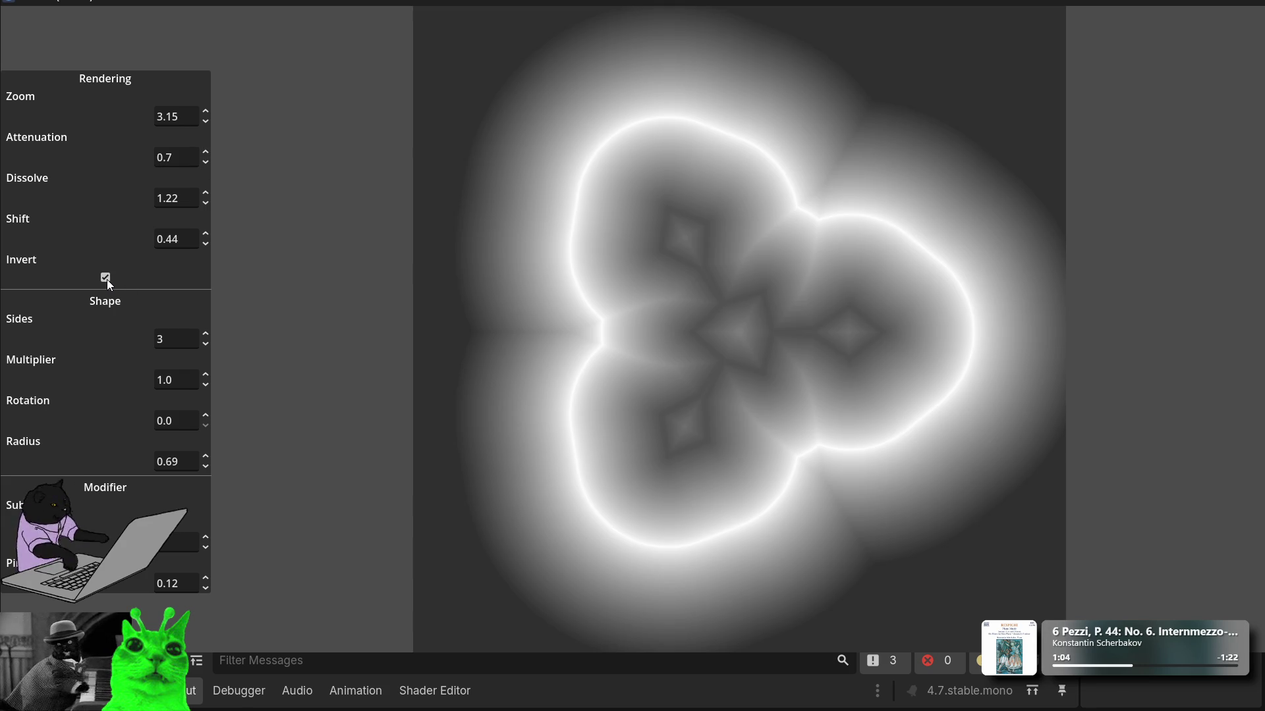
Step: Set Dissolve to 1.0 and nudge Zoom up to 3.34
mouse_move(205, 203)
left_mouse_down()
mouse_move(206, 227)
mouse_move(206, 151)
mouse_move(205, 175)
left_mouse_up()
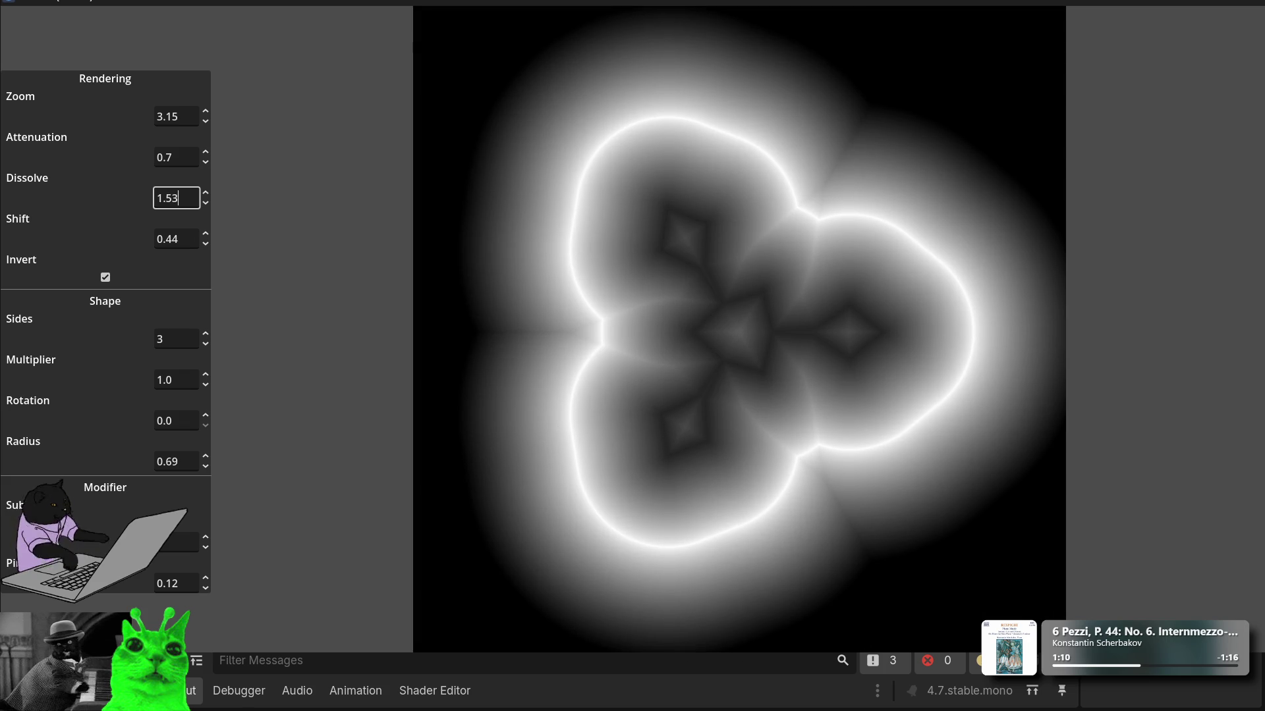
left_click(195, 206)
type("1")
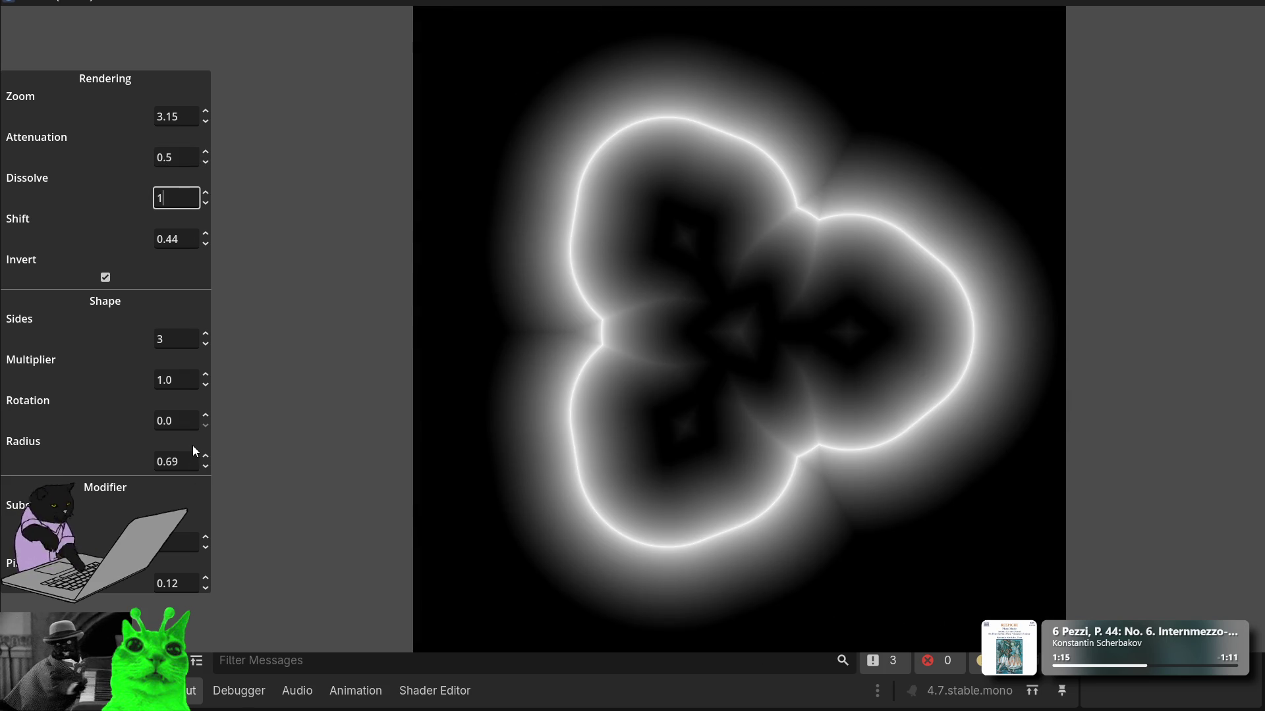
key("Return")
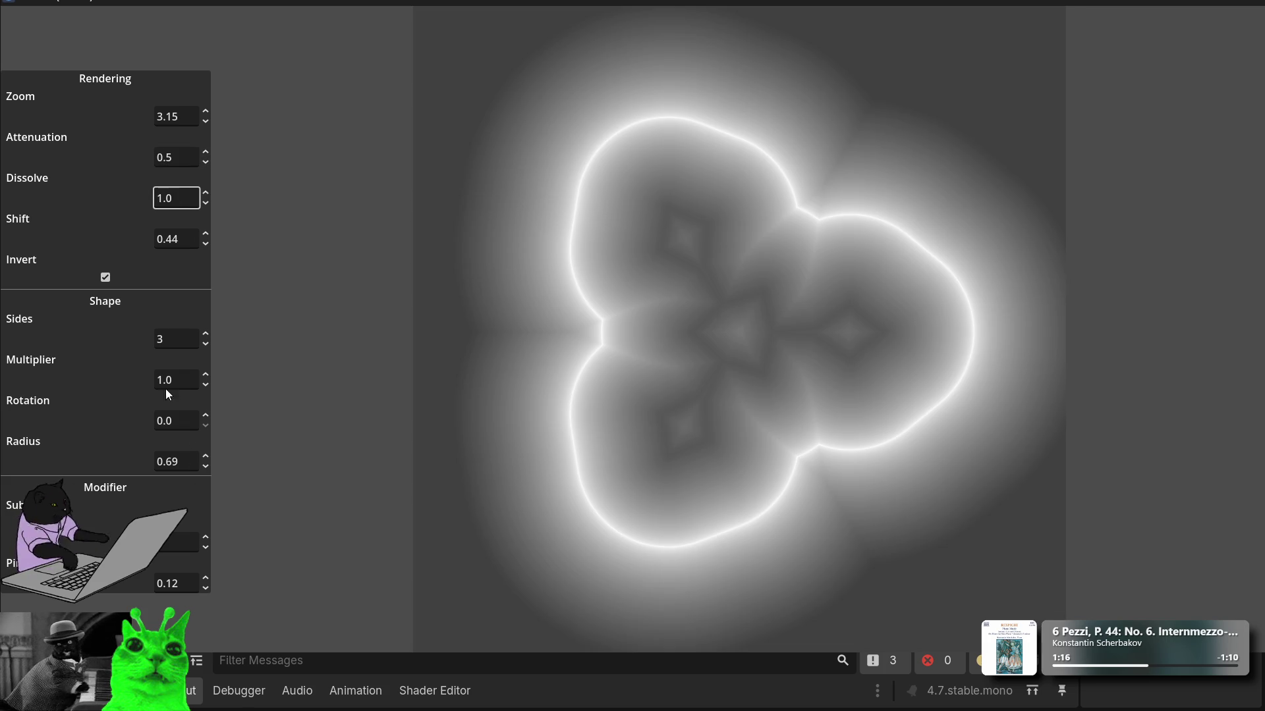
mouse_move(207, 121)
left_mouse_down()
mouse_move(208, 99)
mouse_move(208, 120)
left_mouse_up()
Step: Increase Sides to 9 and drag Shift down, forming a sharp nine-lobed flower
left_click(204, 334)
left_click(205, 334)
left_click(205, 334)
left_click(205, 334)
left_click(205, 334)
left_click(204, 334)
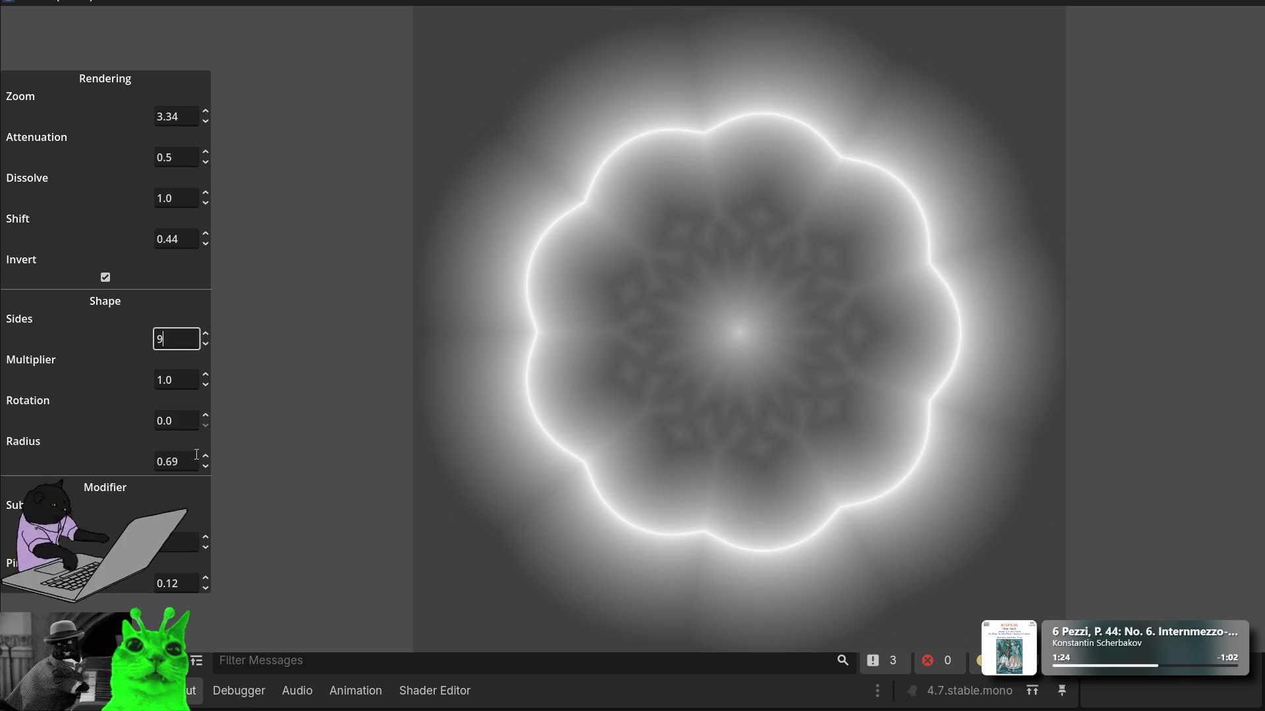
mouse_move(205, 239)
left_mouse_down()
mouse_move(205, 267)
mouse_move(205, 199)
mouse_move(205, 265)
left_mouse_up()
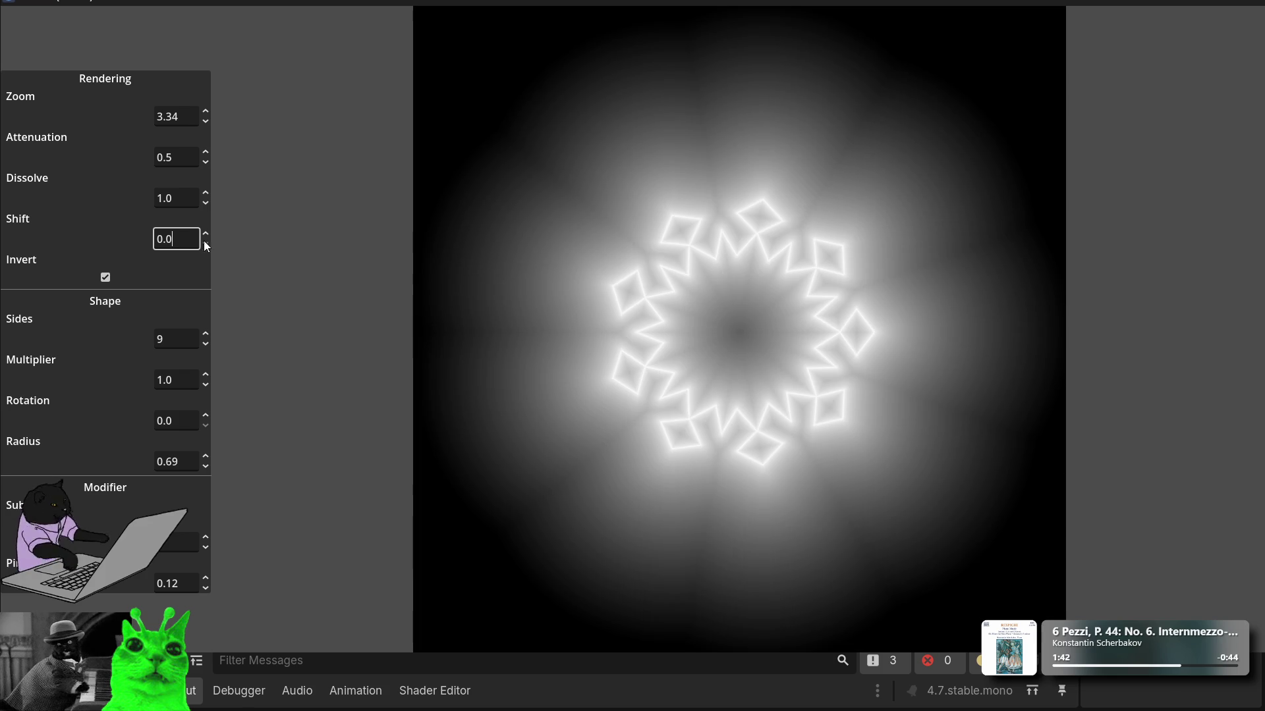
left_click_drag(201, 156, 208, 117)
Step: Set Attenuation to 1.1 and raise Shift to about 0.67
key("BackSpace")
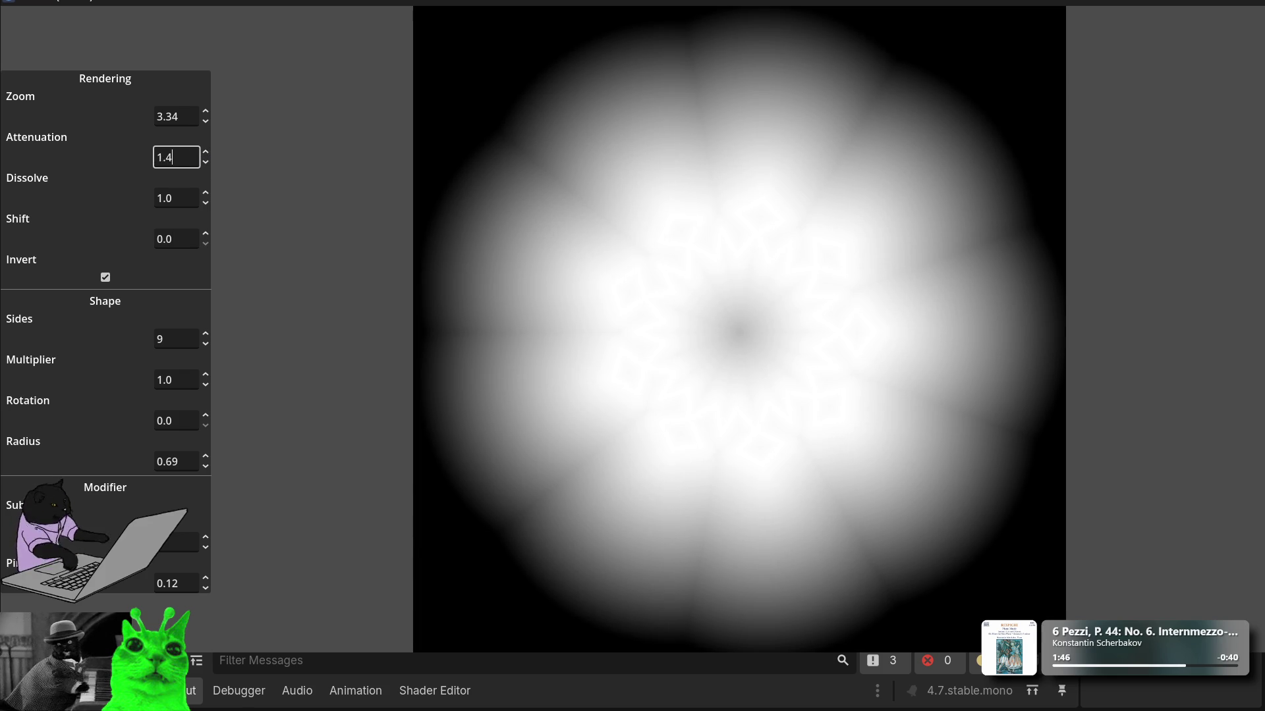
type("1")
key("Return")
double_click(166, 157)
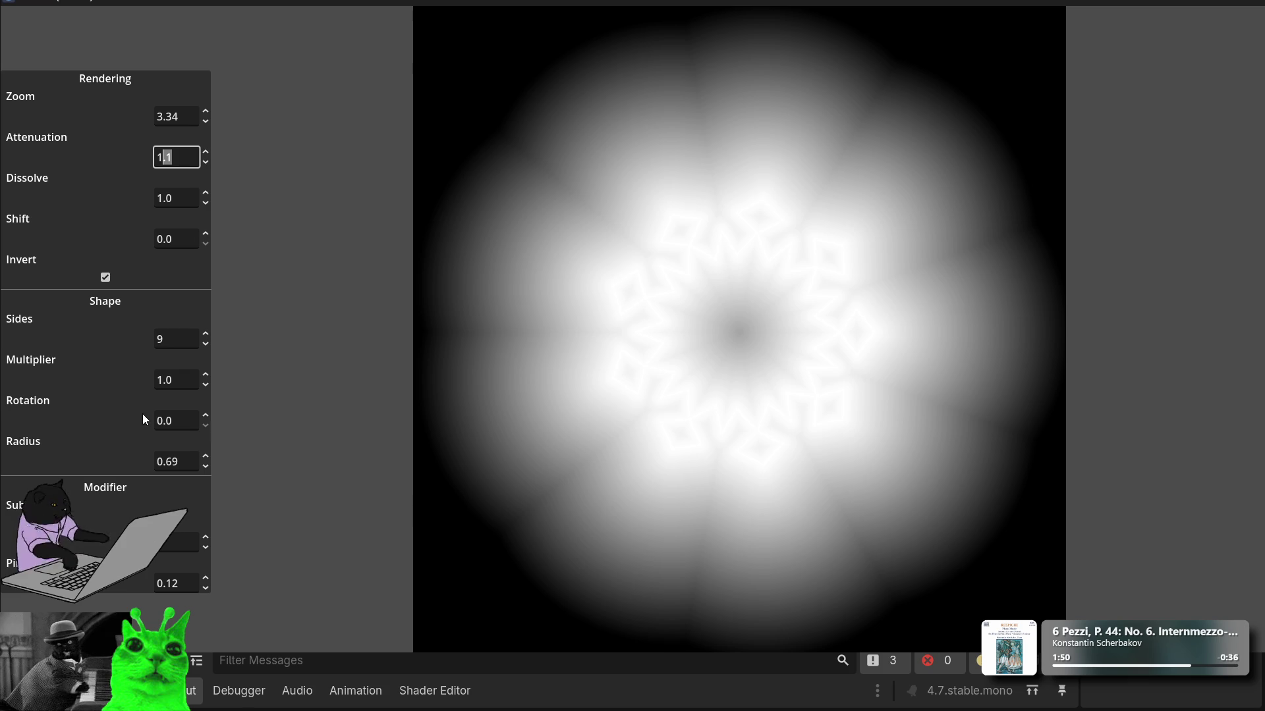
left_click(206, 234)
mouse_move(206, 234)
left_mouse_down()
mouse_move(203, 149)
mouse_move(203, 162)
left_mouse_up()
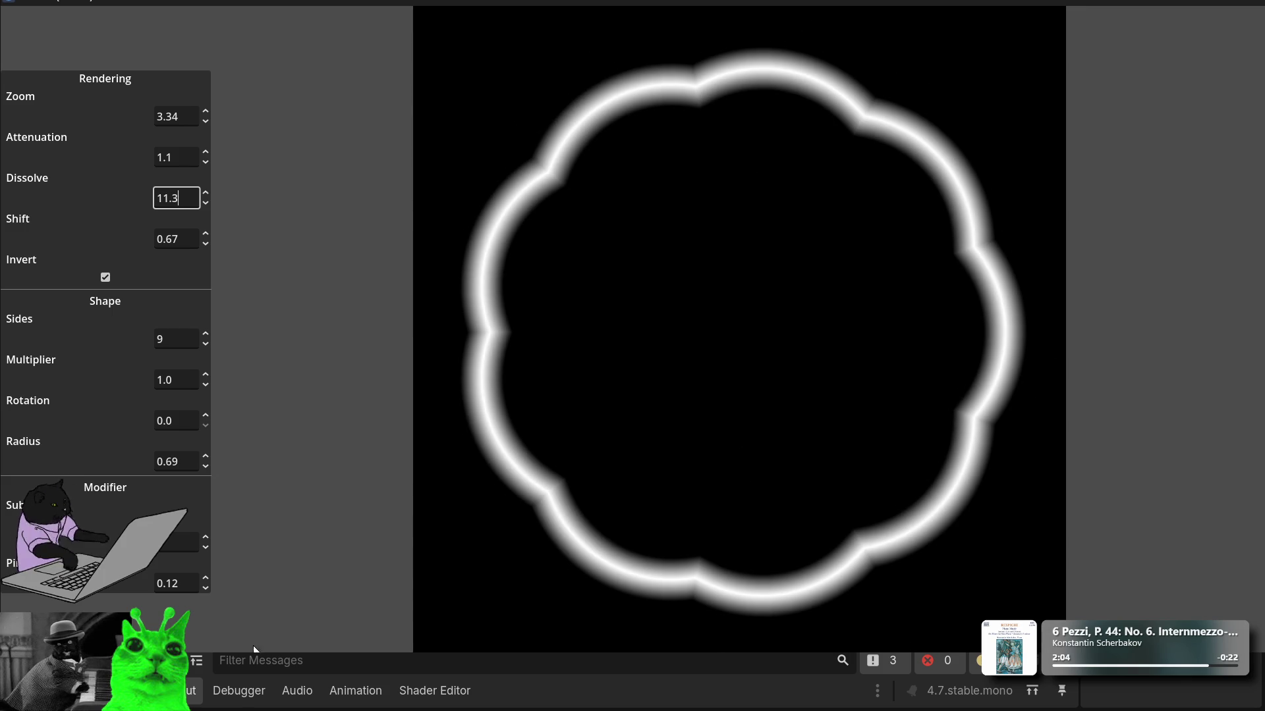
Step: Reshape the ring with the last modifier, Radius 1.52 and Zoom 6.75, then set Multiplier to 2.0
left_click_drag(208, 583, 203, 538)
left_click_drag(210, 461, 209, 447)
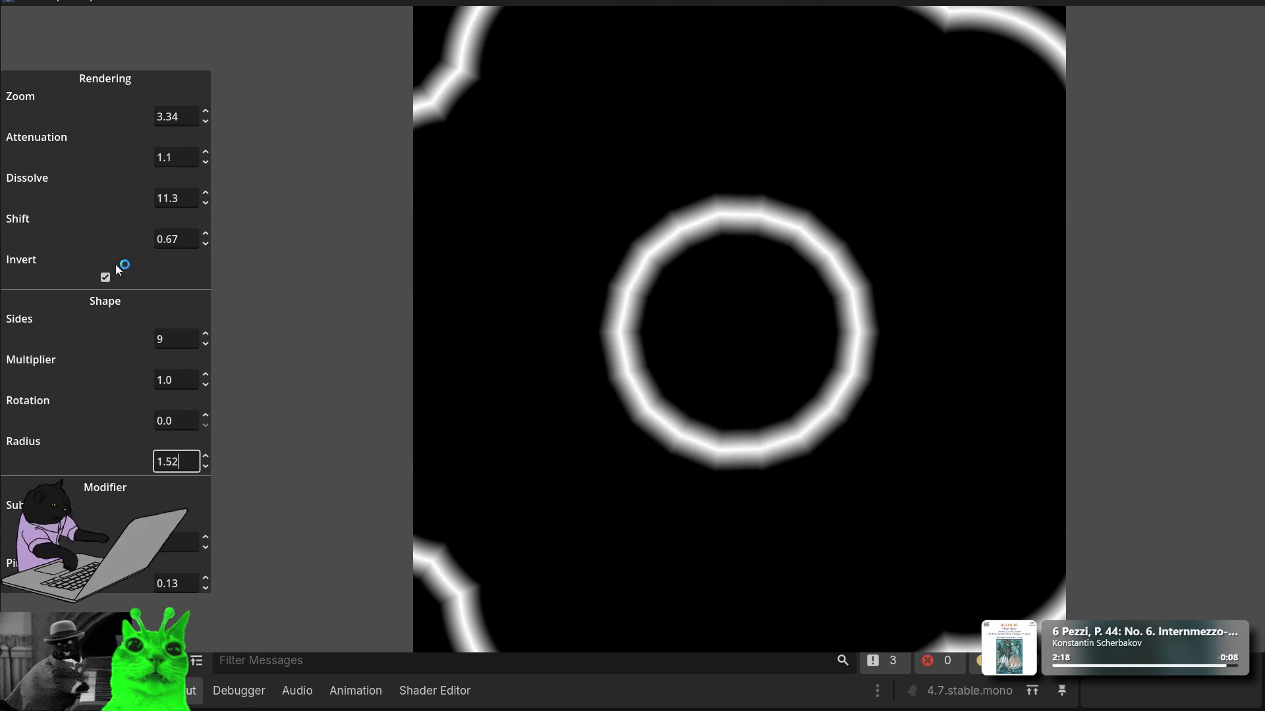
left_click_drag(209, 117, 209, 117)
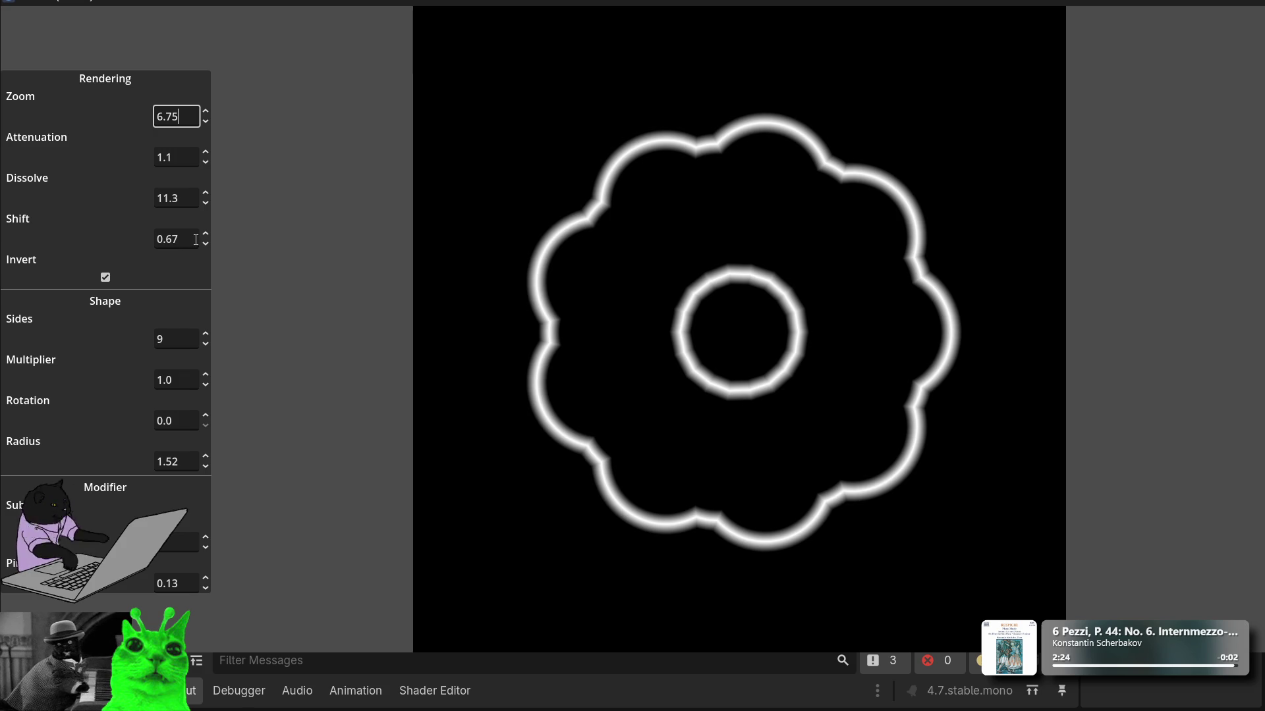
left_click_drag(177, 380, 120, 378)
type("2")
left_click(175, 419)
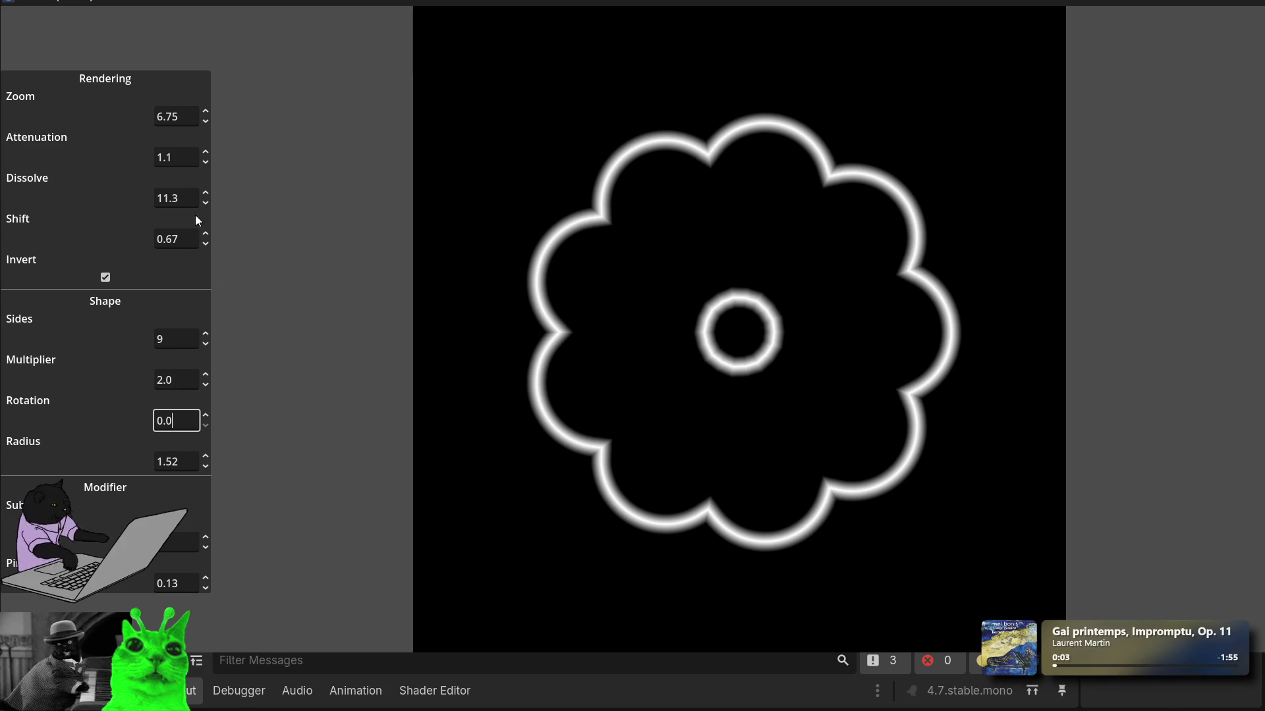
Step: Try several Dissolve values and lower Attenuation by two steps
left_click(206, 194)
type("9.7")
key("BackSpace")
key("BackSpace")
key("BackSpace")
type("1.02")
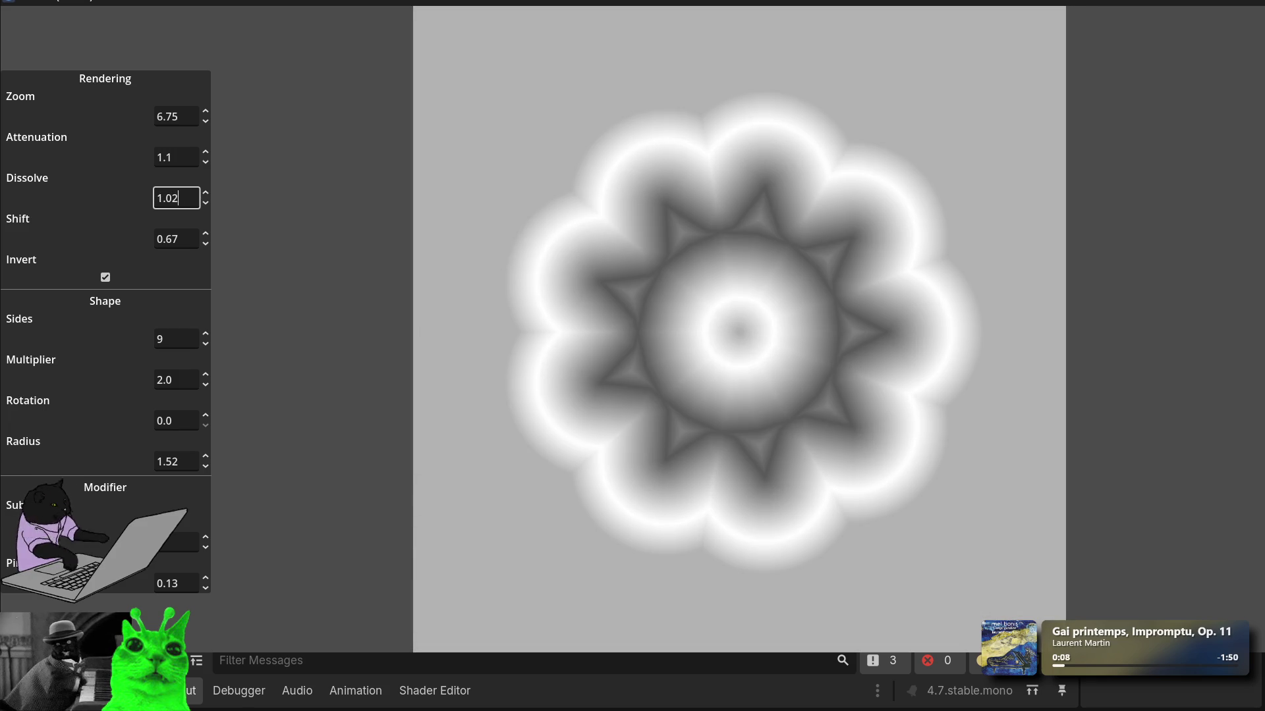
key("BackSpace")
key("BackSpace")
type("35")
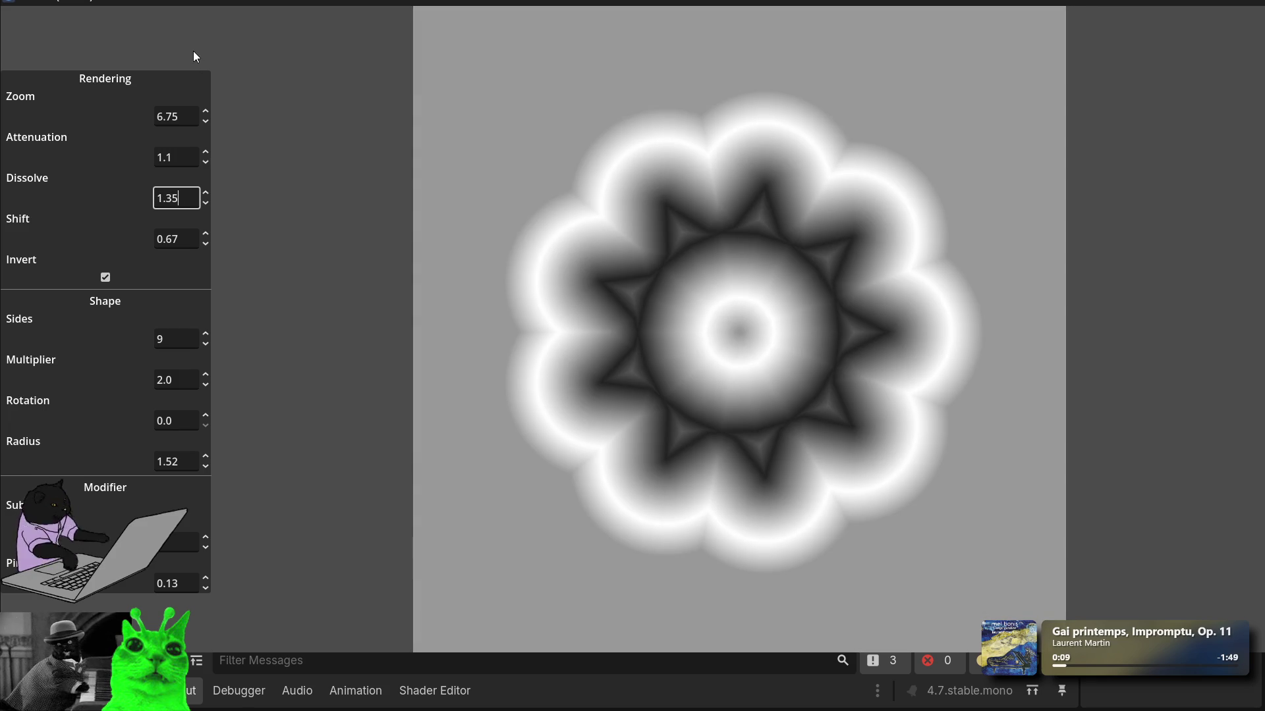
left_click(208, 159)
left_click(208, 159)
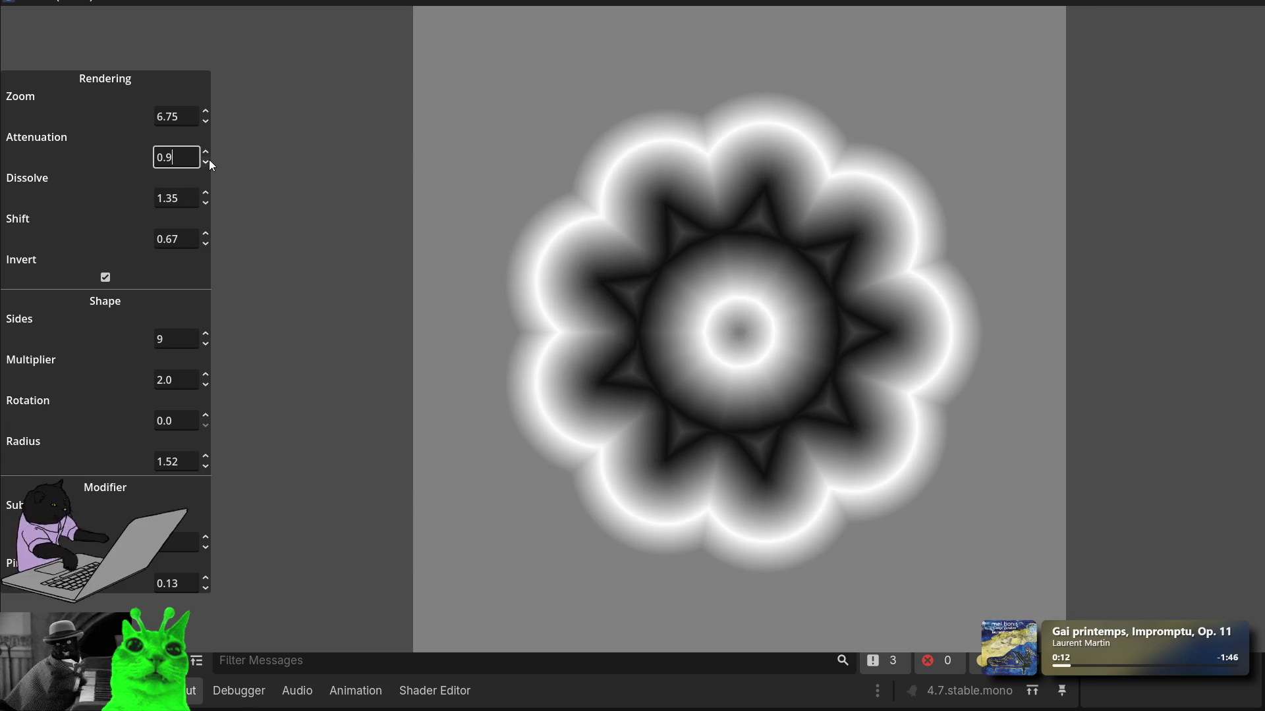
Step: Set Shift to 0
left_click(188, 239)
key("BackSpace")
key("BackSpace")
type("54")
key("BackSpace")
key("BackSpace")
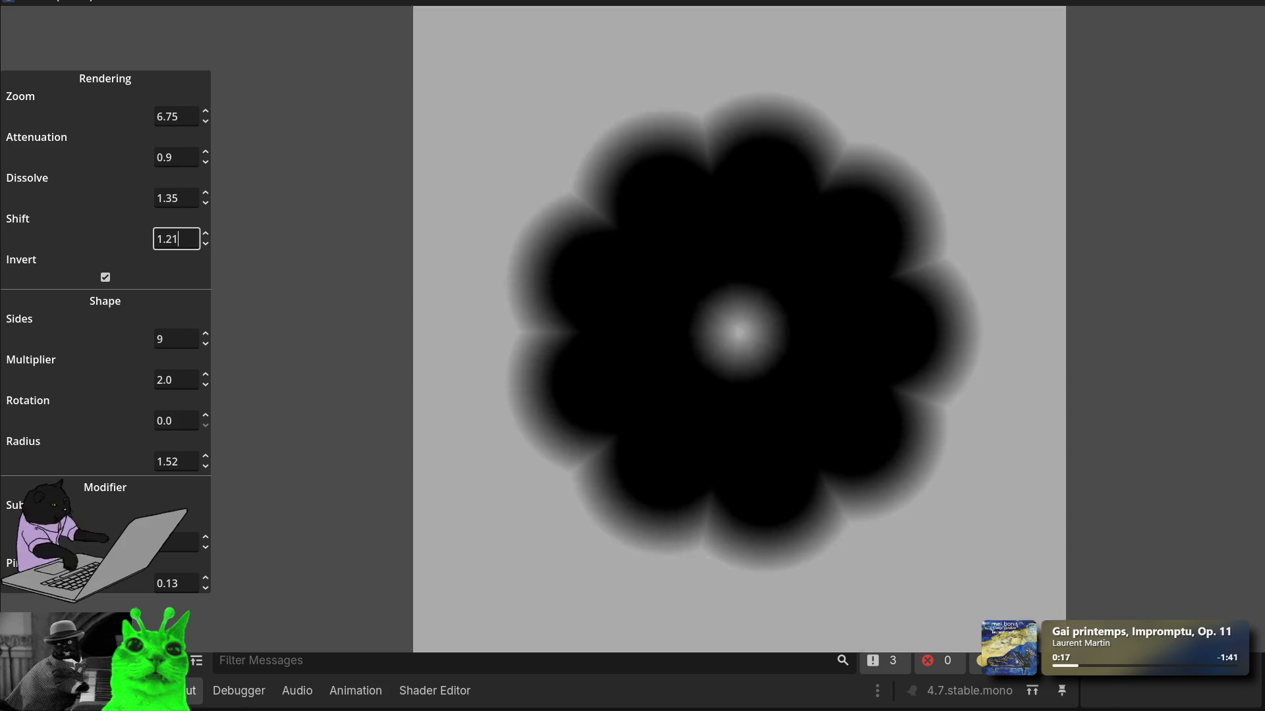
type("0")
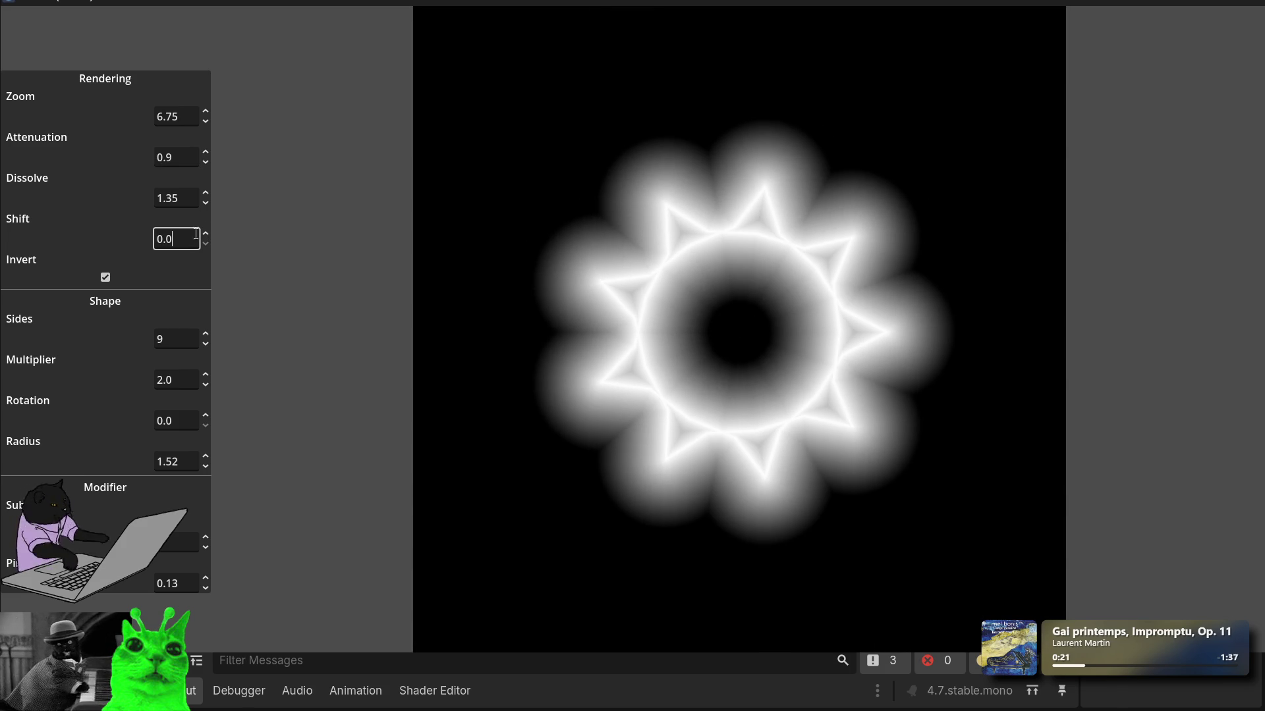
Step: Adjust Dissolve again and set Attenuation to 0.5
left_click(198, 199)
key("BackSpace")
key("BackSpace")
key("BackSpace")
type("4.15")
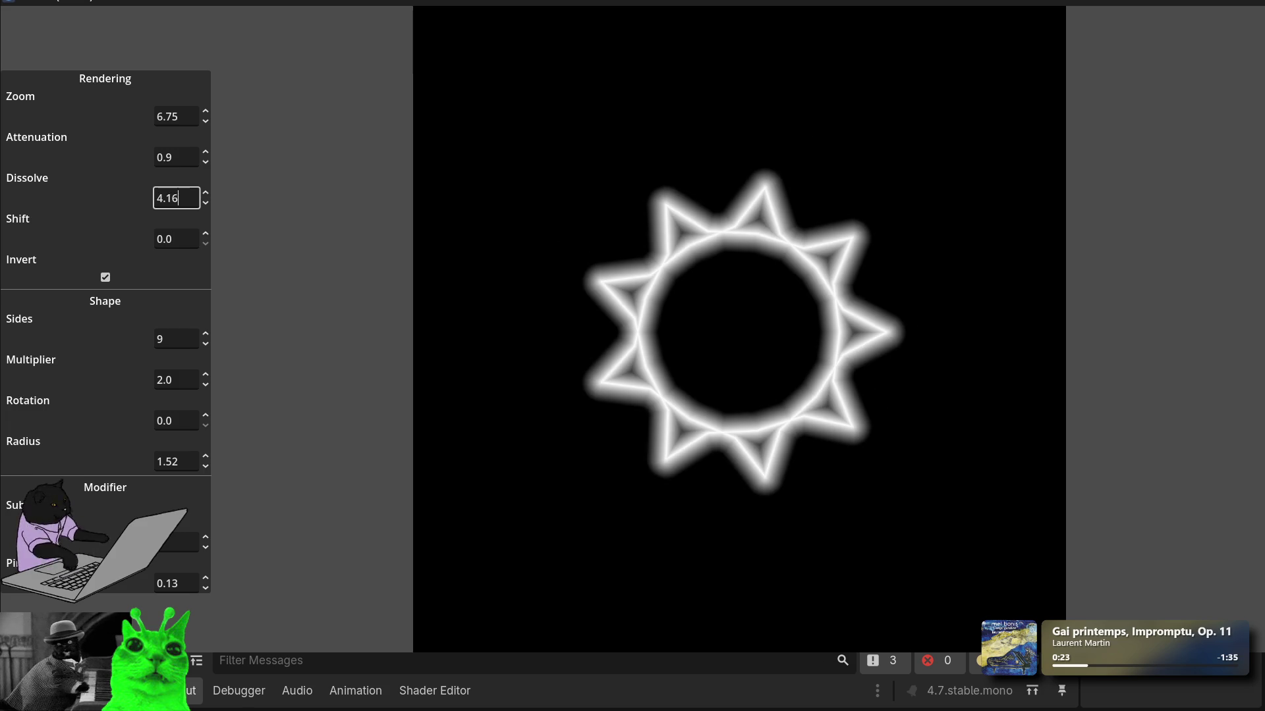
left_click_drag(205, 198, 134, 210)
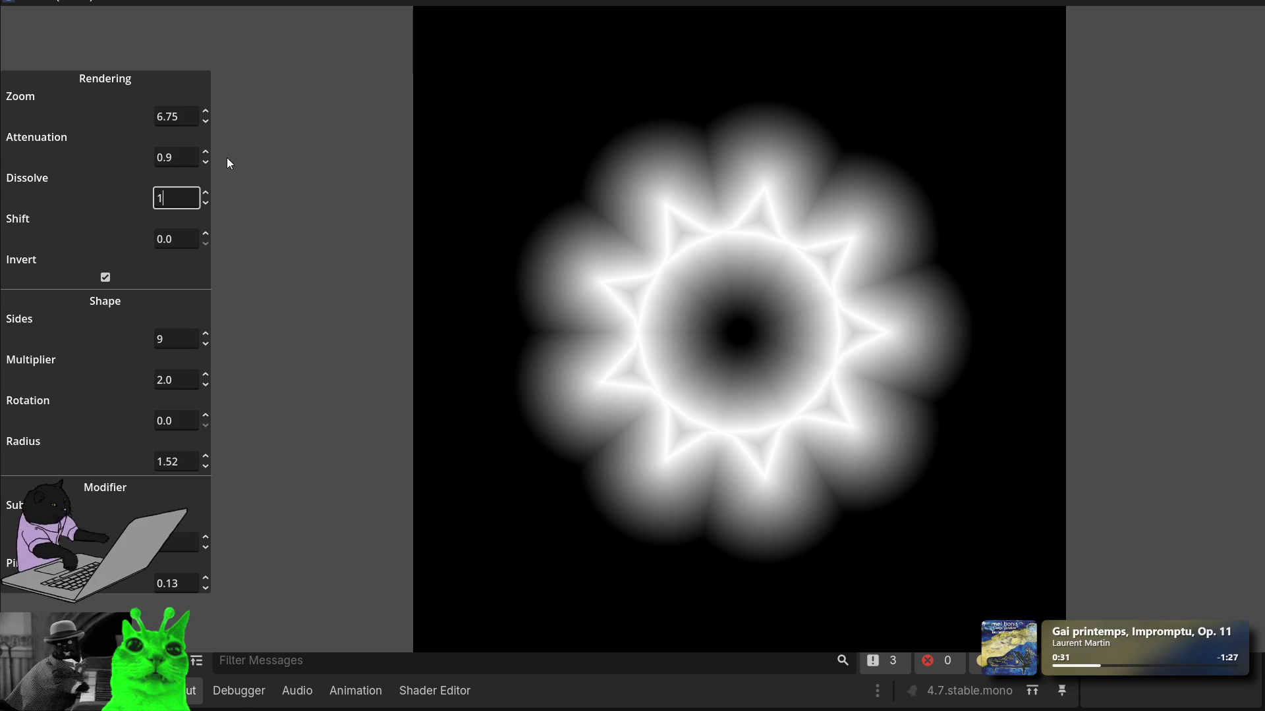
left_click(198, 156)
type("0.5")
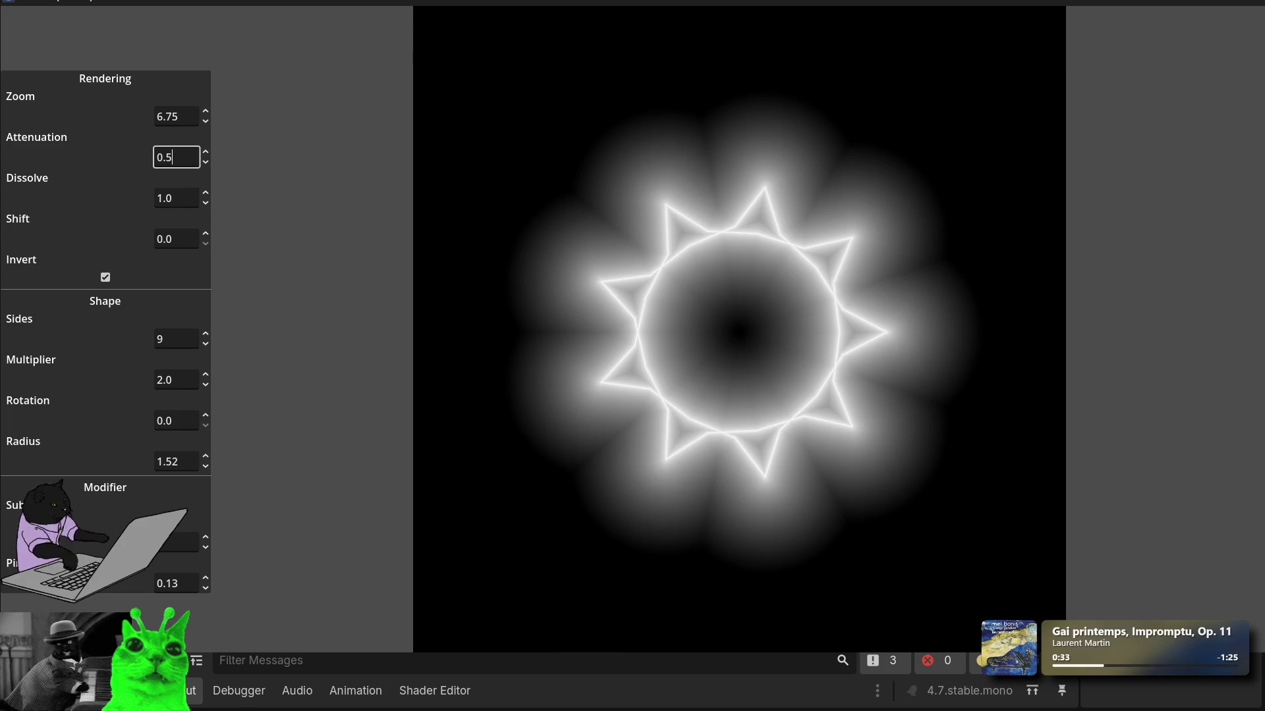
Step: Step the Subdivision modifier up and down repeatedly, ending on a ring of small diamonds
left_click(207, 548)
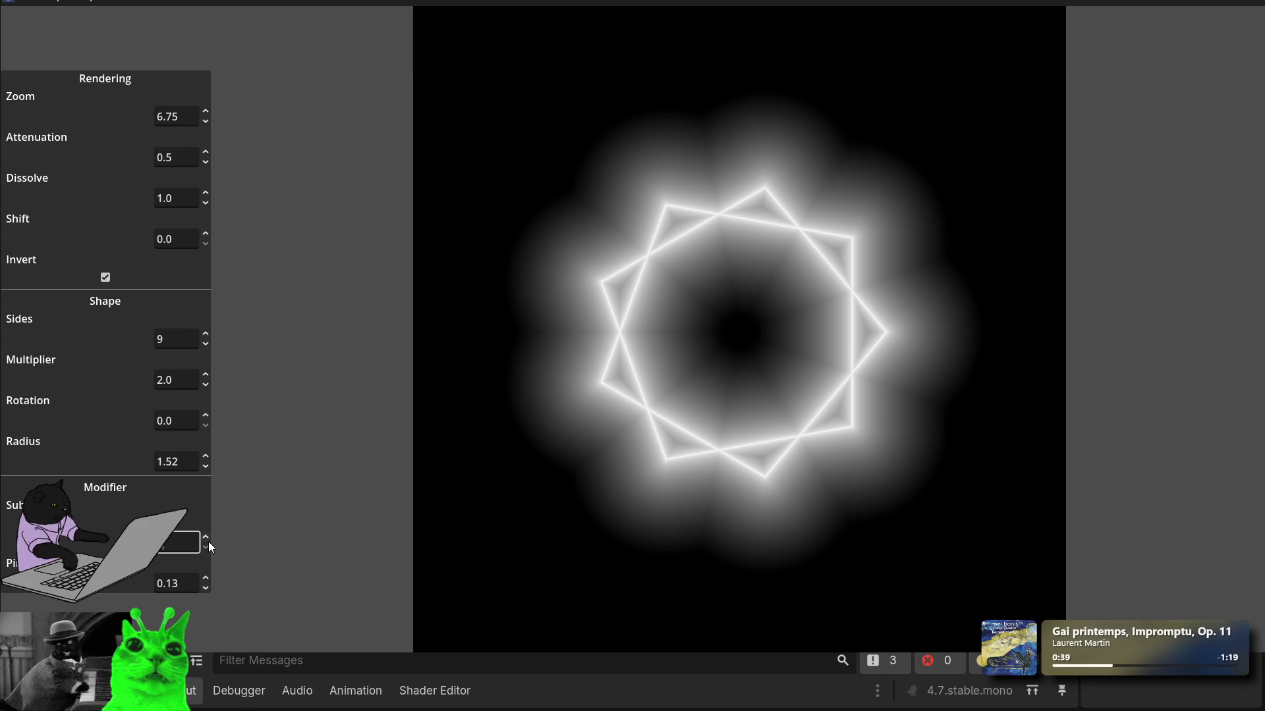
left_click(206, 540)
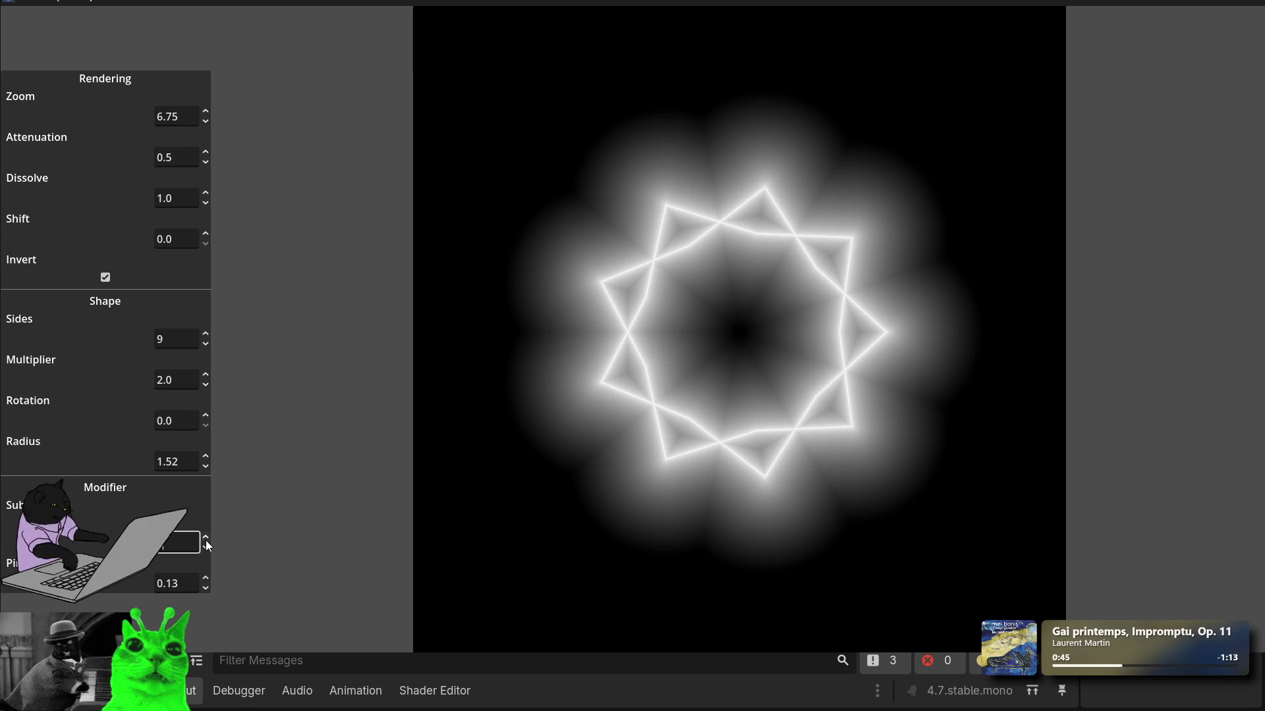
left_click(205, 539)
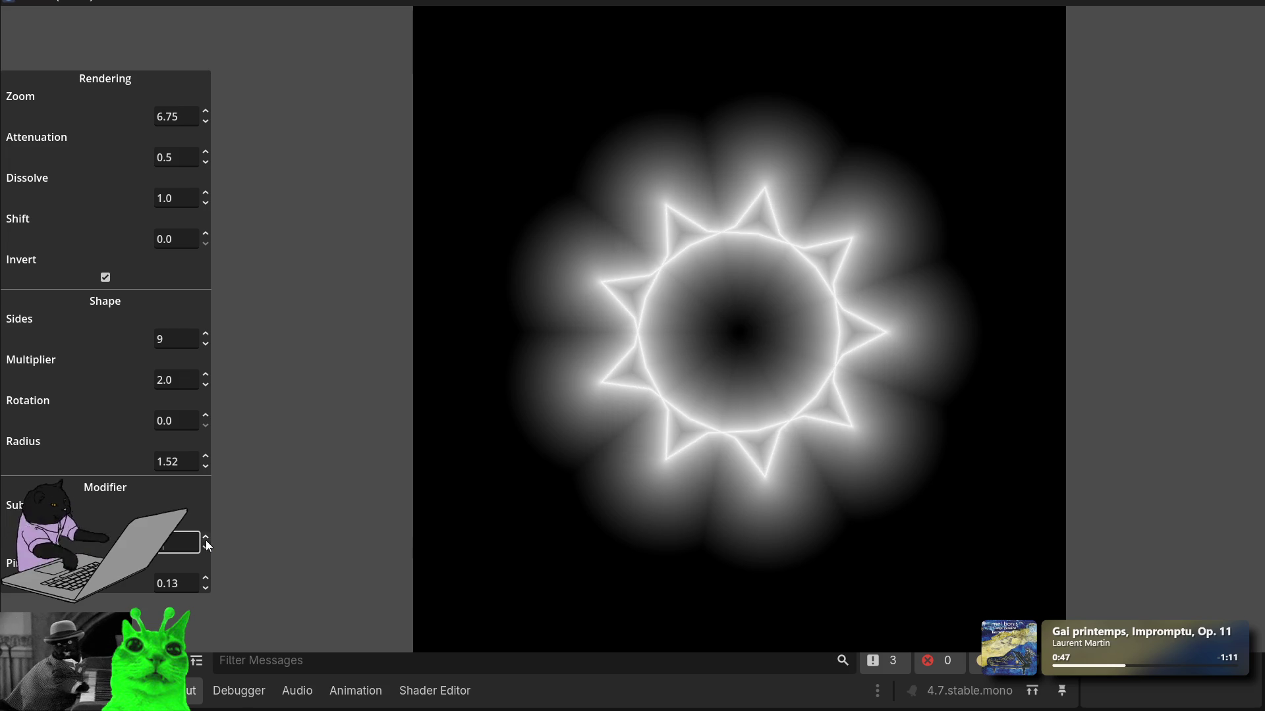
left_click(206, 539)
left_click(205, 539)
left_click(206, 539)
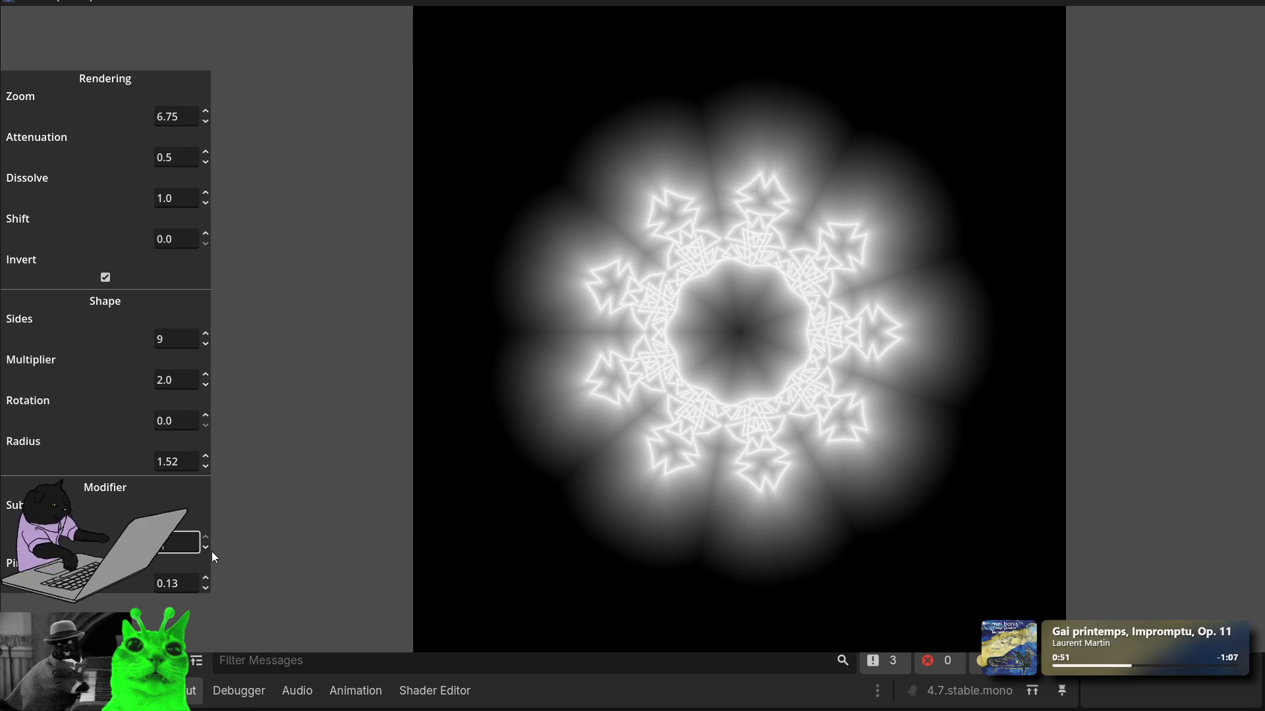
left_click(211, 548)
left_click(210, 547)
left_click(211, 546)
left_click(211, 547)
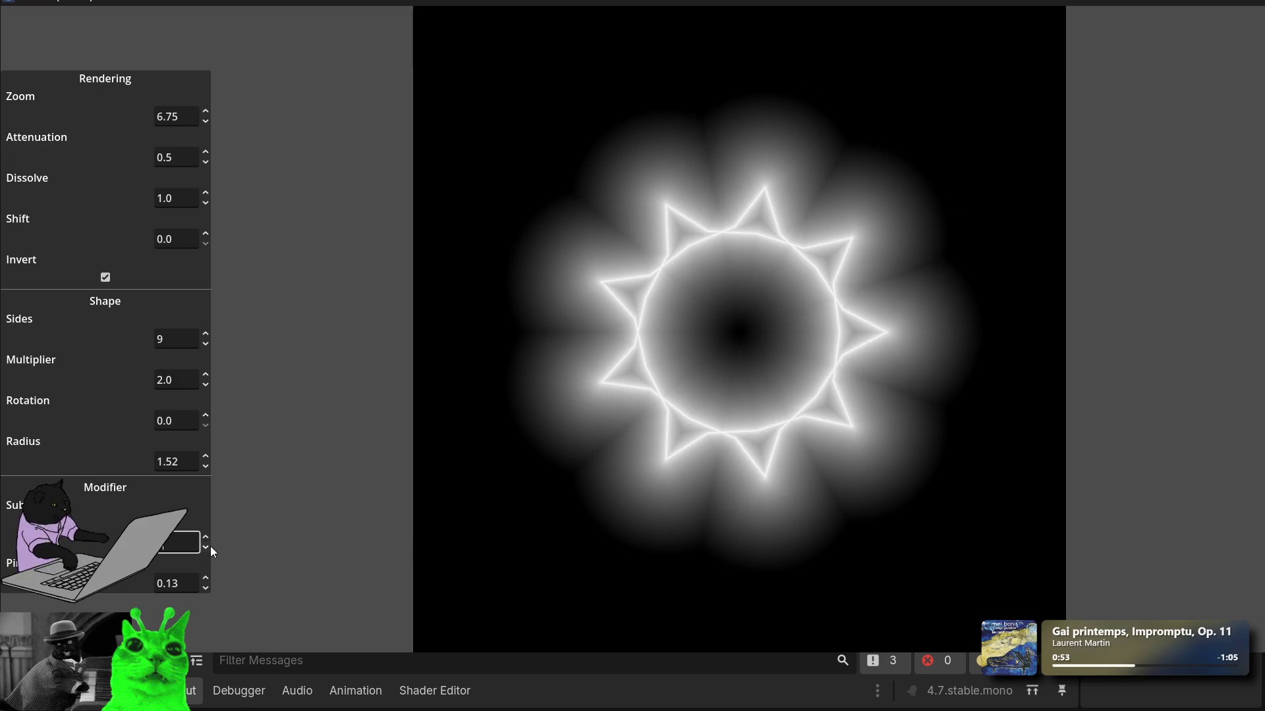
left_click(211, 547)
left_click(209, 536)
left_click(210, 536)
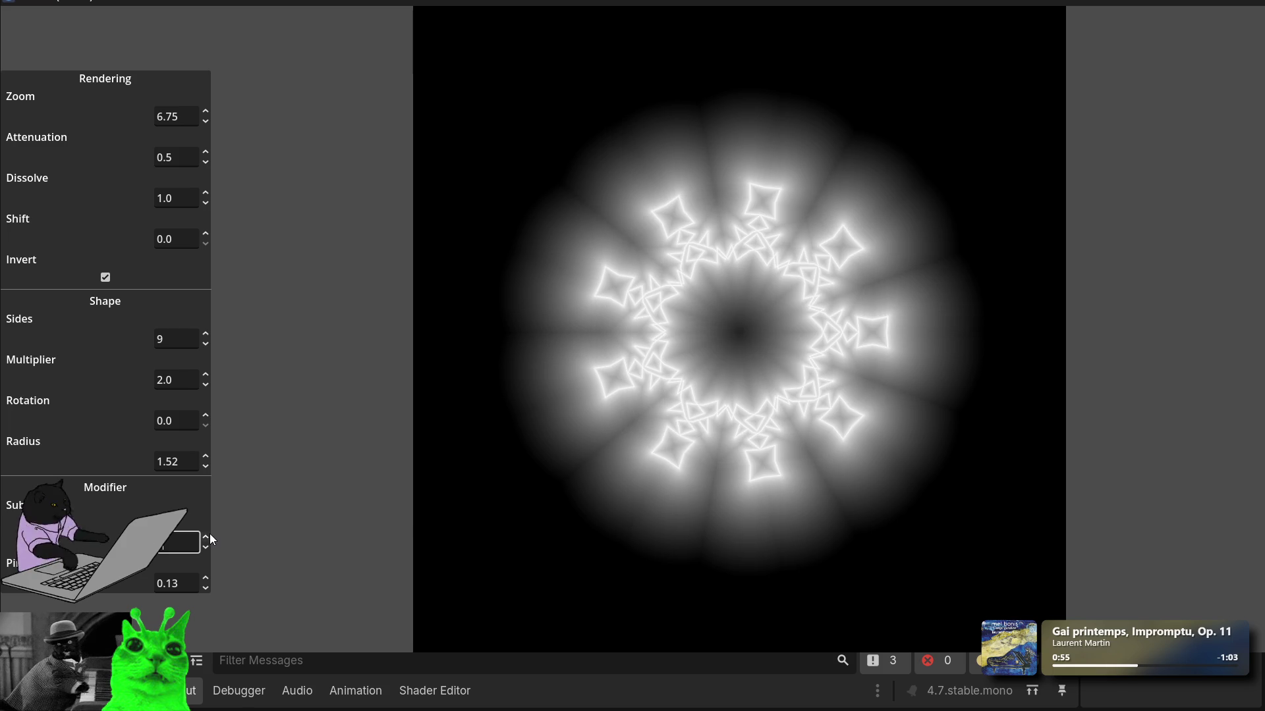
Step: Set Pi to -0.14, Shift to 0.32, Attenuation to 1.5 and Dissolve to 4.22
mouse_move(208, 584)
left_mouse_down()
mouse_move(207, 507)
mouse_move(207, 606)
left_mouse_up()
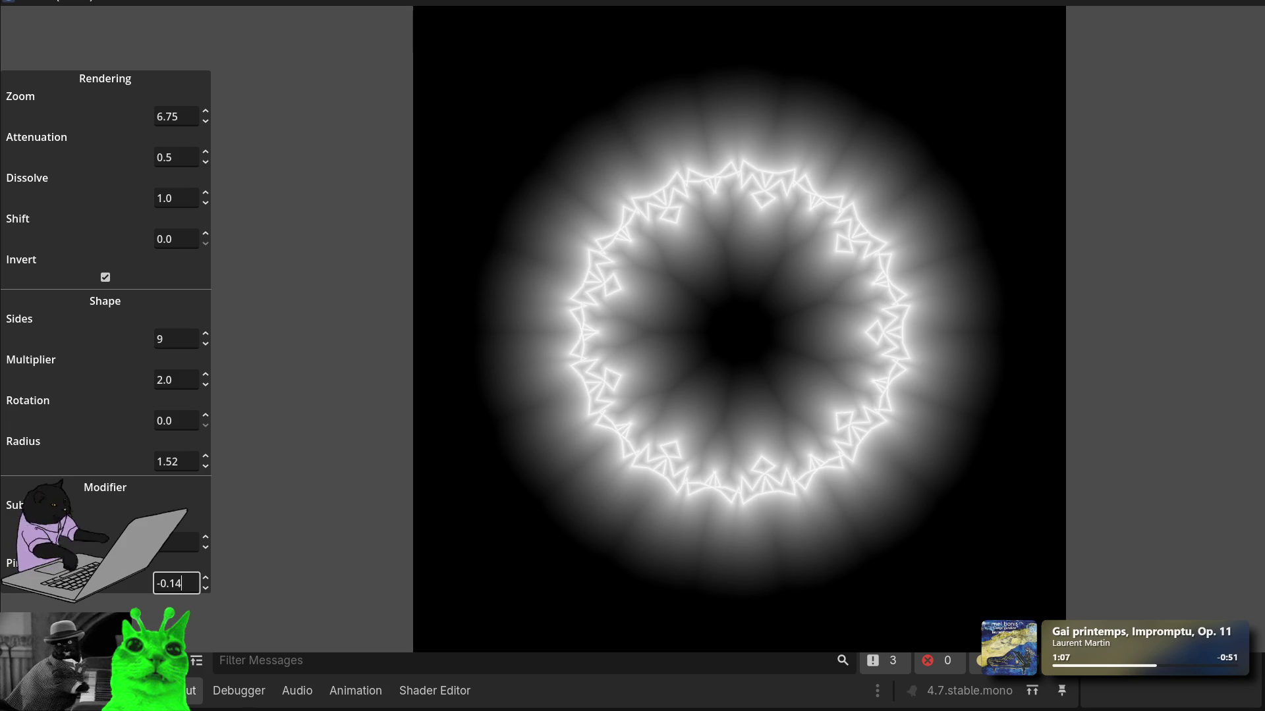
left_click_drag(203, 236, 203, 213)
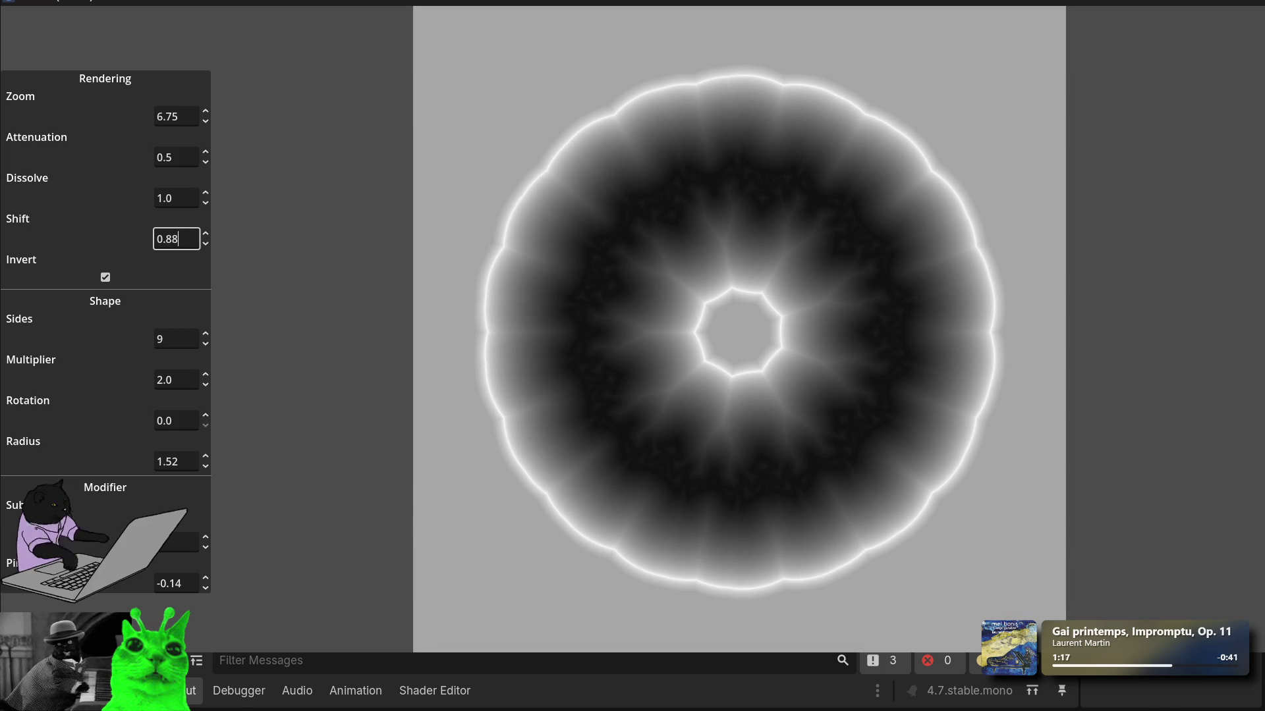
left_click_drag(203, 213, 203, 230)
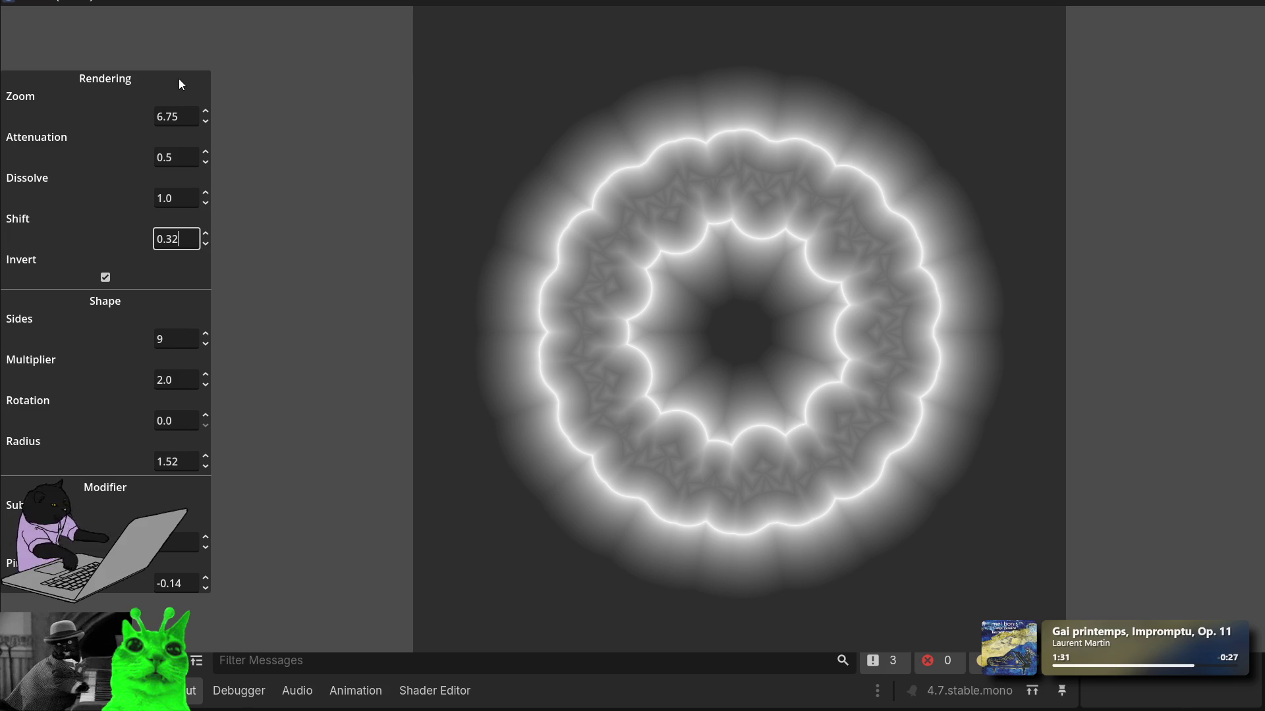
left_click_drag(206, 156, 207, 157)
key("BackSpace")
key("BackSpace")
key("BackSpace")
type("1.5")
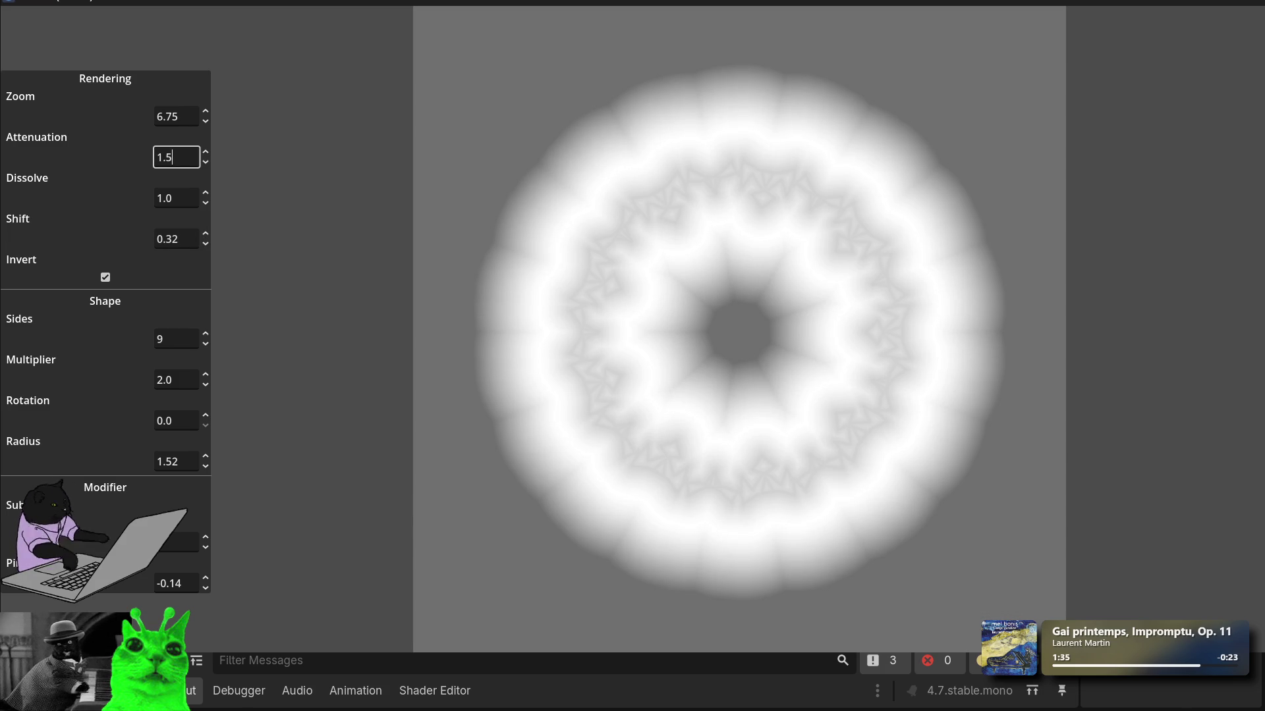
left_click_drag(205, 196, 206, 210)
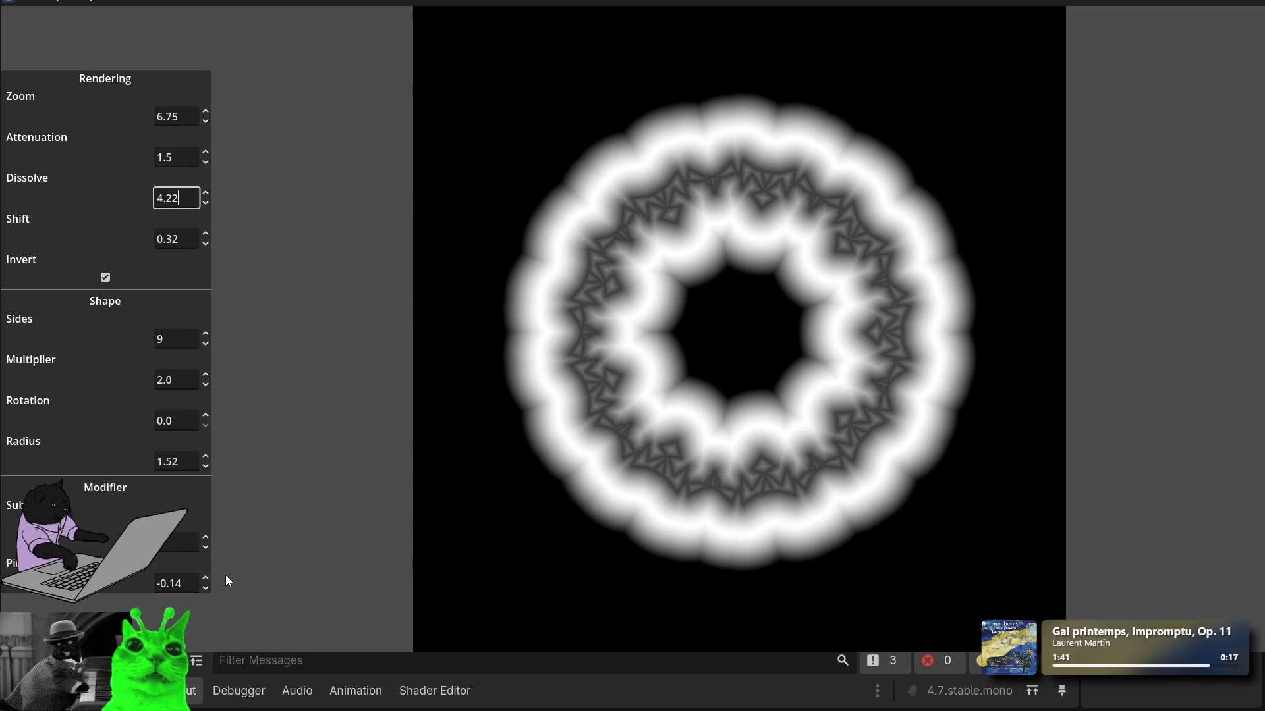
Step: Set Sides to 3 and enlarge the Radius
left_click(205, 335)
type("2")
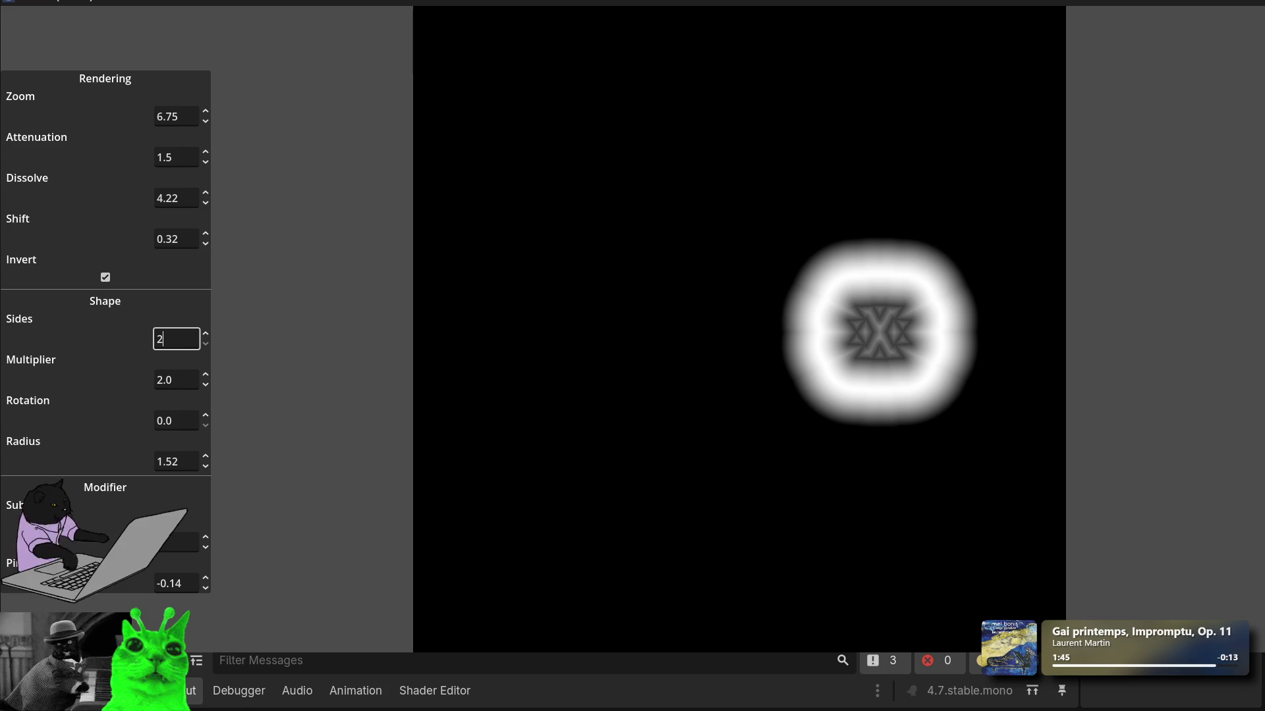
key("BackSpace")
type("3")
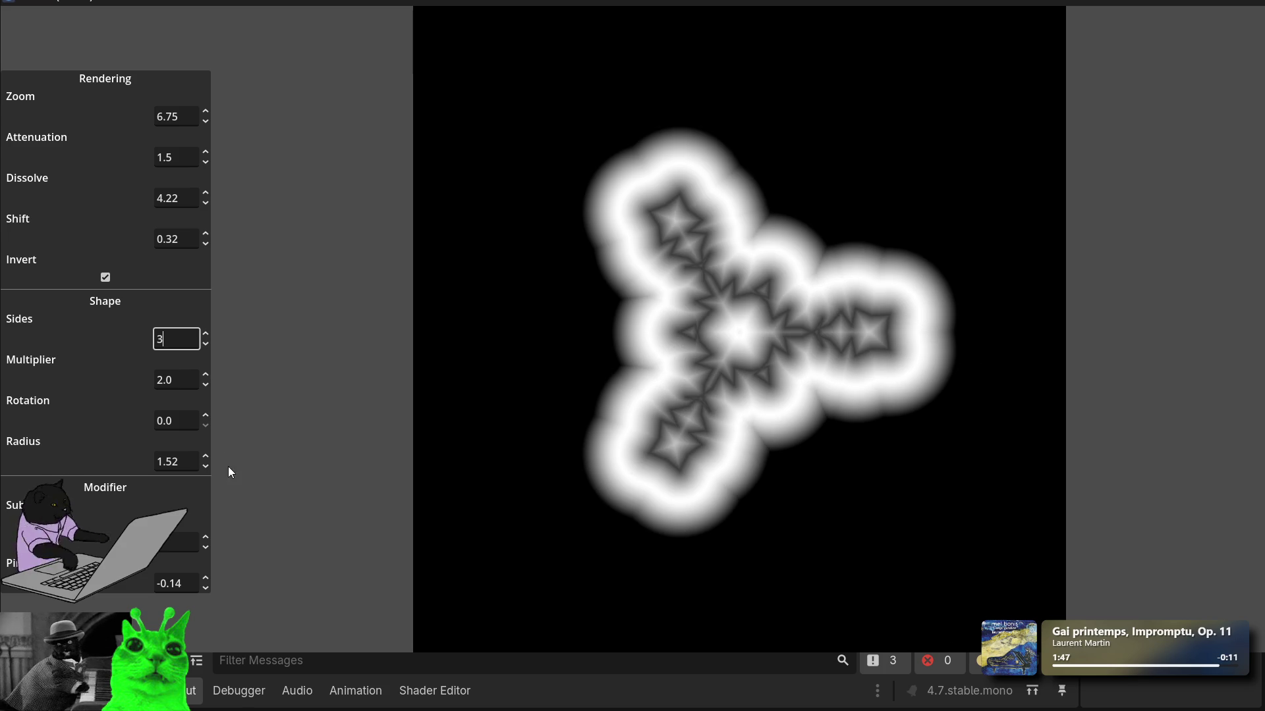
mouse_move(206, 463)
left_mouse_down()
mouse_move(205, 494)
mouse_move(206, 440)
mouse_move(205, 491)
left_mouse_up()
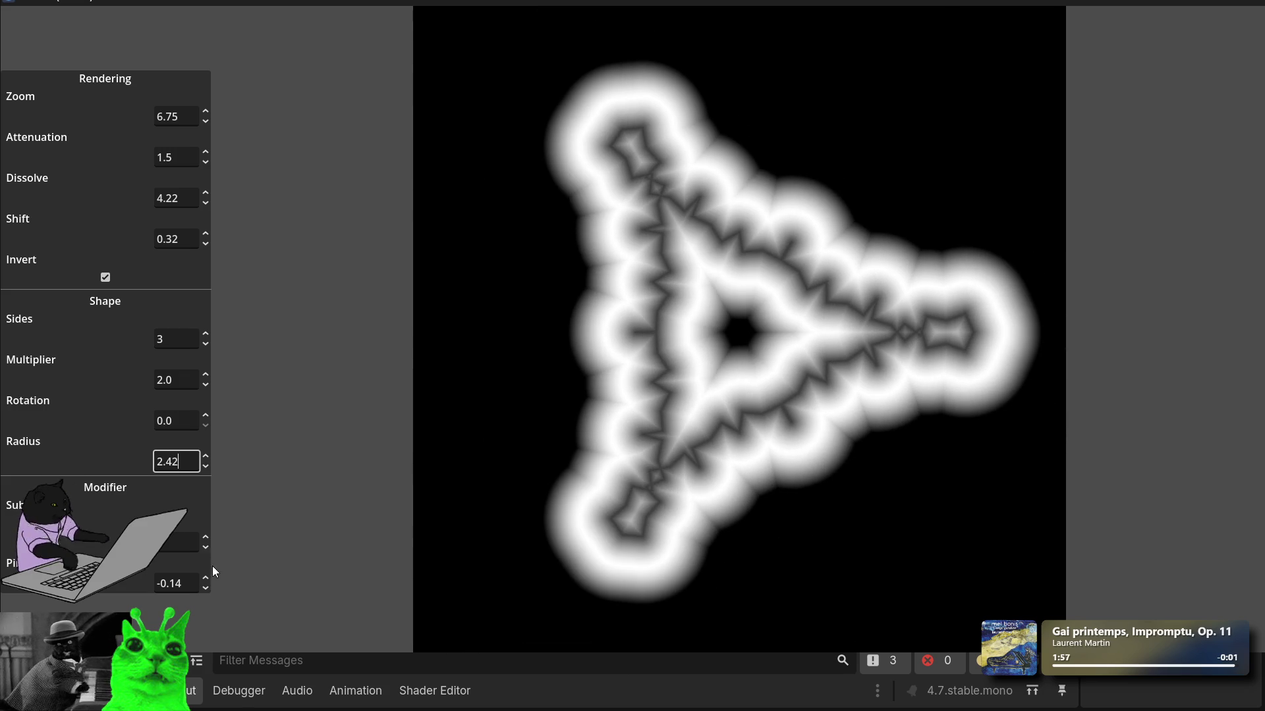
Step: Drag Pivot to settle at 0.1 for a jagged star, then raise Sides again
mouse_move(205, 587)
left_mouse_down()
mouse_move(206, 572)
mouse_move(205, 586)
left_mouse_up()
type("0.12")
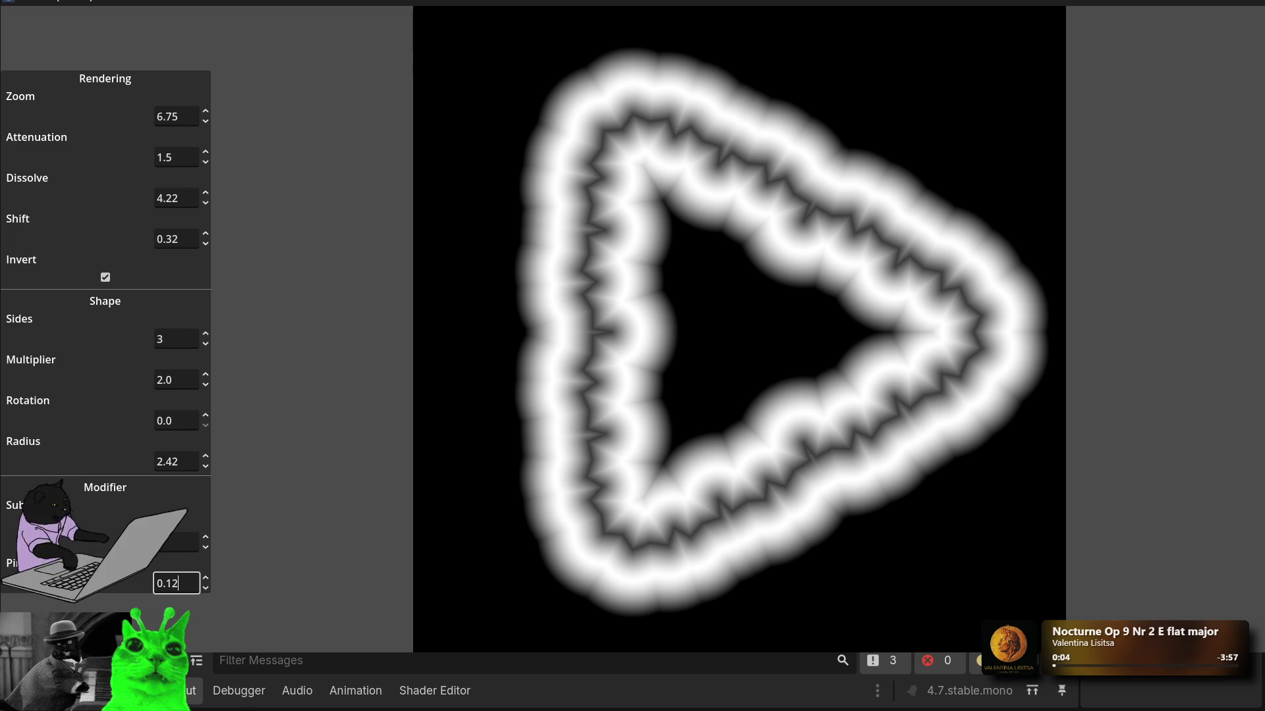
mouse_move(206, 586)
left_mouse_down()
mouse_move(206, 608)
mouse_move(206, 580)
left_mouse_up()
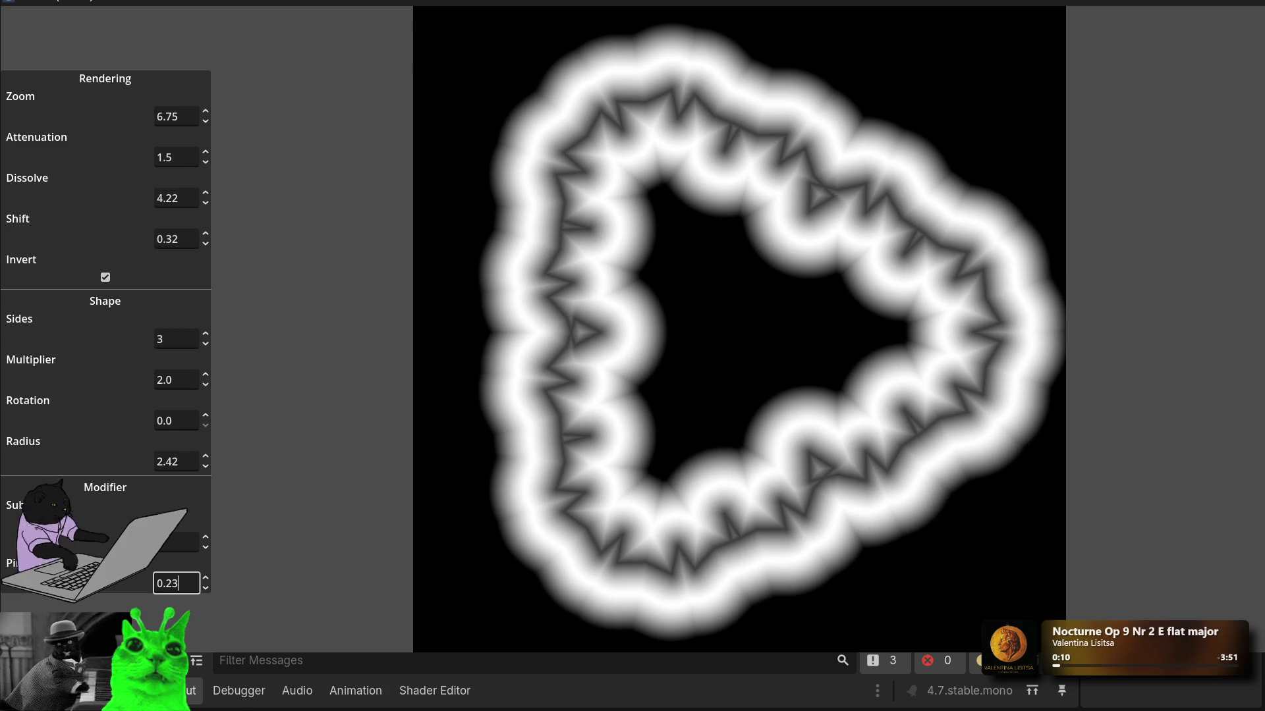
mouse_move(205, 579)
left_mouse_down()
mouse_move(206, 612)
mouse_move(206, 585)
left_mouse_up()
type("0.1")
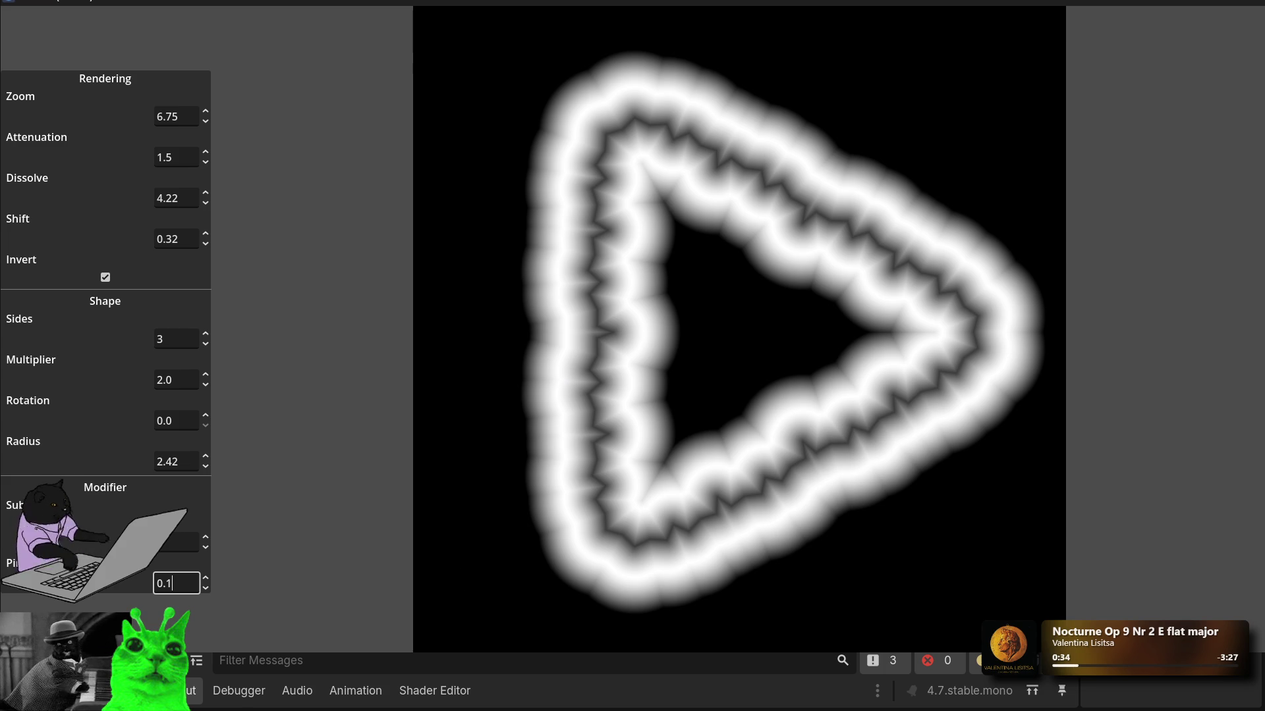
left_click(207, 336)
Step: Bring Sides back to five and nudge the Multiplier up
left_click(207, 336)
left_click(207, 336)
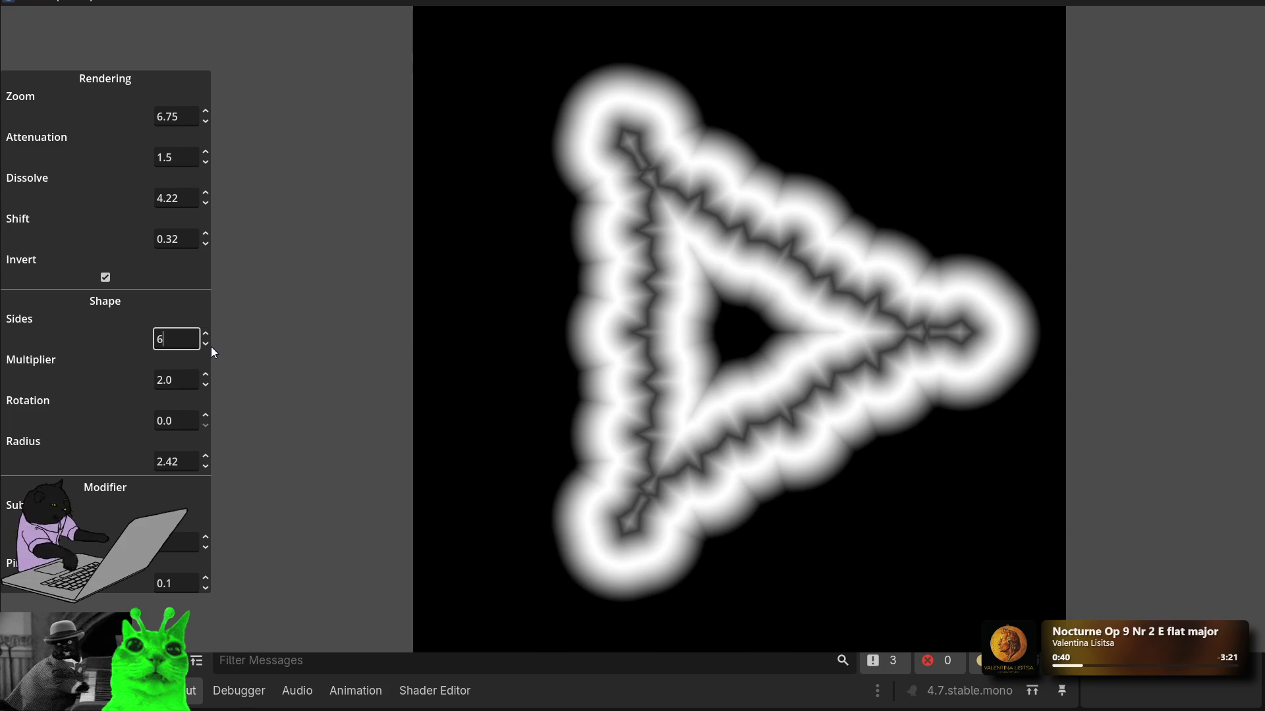
left_click(205, 344)
left_click(206, 374)
left_click(206, 374)
left_click(206, 374)
left_click_drag(203, 381, 209, 376)
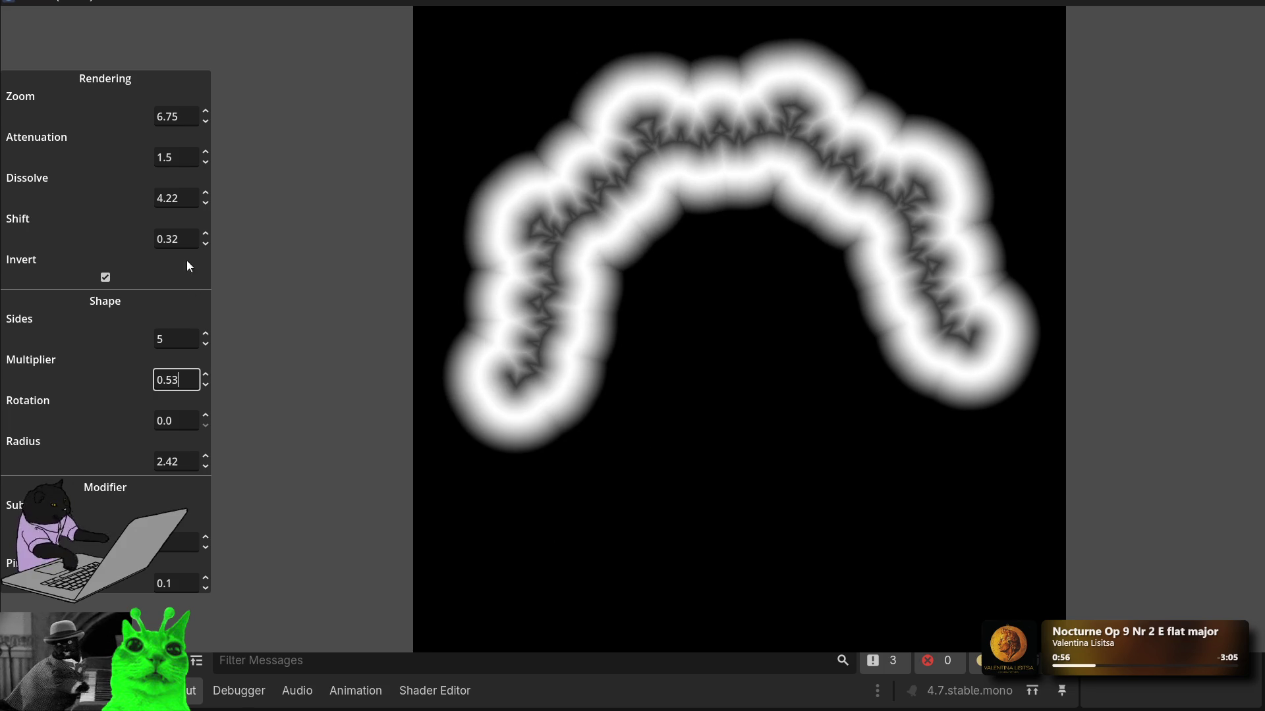
Step: Adjust Shift, set Dissolve to 1.0, and lower Attenuation to 0.4 to sharpen the glow
left_click_drag(208, 239, 208, 239)
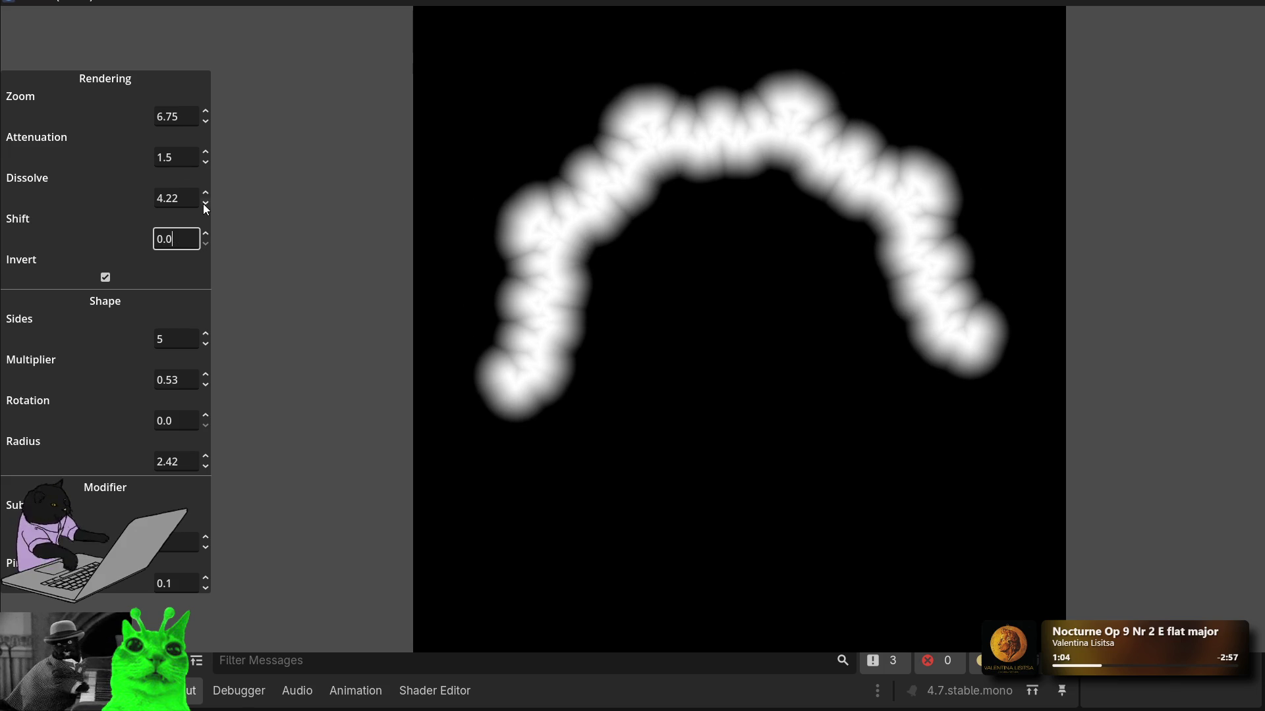
left_click_drag(206, 197, 206, 197)
double_click(171, 197)
type("1")
left_click(197, 155)
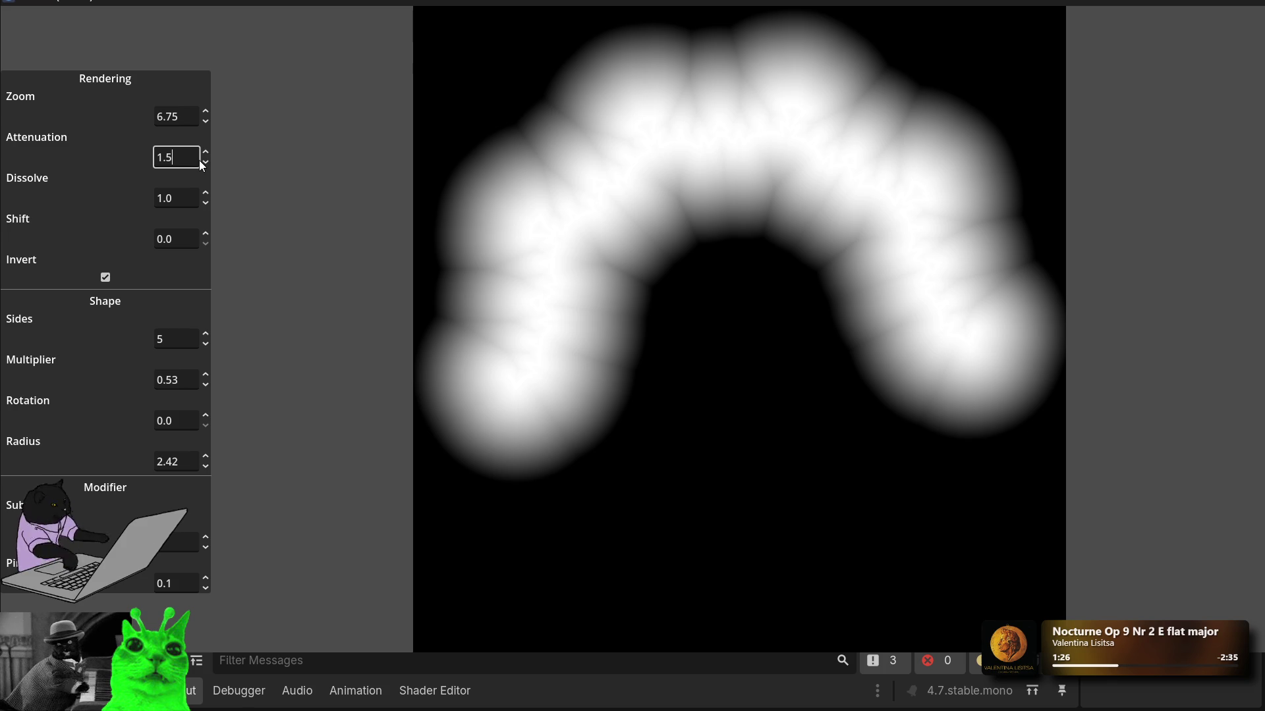
left_click_drag(205, 162, 205, 153)
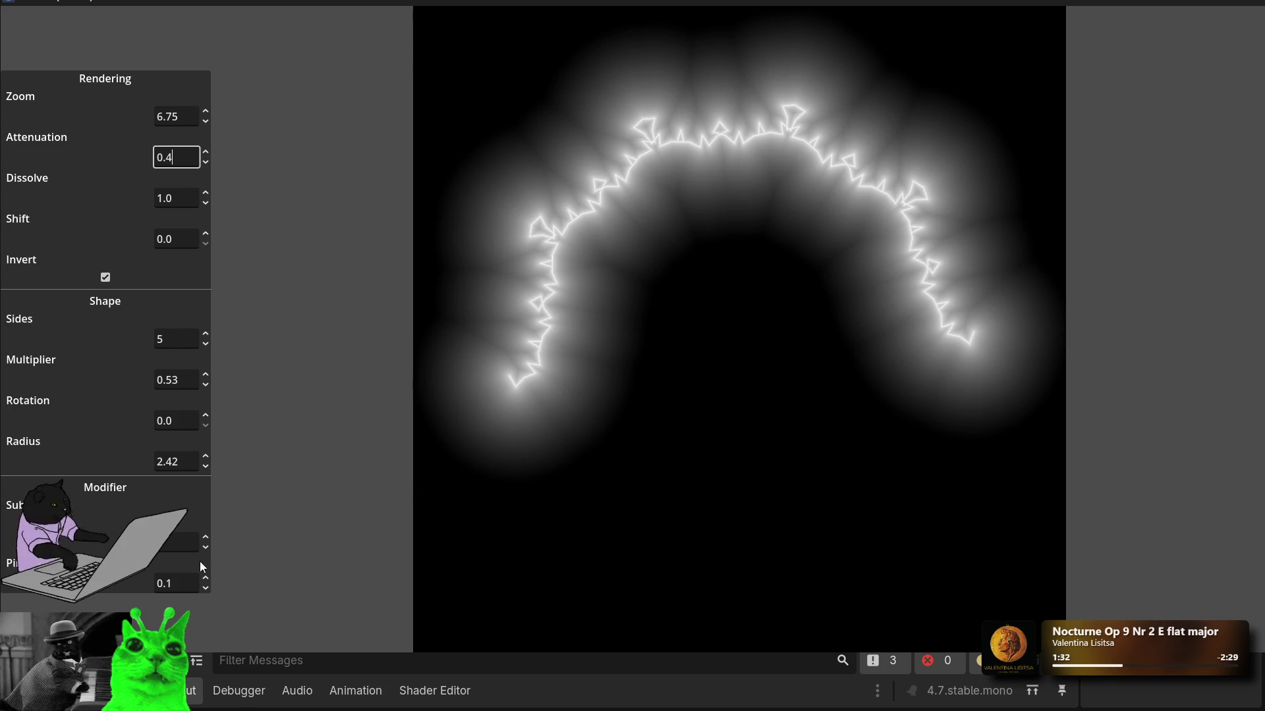
Step: Step Subdivisions up, then back down several times to smooth the line
left_click(206, 537)
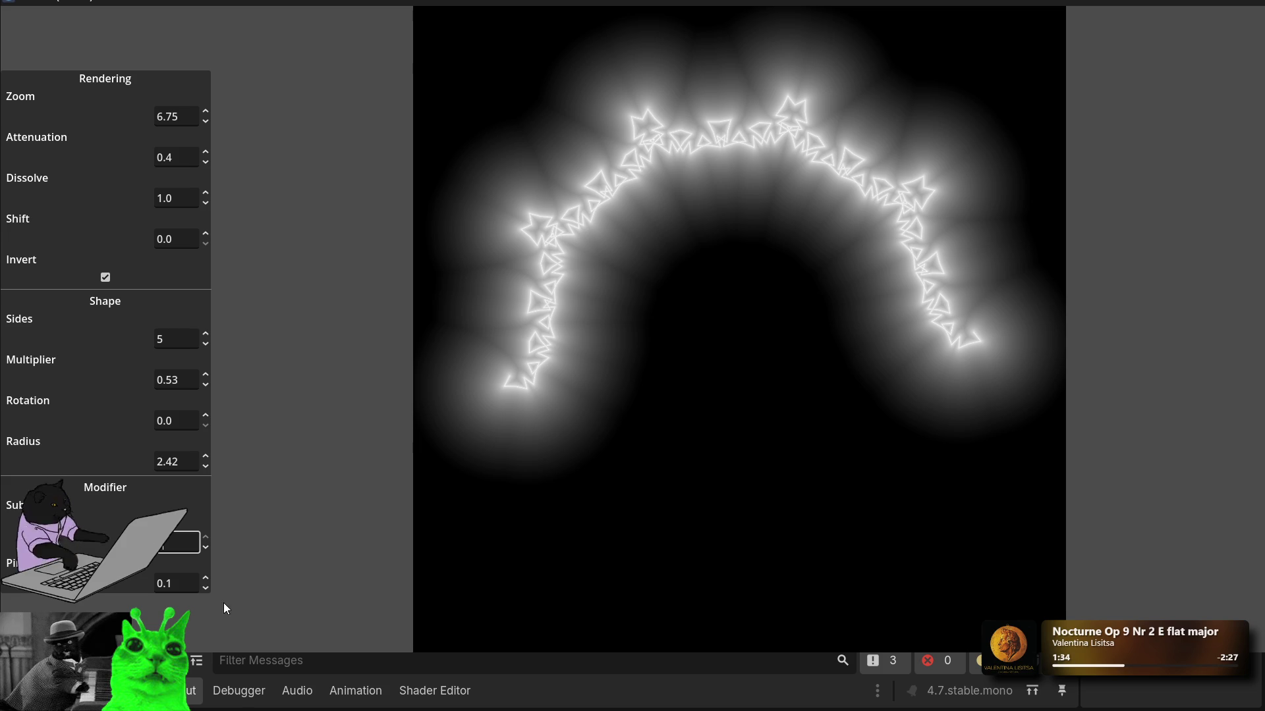
left_click(206, 549)
left_click(207, 550)
left_click(207, 551)
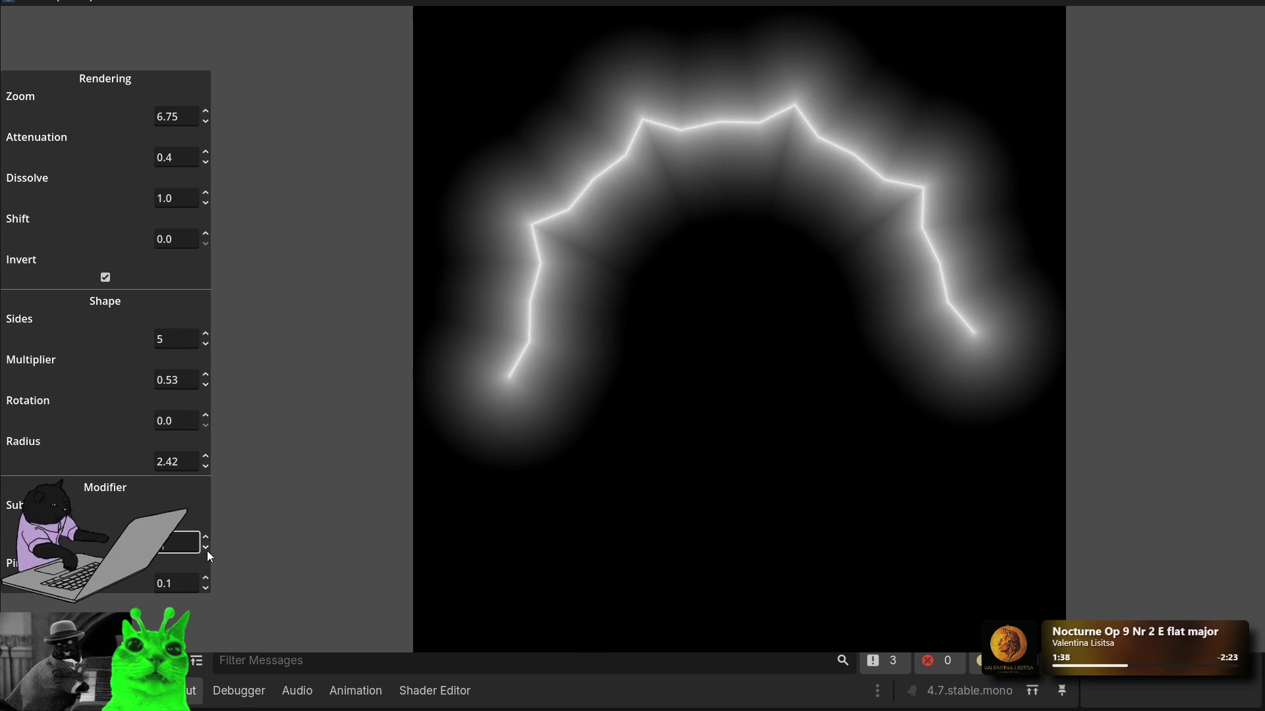
left_click(207, 551)
left_click(206, 548)
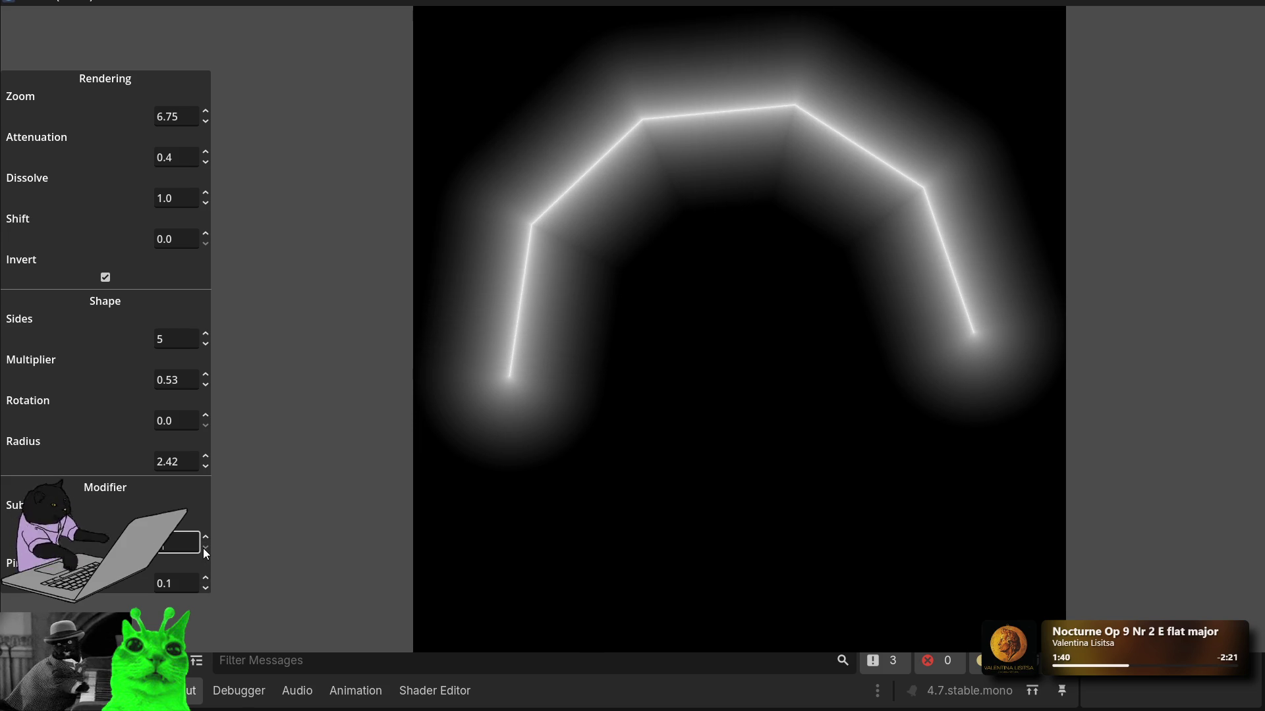
Step: Set the Multiplier to 0.5
left_click(195, 381)
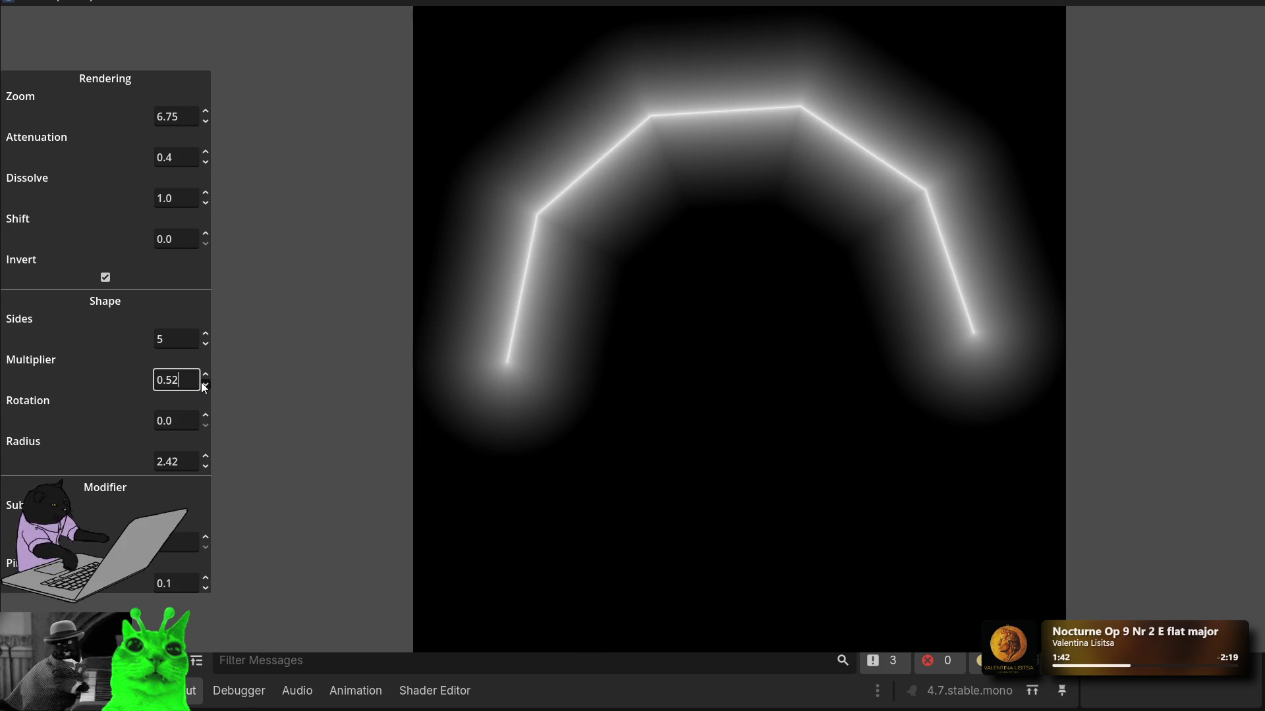
key("BackSpace")
type("2")
key("BackSpace")
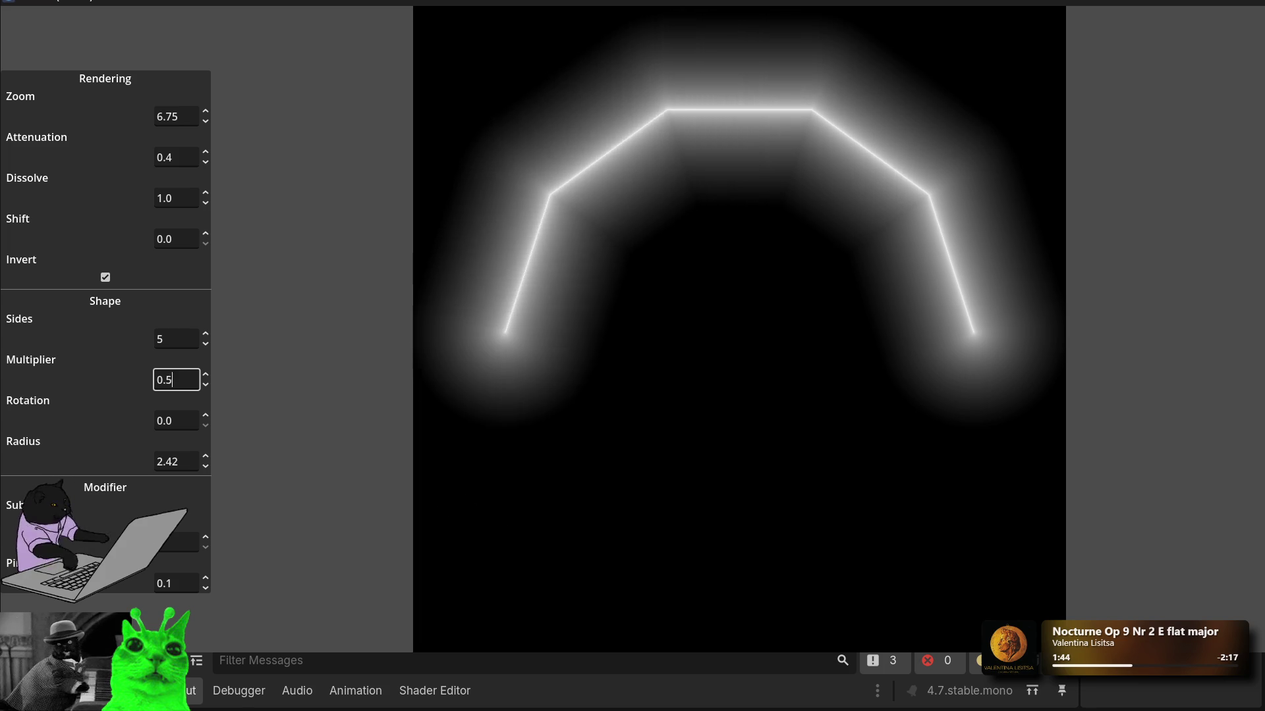
type("1")
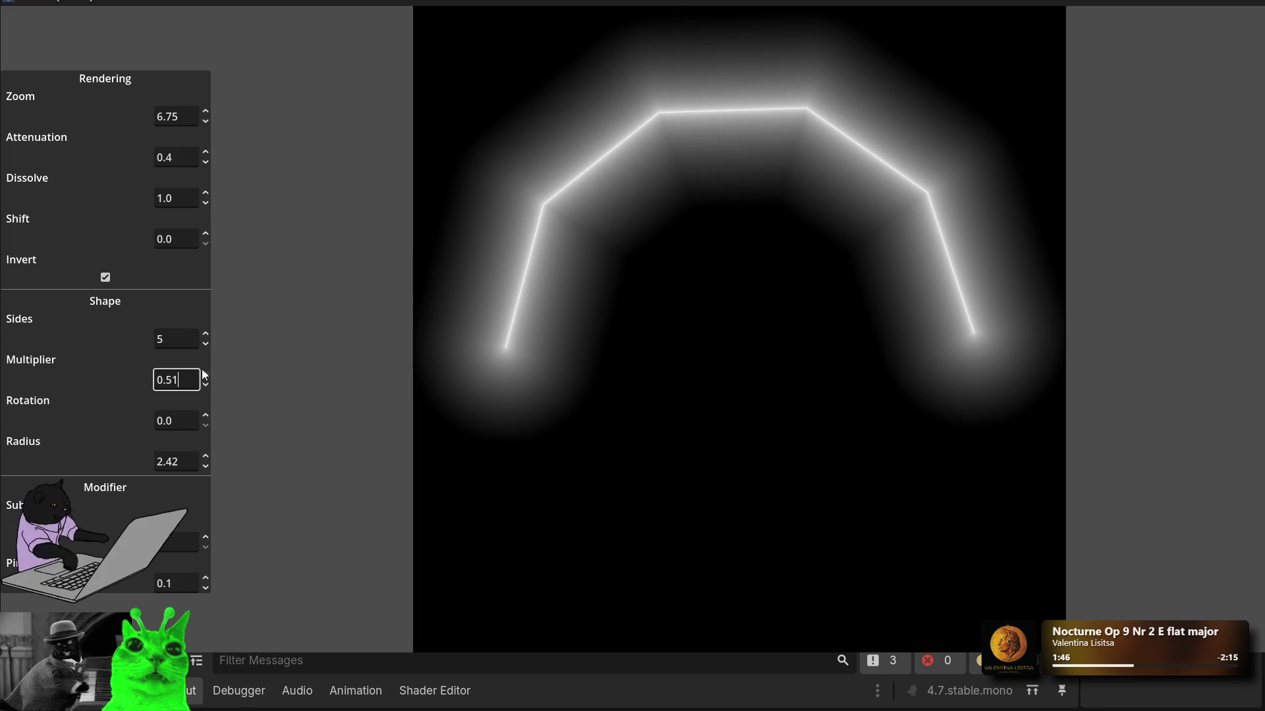
key("ctrl+a")
type(".5")
key("Return")
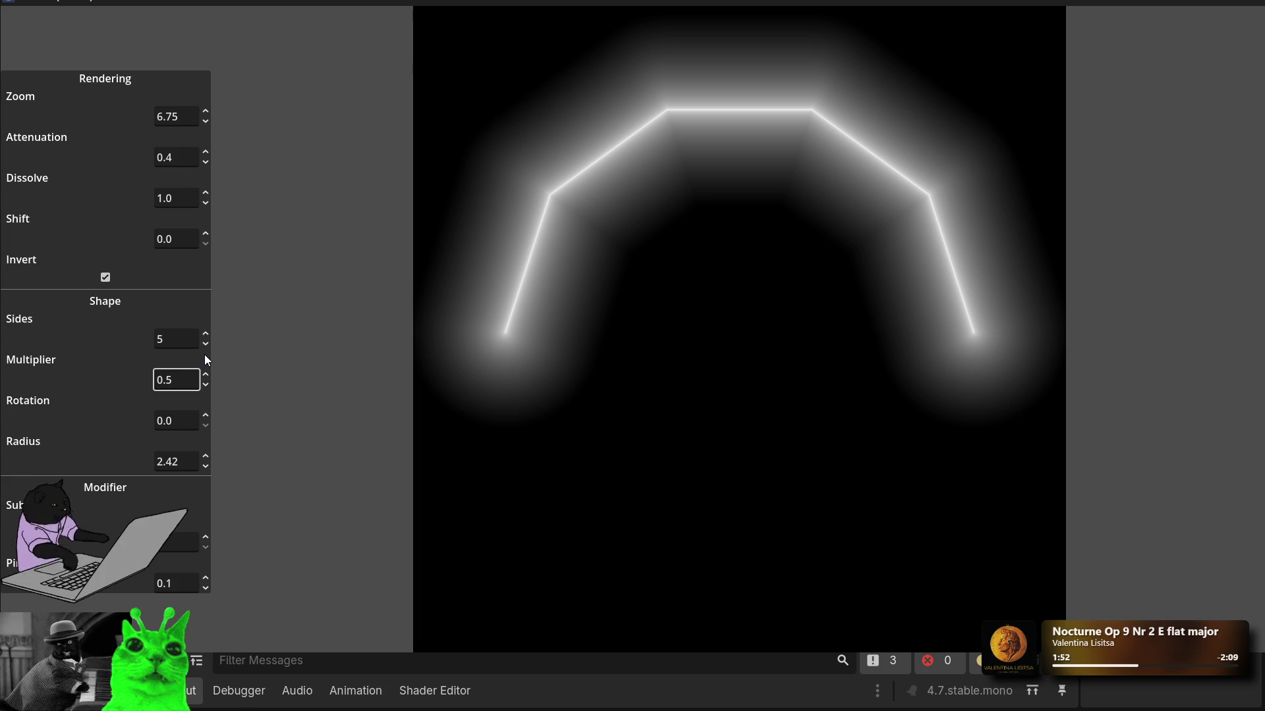
Step: Raise Sides to 11, reduce it to 2, and add one subdivision to bend the chevron
left_click(205, 334)
left_click(205, 334)
left_click(205, 334)
left_click(205, 334)
left_click(204, 334)
left_click(205, 334)
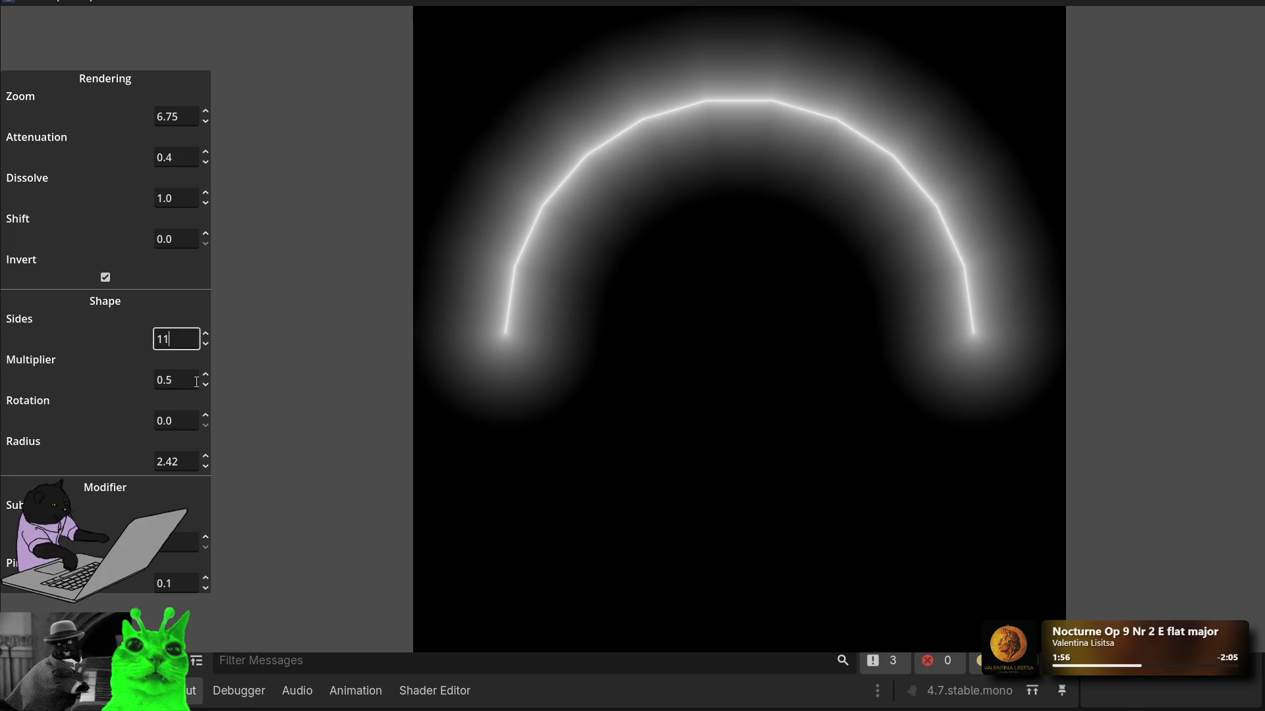
left_click(207, 343)
left_click(207, 343)
left_click(206, 343)
left_click(207, 343)
left_click(207, 343)
left_click(207, 343)
left_click(207, 343)
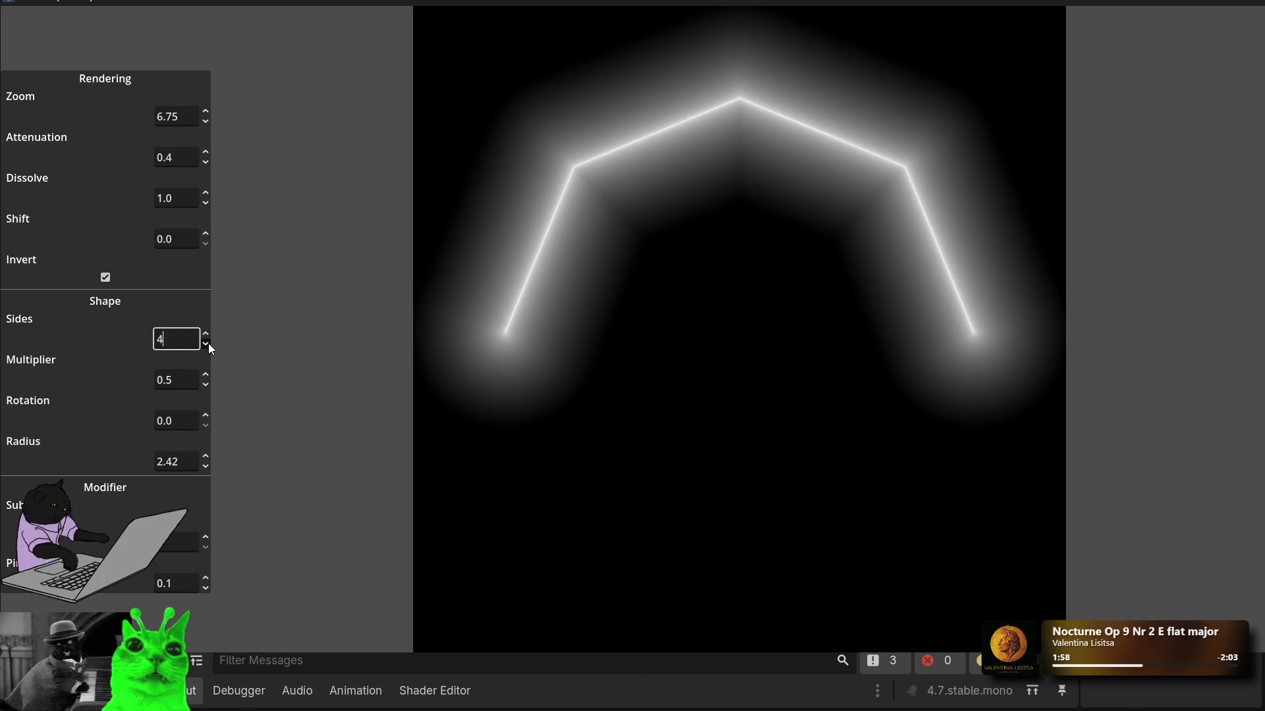
left_click(207, 343)
left_click(207, 343)
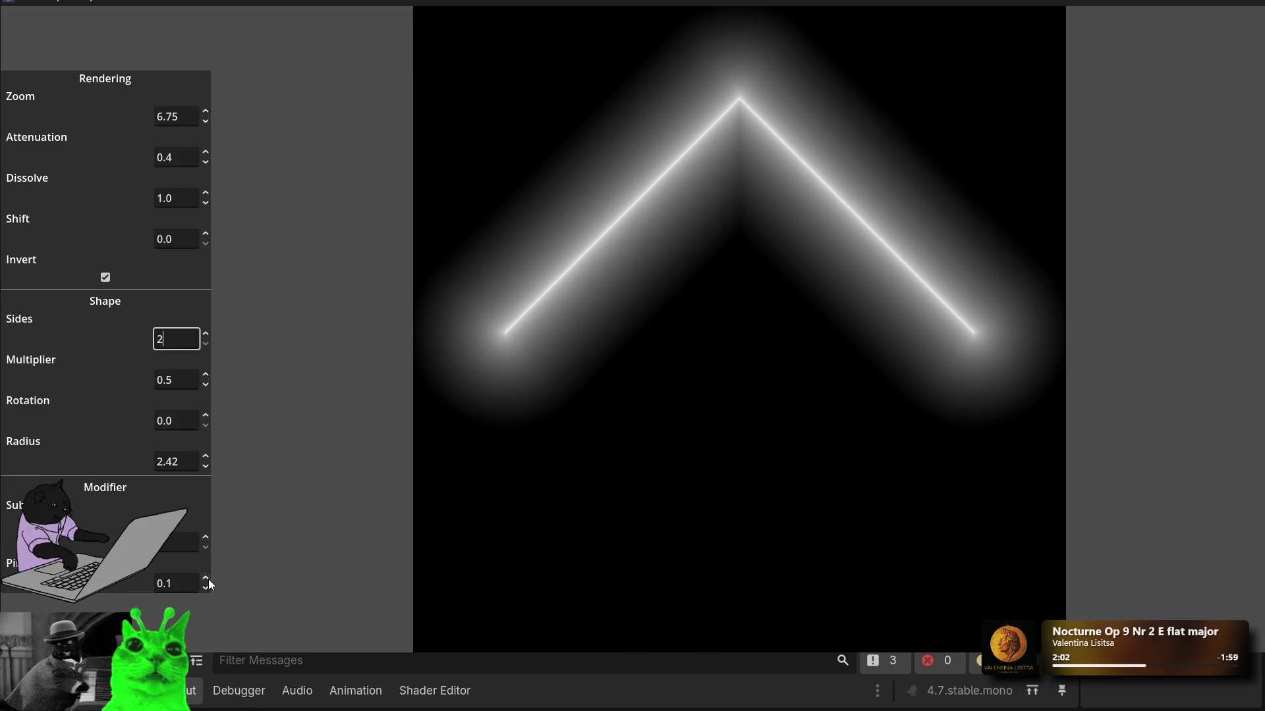
left_click(205, 537)
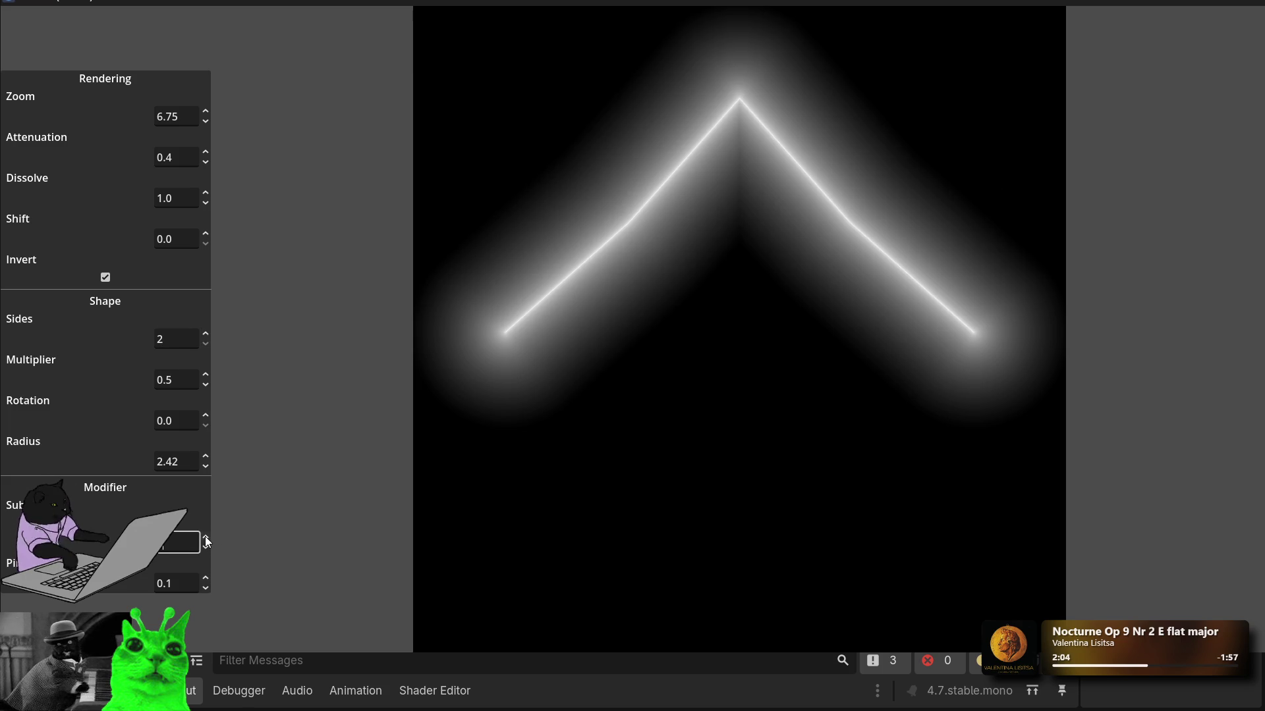
Step: Raise Pivot, add three subdivisions for a fractal, then lower Pivot to simplify it
left_click(205, 579)
left_click(206, 579)
left_click_drag(205, 582, 211, 550)
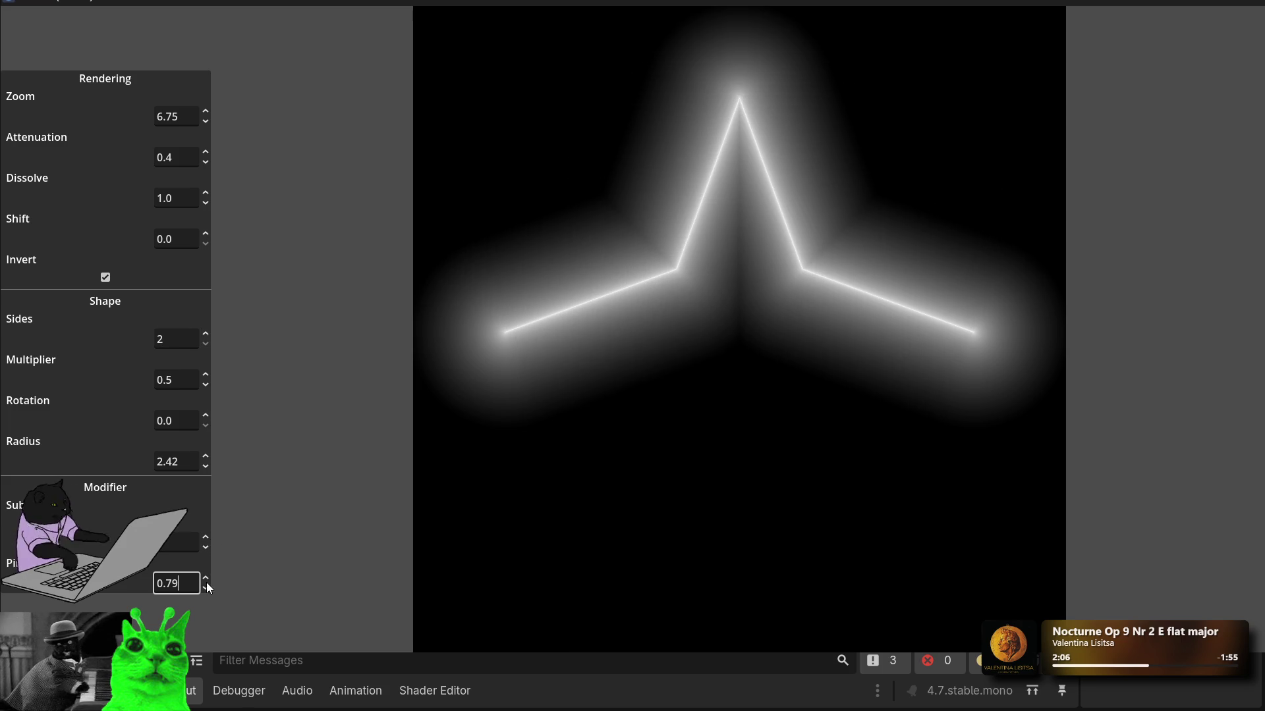
left_click(205, 538)
left_click(202, 538)
left_click(203, 539)
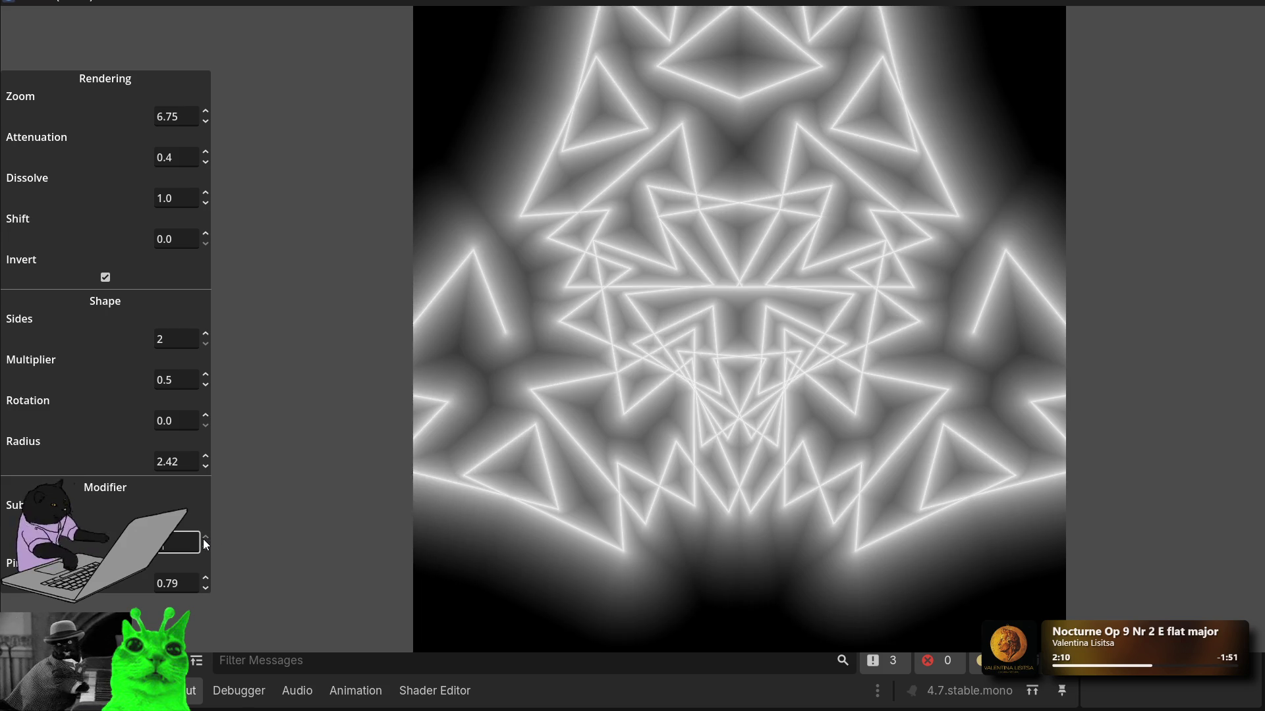
mouse_move(208, 579)
left_mouse_down()
mouse_move(208, 649)
mouse_move(208, 631)
left_mouse_up()
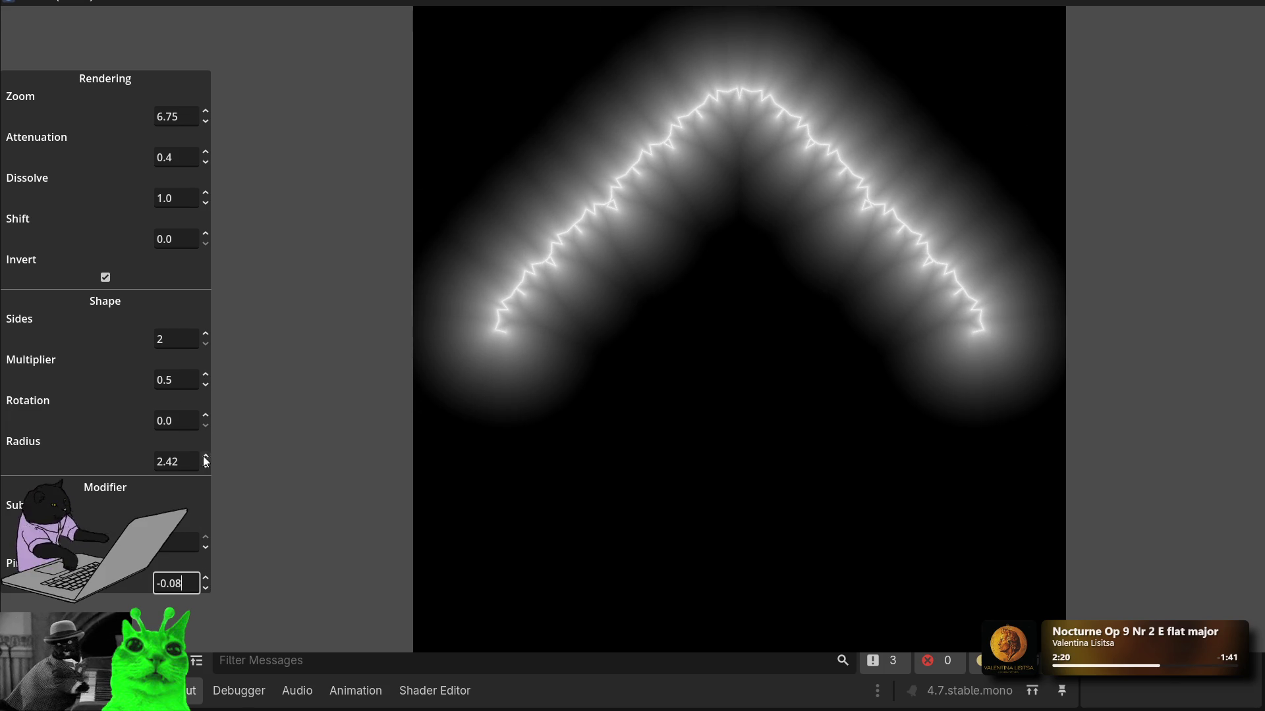
Step: Rotate the chevron to 180° and raise Shift to 1.04
mouse_move(208, 421)
left_mouse_down()
mouse_move(208, 322)
mouse_move(208, 345)
left_mouse_up()
mouse_move(199, 421)
left_mouse_down()
mouse_move(178, 422)
mouse_move(3, 567)
left_mouse_up()
type("180")
key("Return")
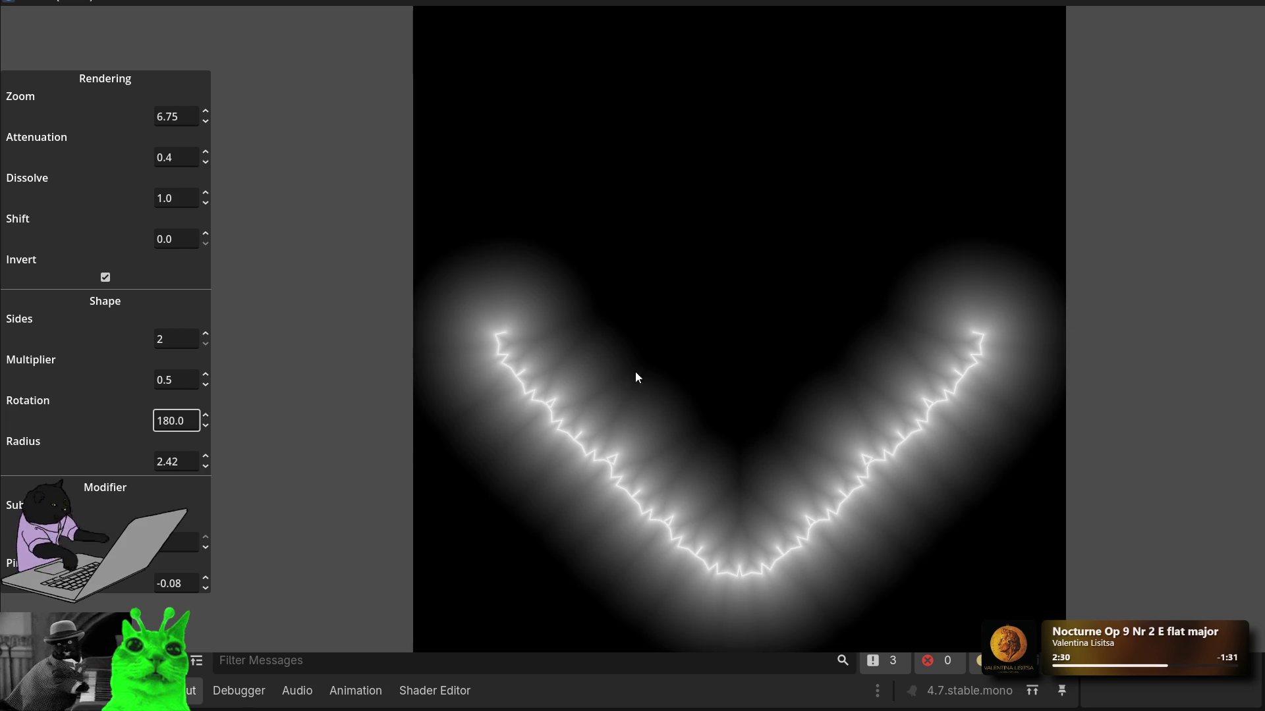
left_click(206, 235)
mouse_move(206, 234)
left_mouse_down()
mouse_move(206, 169)
mouse_move(206, 190)
left_mouse_up()
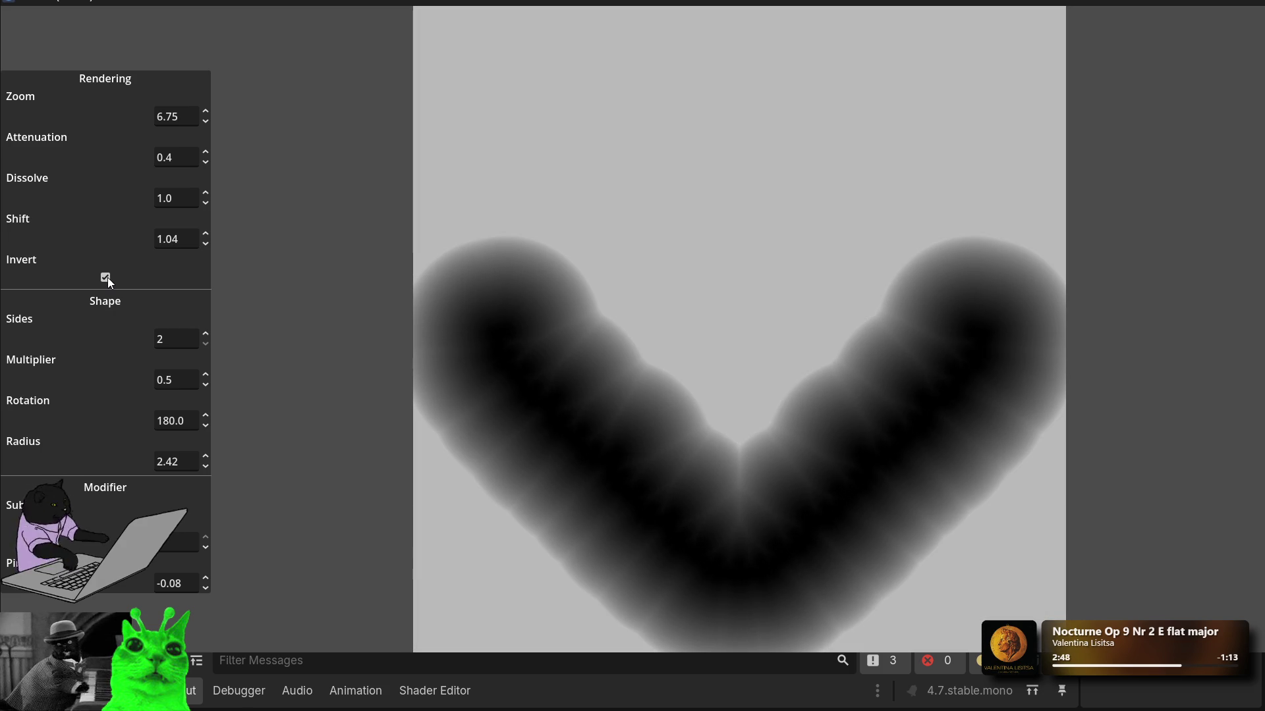
Step: Turn off Invert and set Attenuation 2.7, Dissolve 0.65, Pivot -0.19 and Shift 1.1
left_click(106, 278)
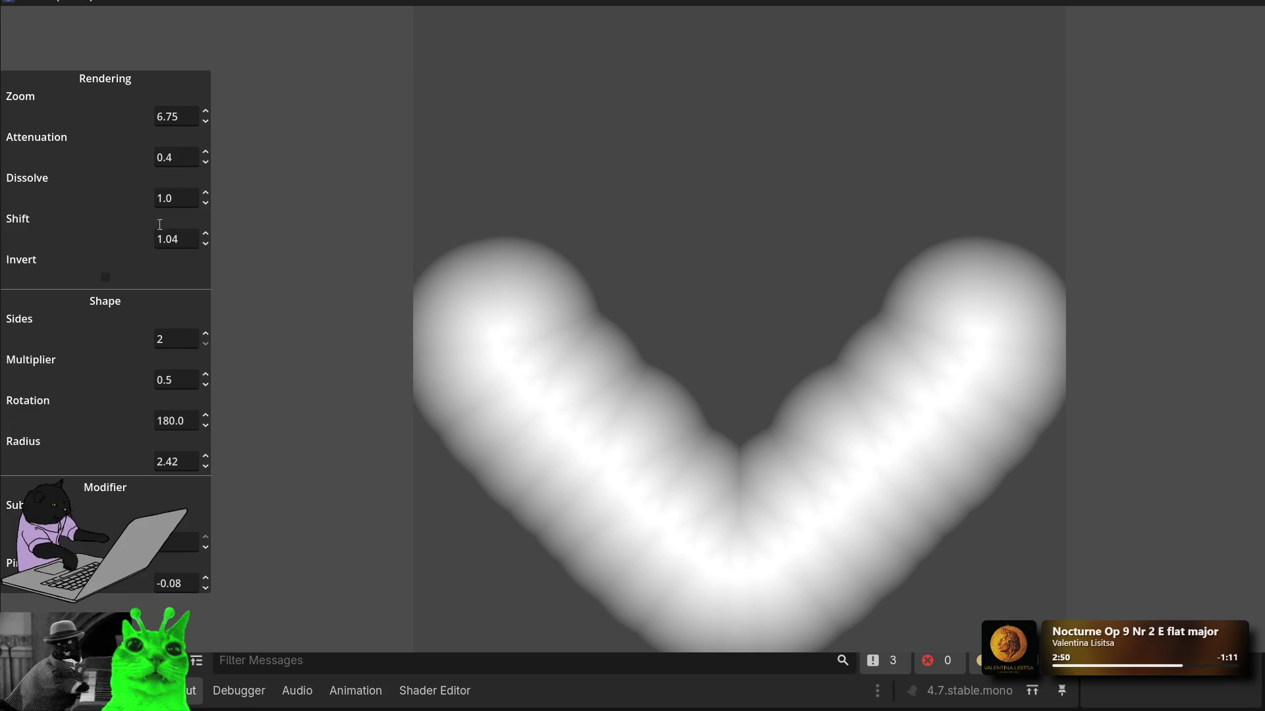
left_click(173, 198)
type("3")
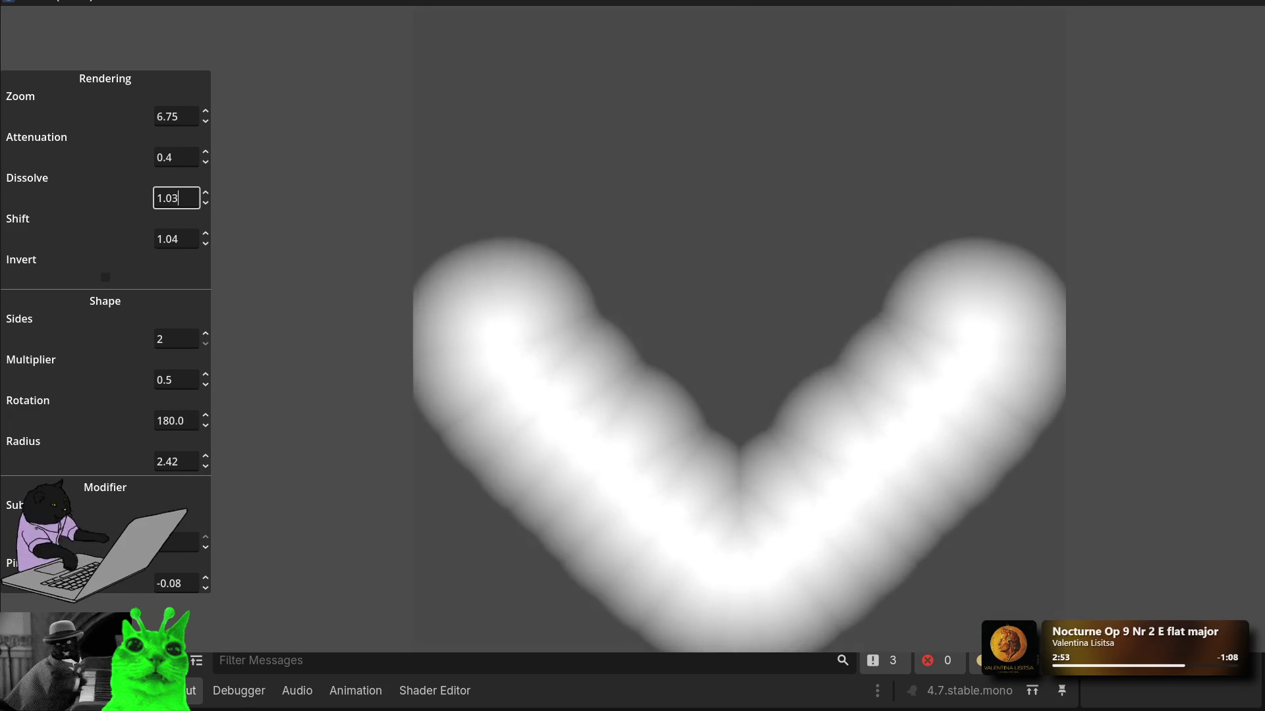
key("BackSpace")
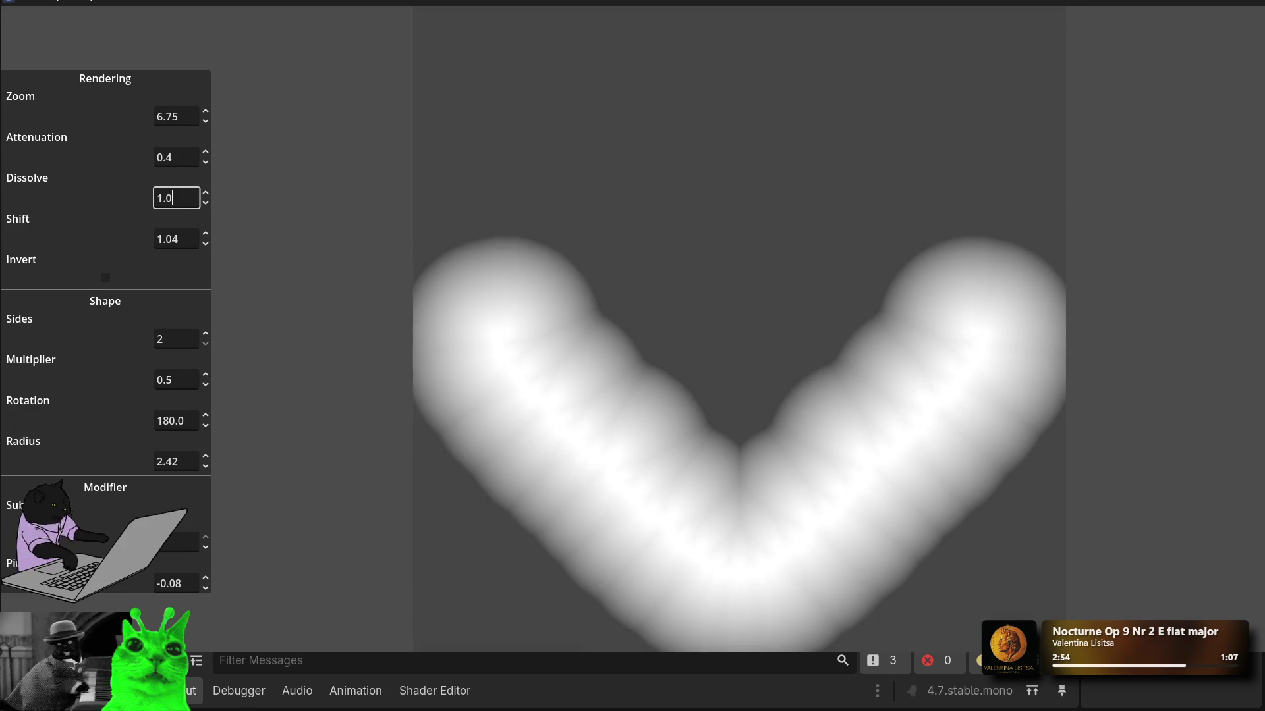
mouse_move(206, 161)
left_mouse_down()
mouse_move(206, 105)
mouse_move(206, 159)
mouse_move(206, 147)
left_mouse_up()
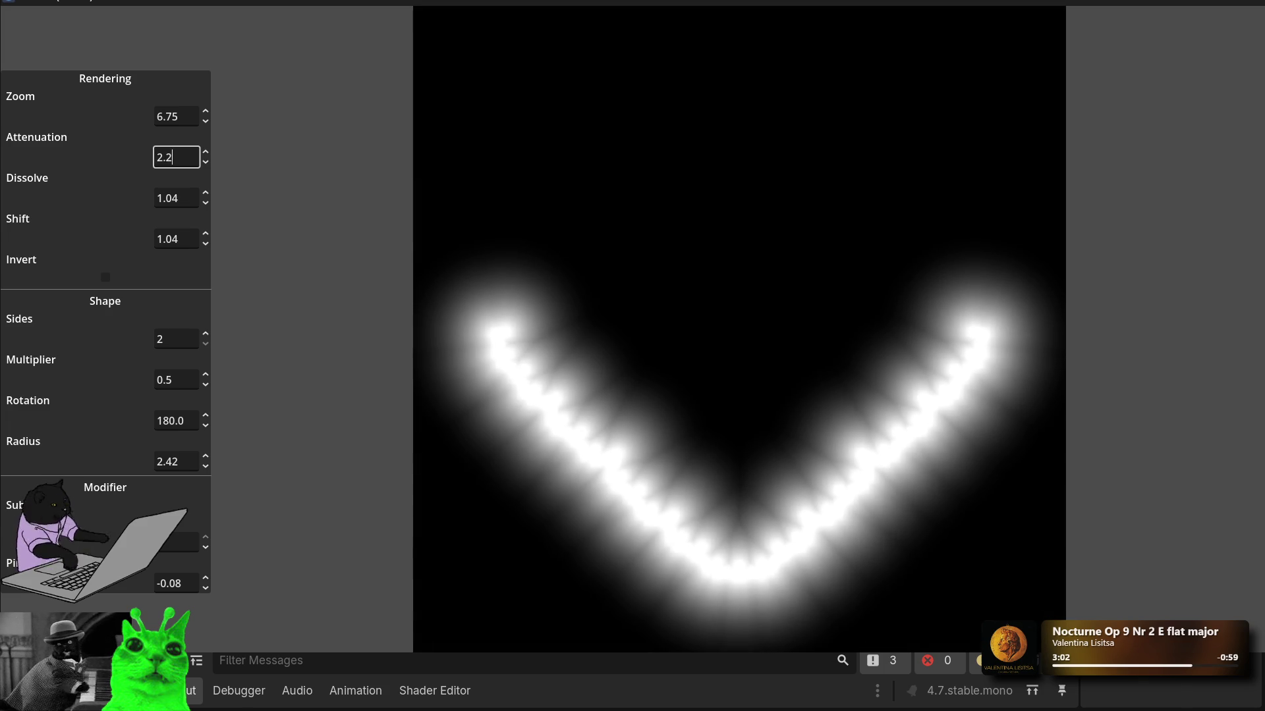
left_click(197, 198)
left_click_drag(206, 198, 206, 202)
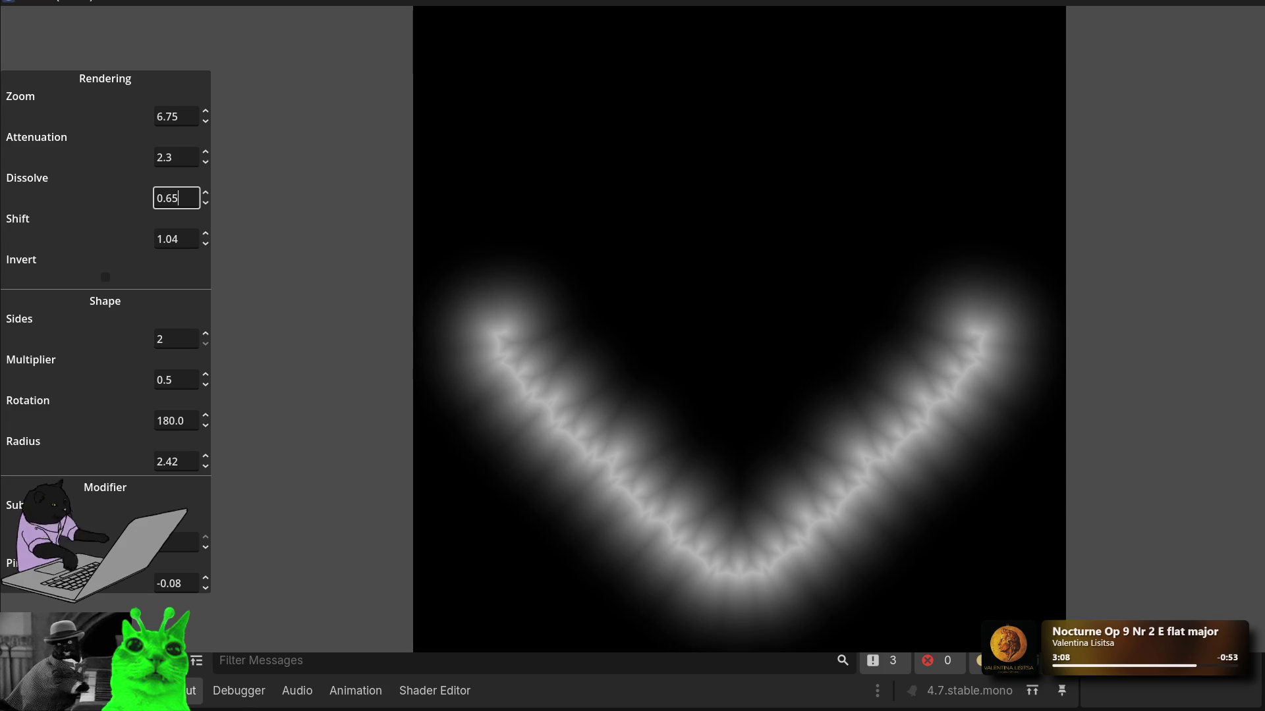
mouse_move(204, 159)
left_mouse_down()
mouse_move(204, 139)
mouse_move(204, 156)
left_mouse_up()
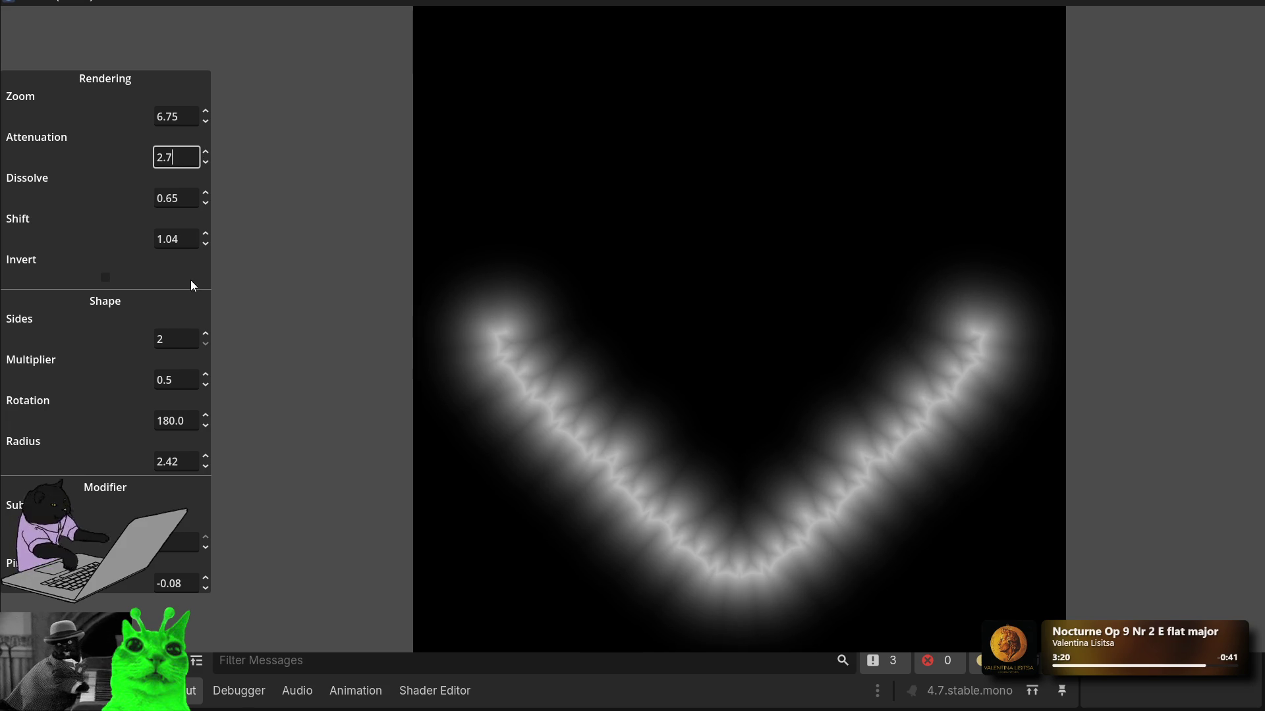
left_click_drag(206, 580, 206, 581)
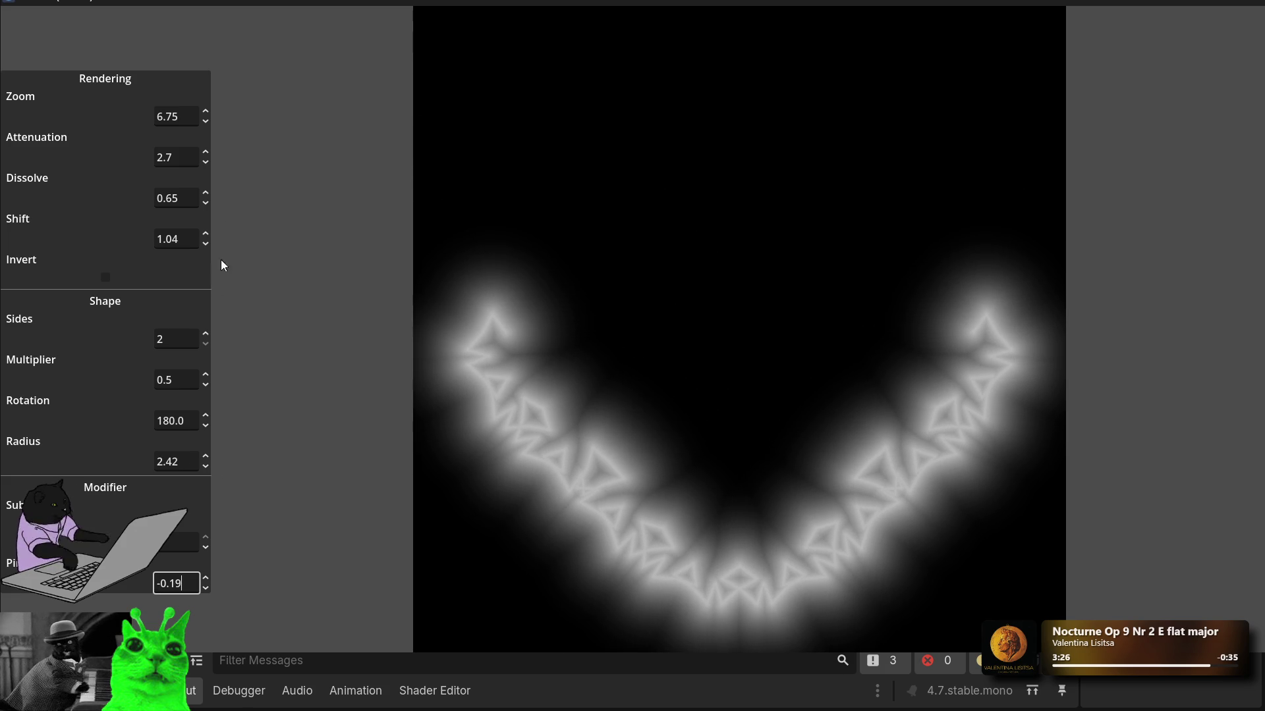
left_click_drag(203, 247, 203, 246)
type("1.1")
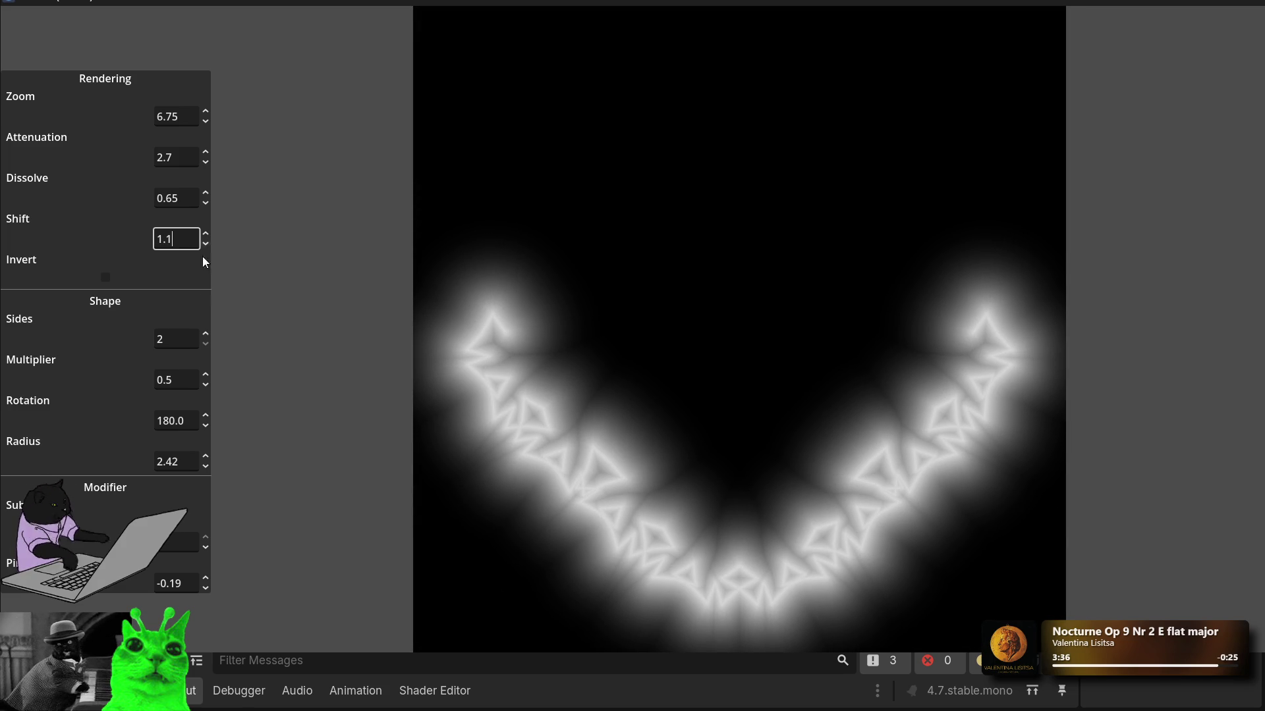
Step: Step Sides up to 6, with a small tweak to the Pi value
left_click(207, 333)
left_click(208, 334)
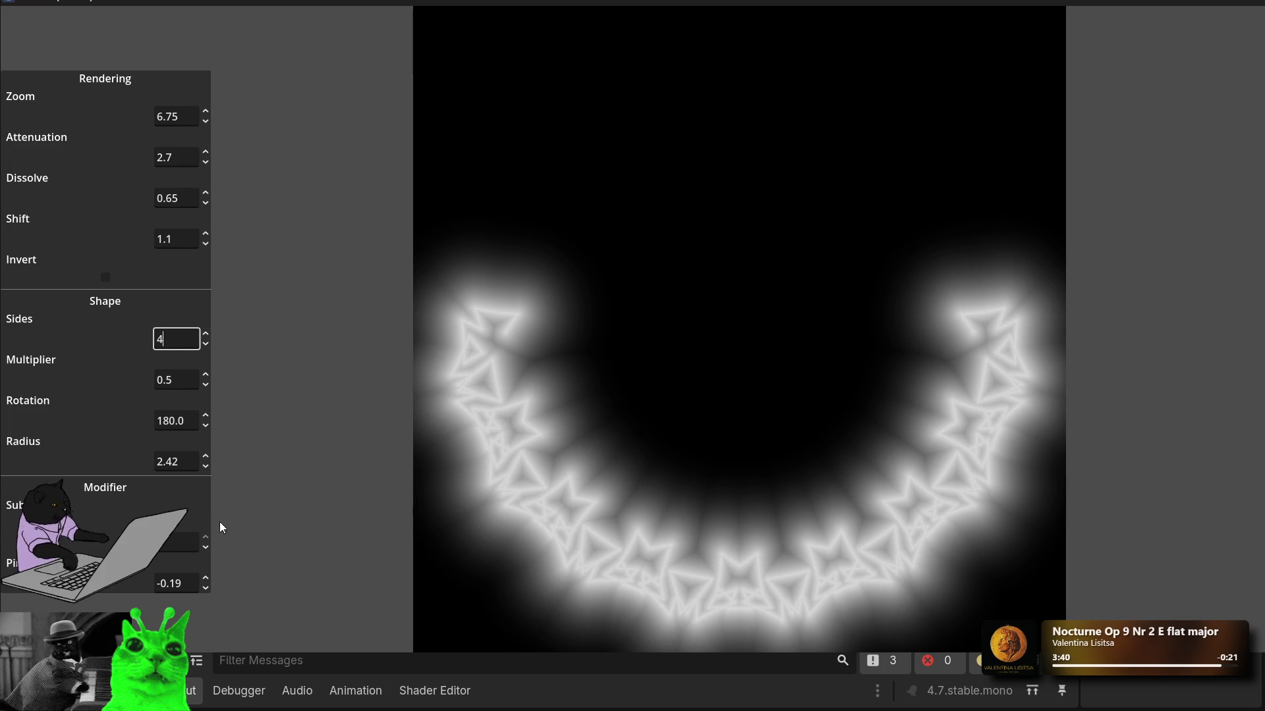
left_click_drag(203, 583, 203, 581)
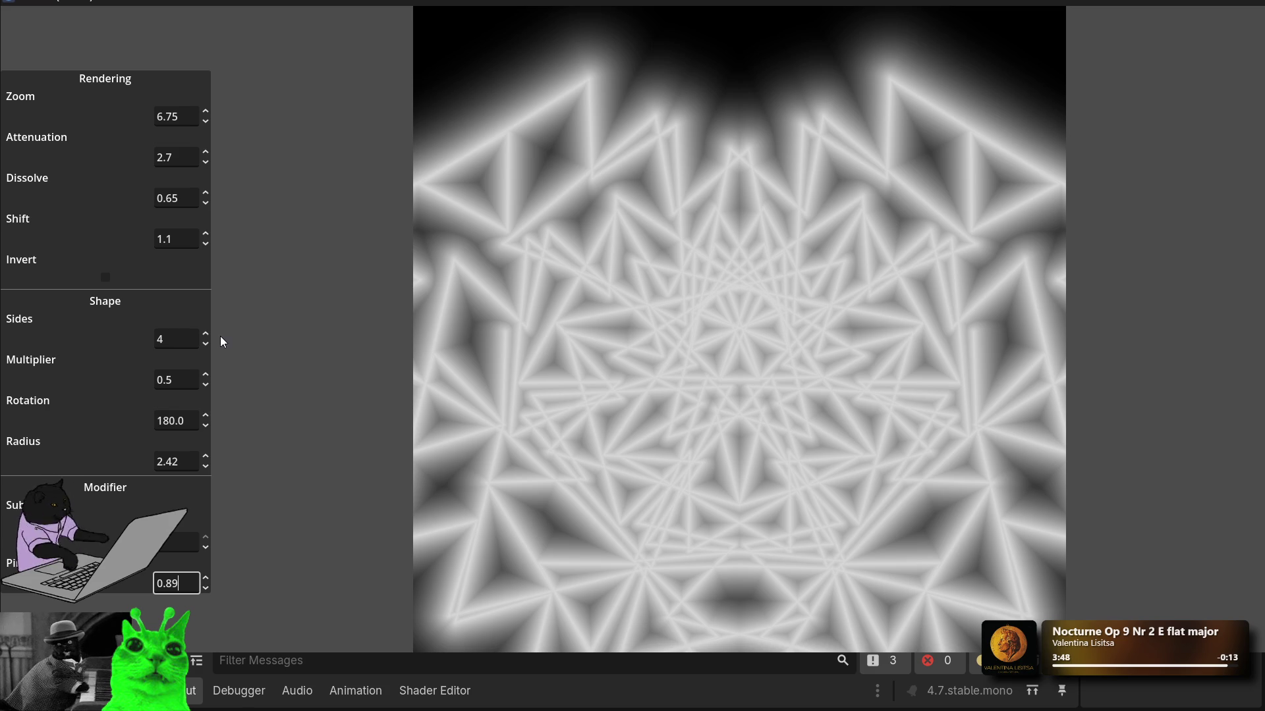
left_click(203, 334)
left_click(203, 334)
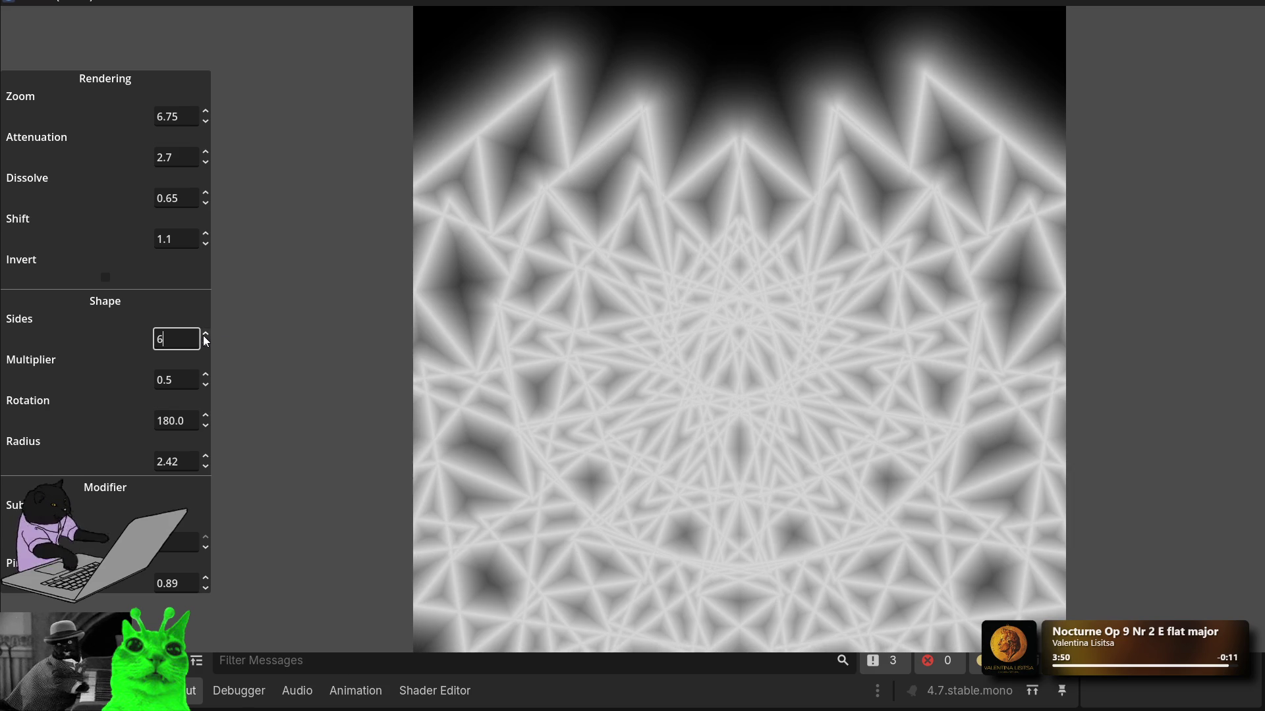
Step: Set Zoom to 11.18 and Radius to 1.12, raise Shift, and turn Invert on
mouse_move(206, 116)
left_mouse_down()
mouse_move(207, 106)
mouse_move(206, 117)
left_mouse_up()
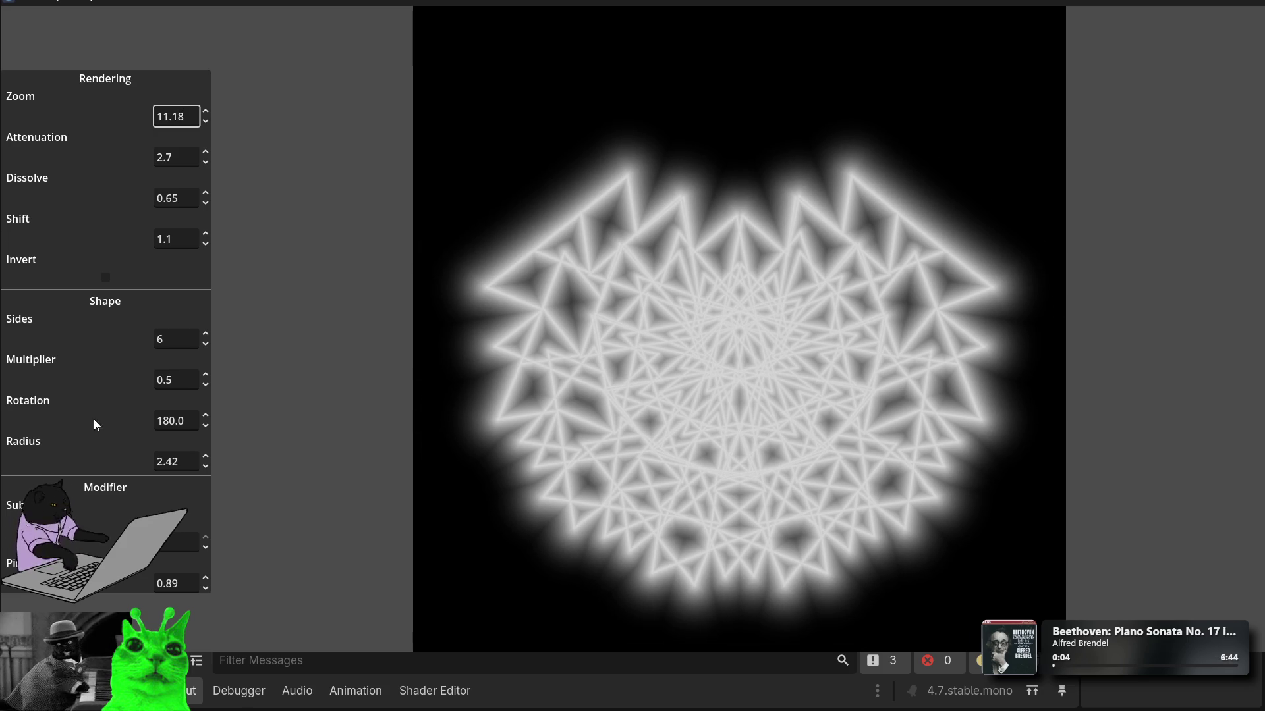
left_click(203, 457)
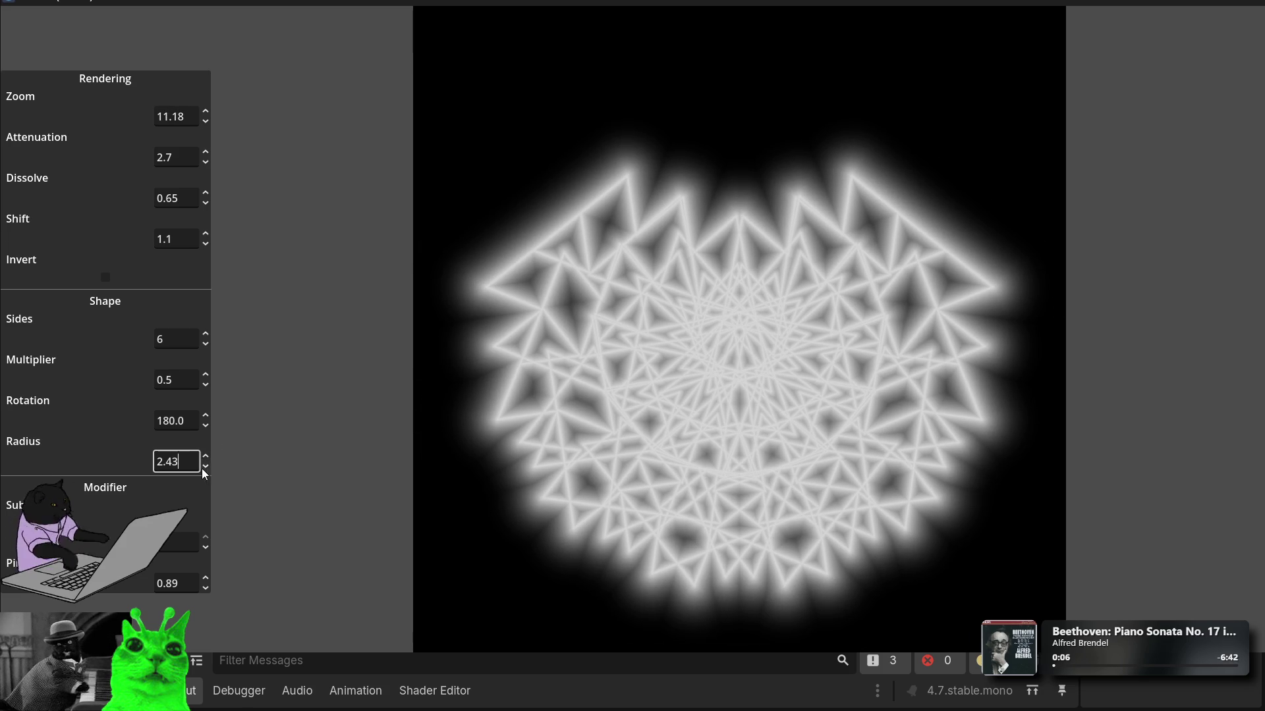
left_click_drag(206, 461, 206, 463)
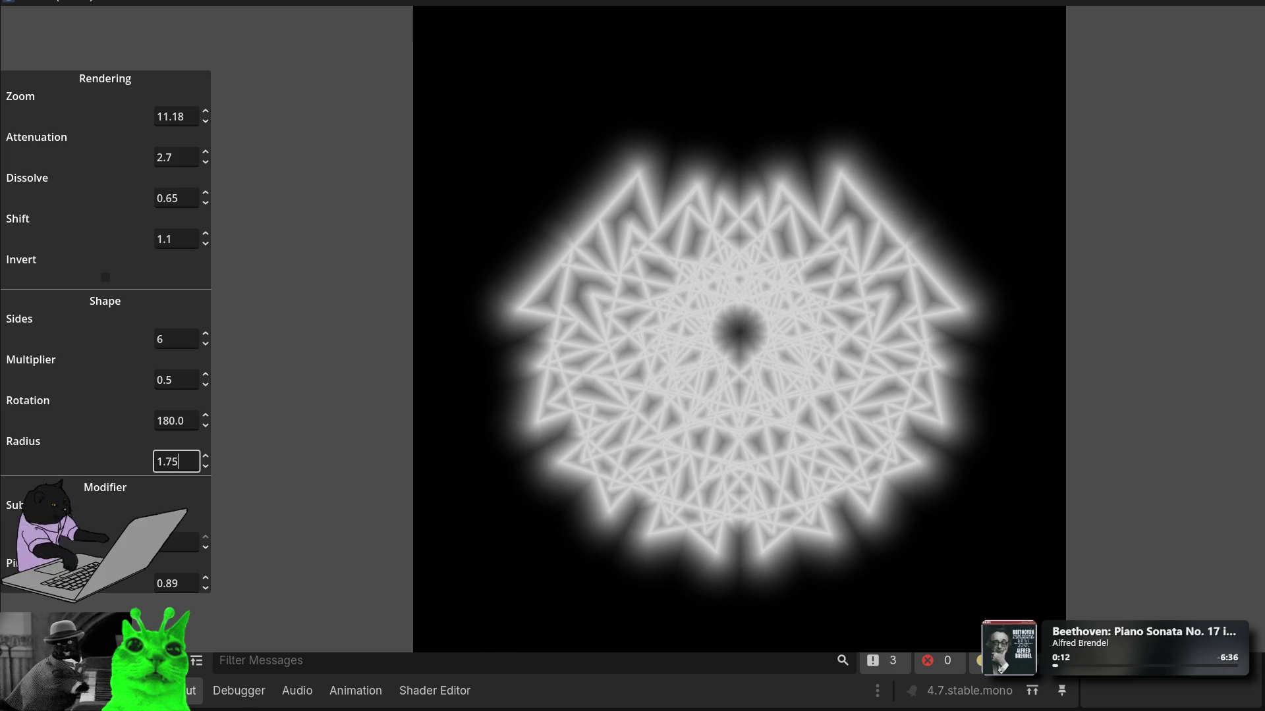
left_click_drag(206, 464, 205, 472)
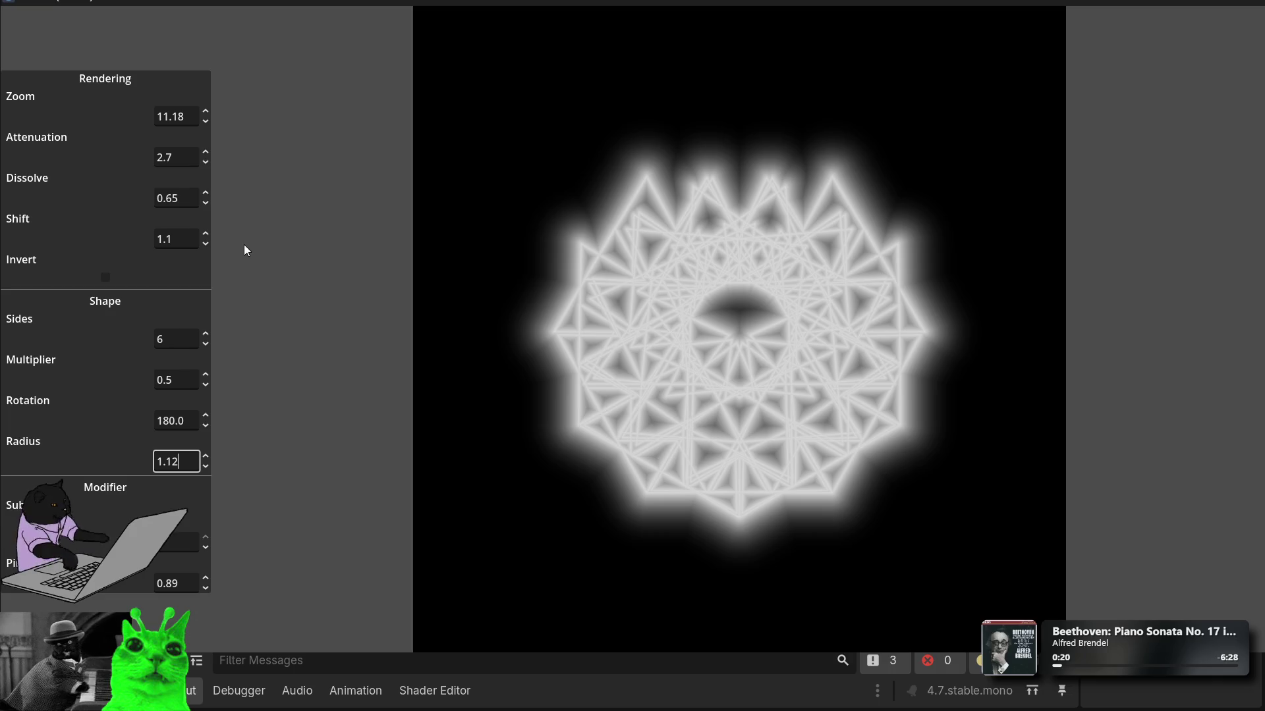
mouse_move(206, 243)
left_mouse_down()
mouse_move(206, 232)
mouse_move(206, 245)
left_mouse_up()
left_click(105, 278)
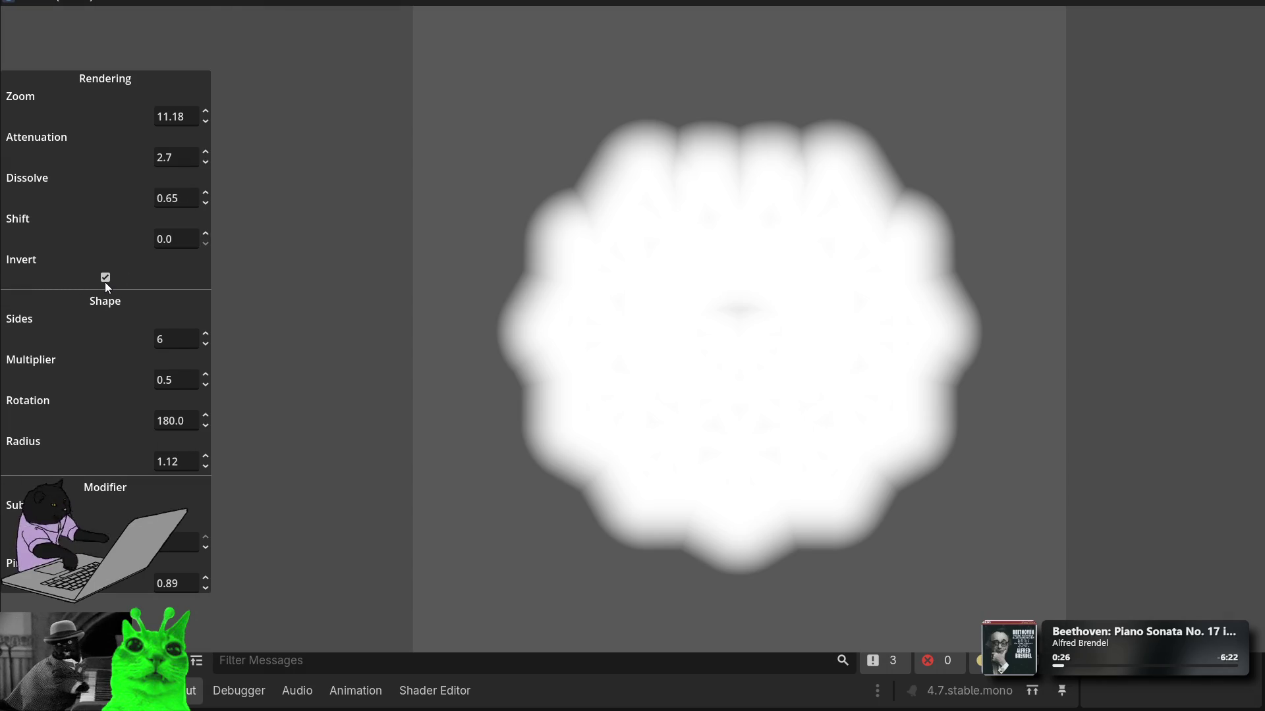
Step: Set Attenuation 0.3, Dissolve 1.09, Shift 0.0, adjust Sub, and drag Pi to 1.08
left_click_drag(207, 159, 207, 198)
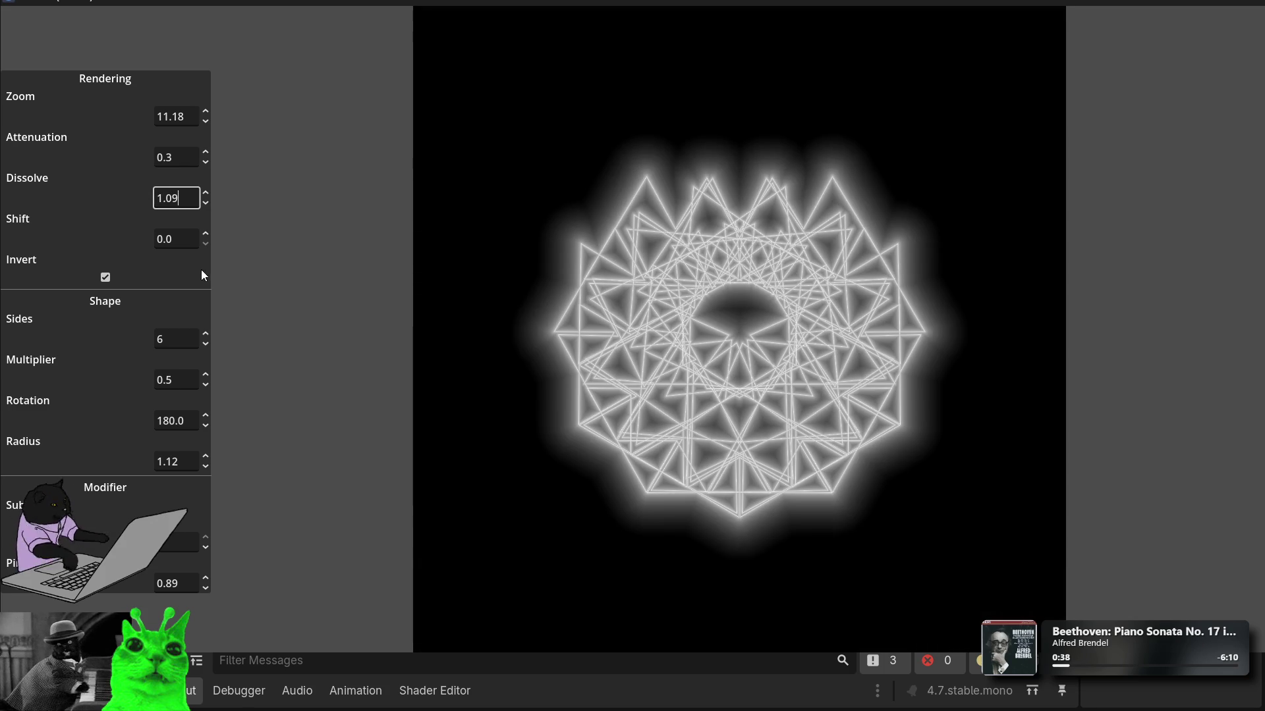
left_click_drag(208, 241, 208, 243)
left_click_drag(206, 548, 206, 585)
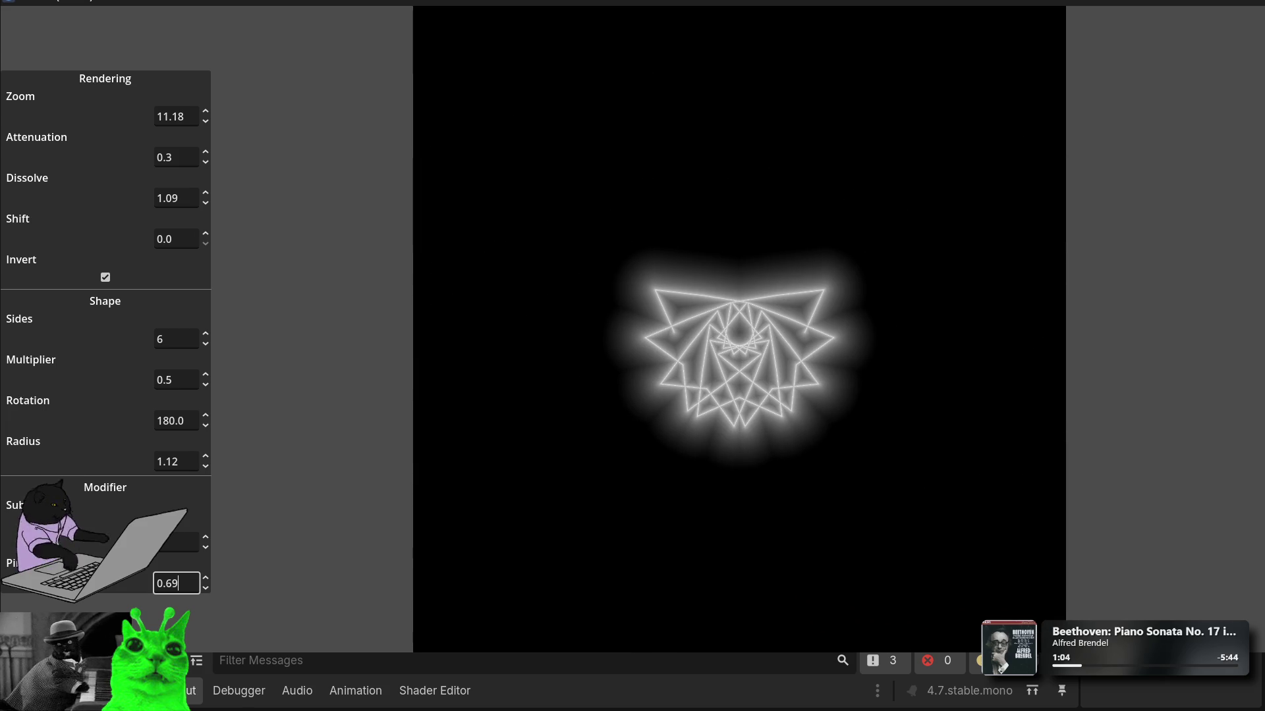
left_click_drag(205, 585, 206, 585)
Step: Set Pi to 1.0 and step the Sub value up four times
key("ctrl+a")
type("1")
key("Return")
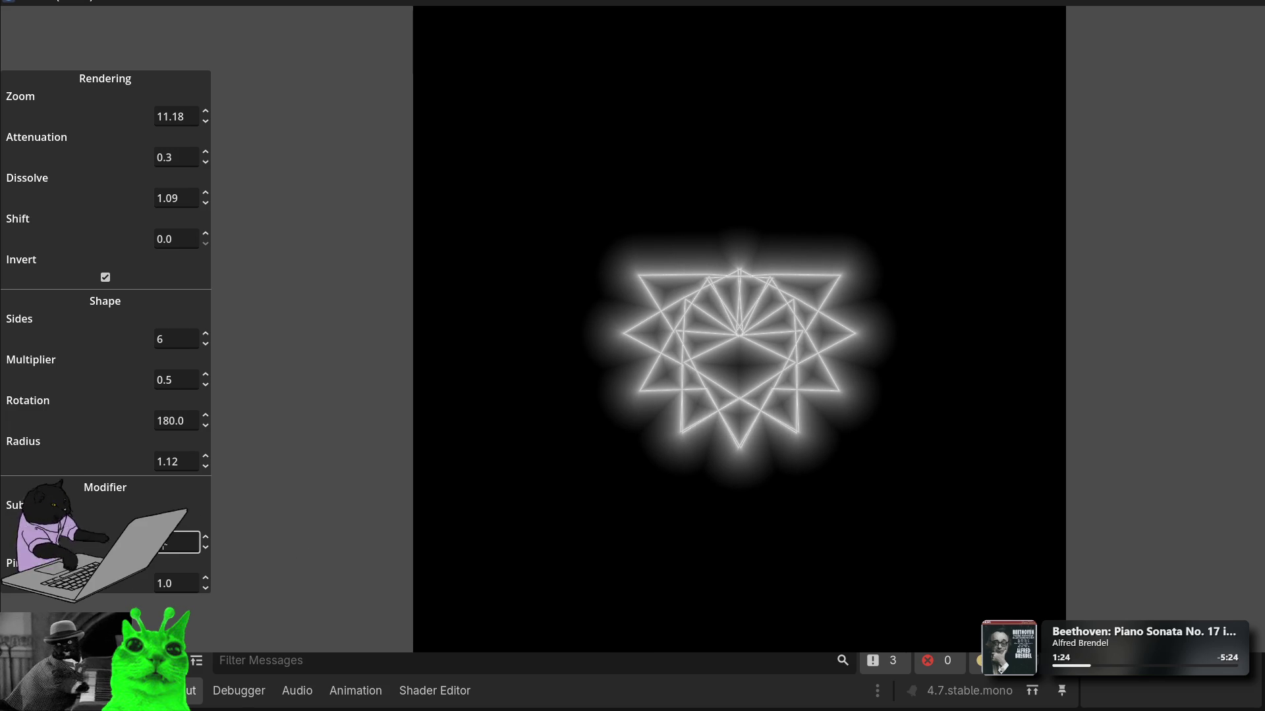
left_click(203, 538)
left_click(203, 539)
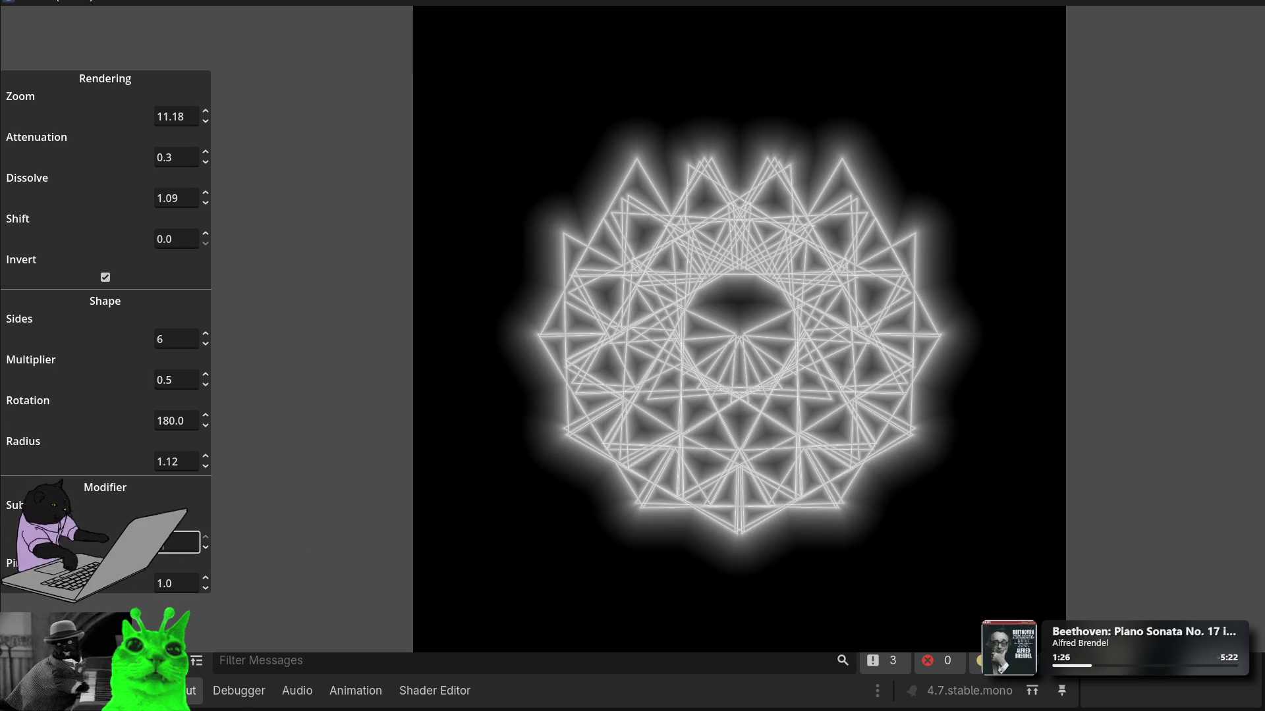
left_click(202, 538)
left_click(204, 538)
Step: Step the Multiplier down and enter a new value, then raise Radius to 1.2
left_click(205, 384)
left_click(205, 384)
left_click(206, 384)
left_click(205, 384)
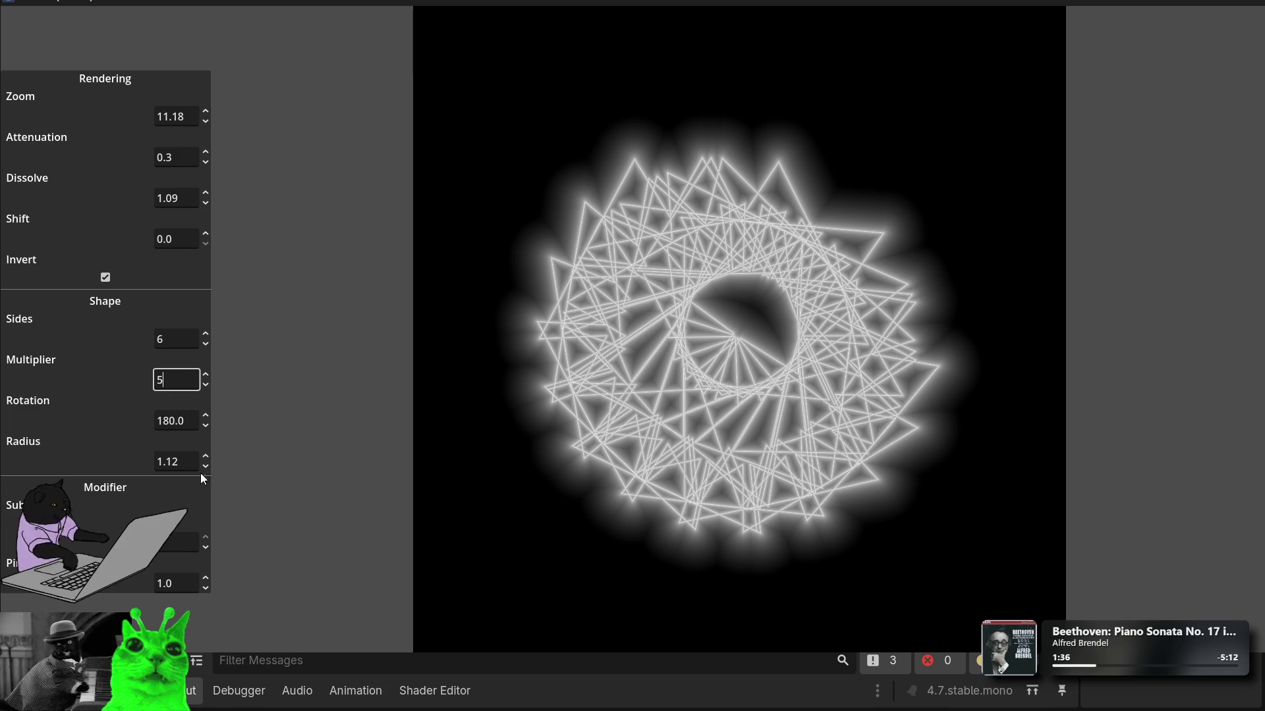
type("5")
left_click(164, 339)
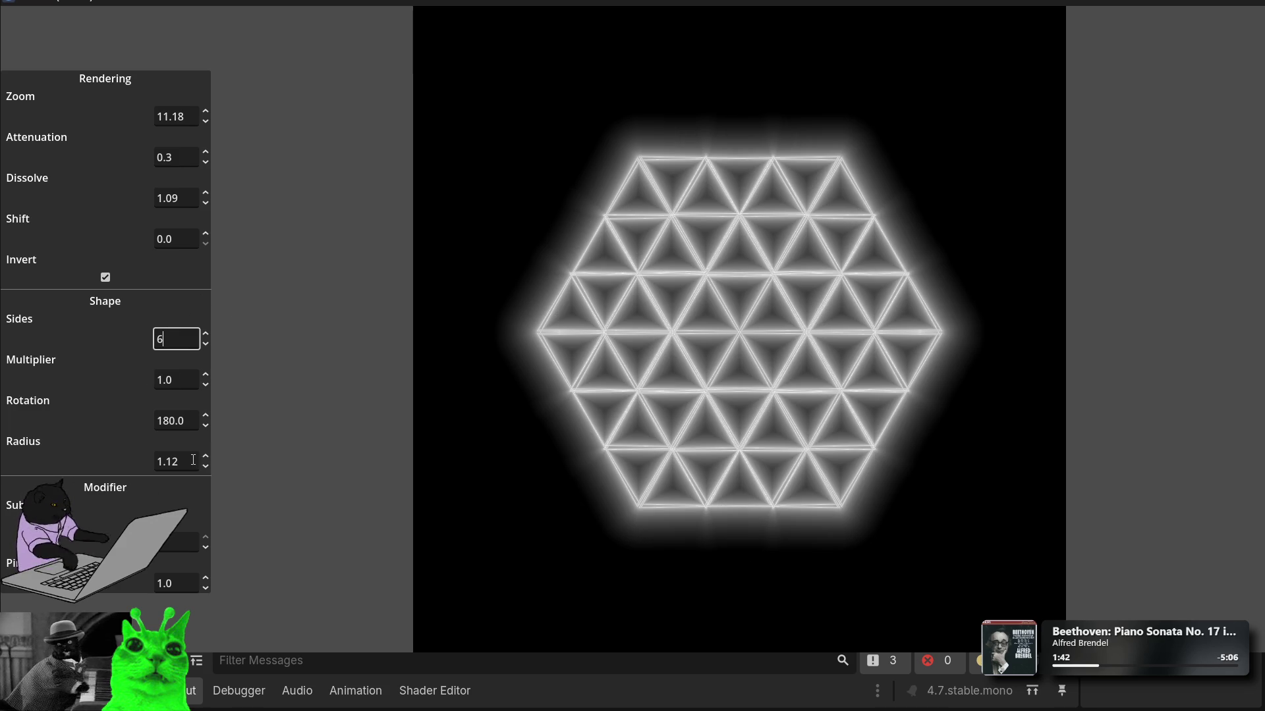
mouse_move(204, 462)
left_mouse_down()
mouse_move(205, 448)
mouse_move(204, 500)
mouse_move(204, 399)
mouse_move(204, 445)
left_mouse_up()
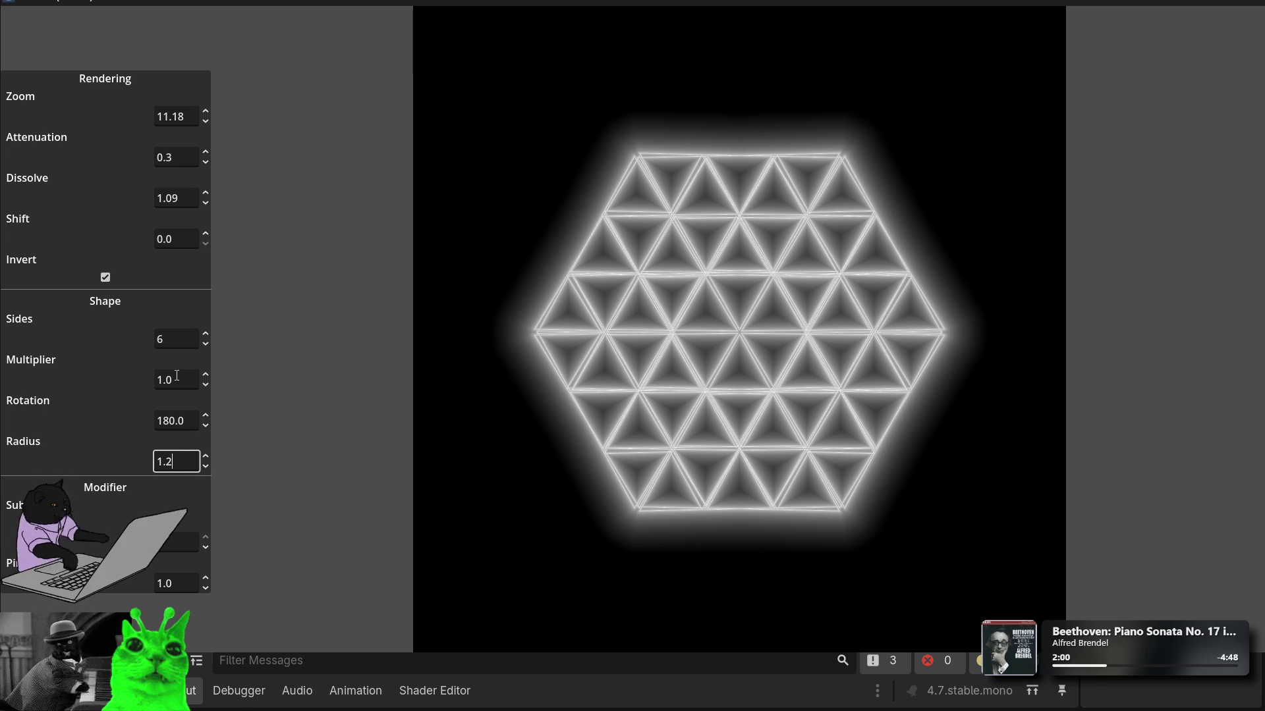
Step: Sweep the Multiplier through star shapes, then settle it at 1.0
left_click_drag(204, 381, 204, 390)
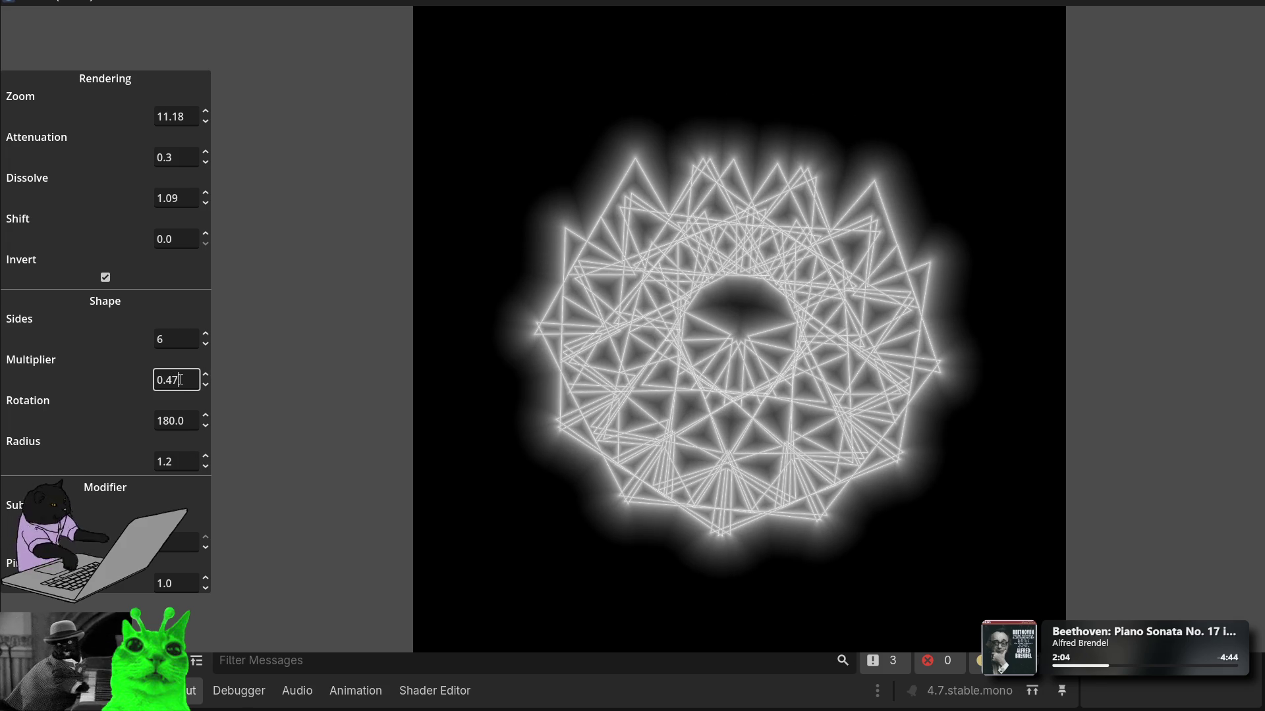
left_click_drag(209, 373, 210, 359)
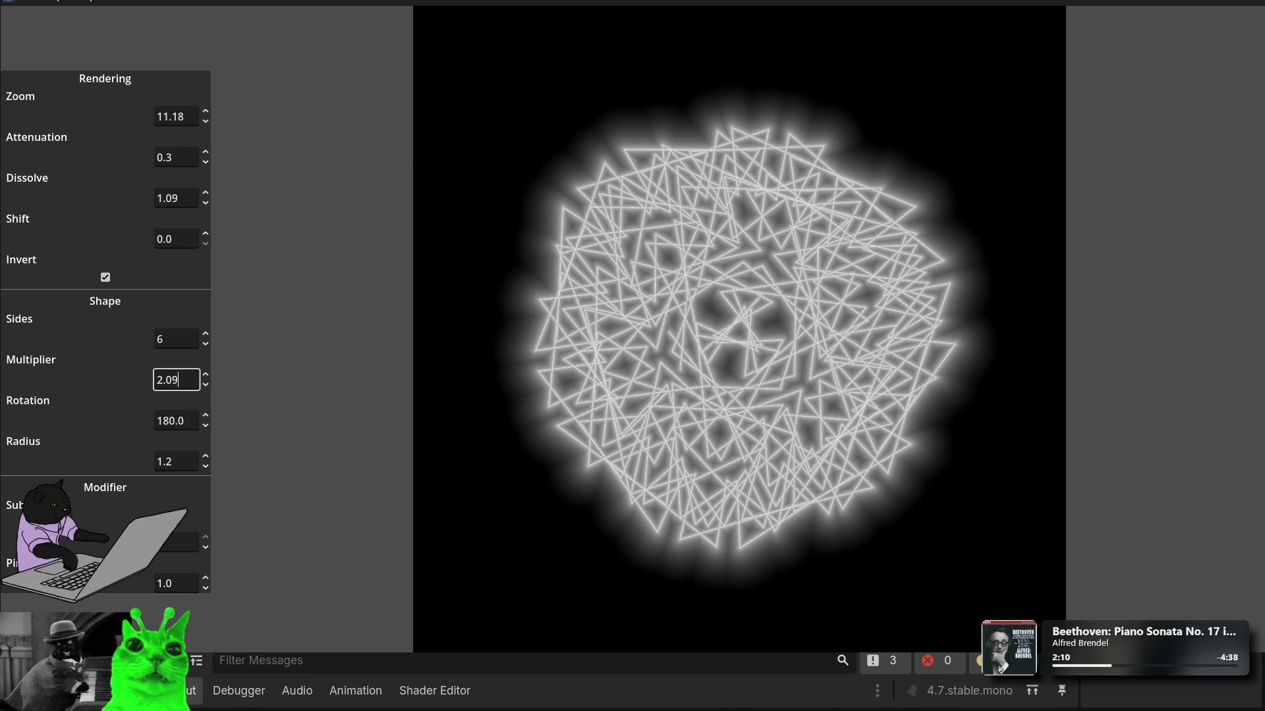
left_click_drag(205, 380, 206, 412)
type("1")
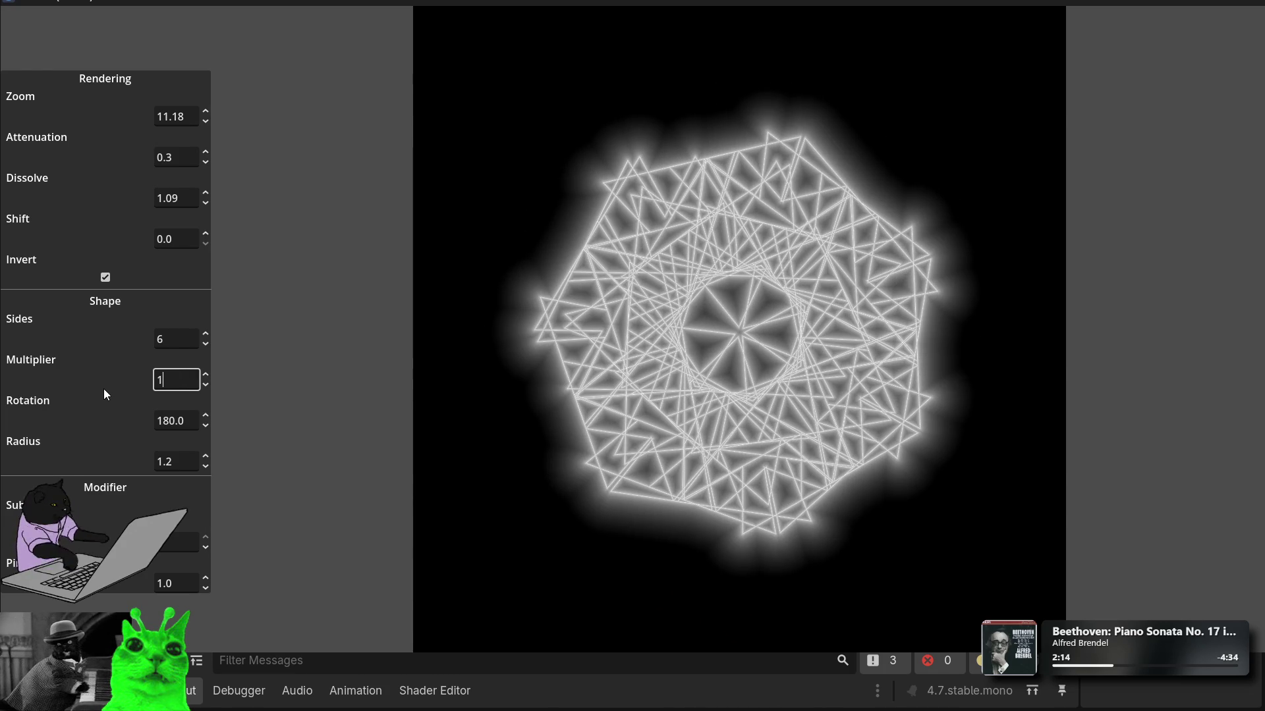
left_click(167, 421)
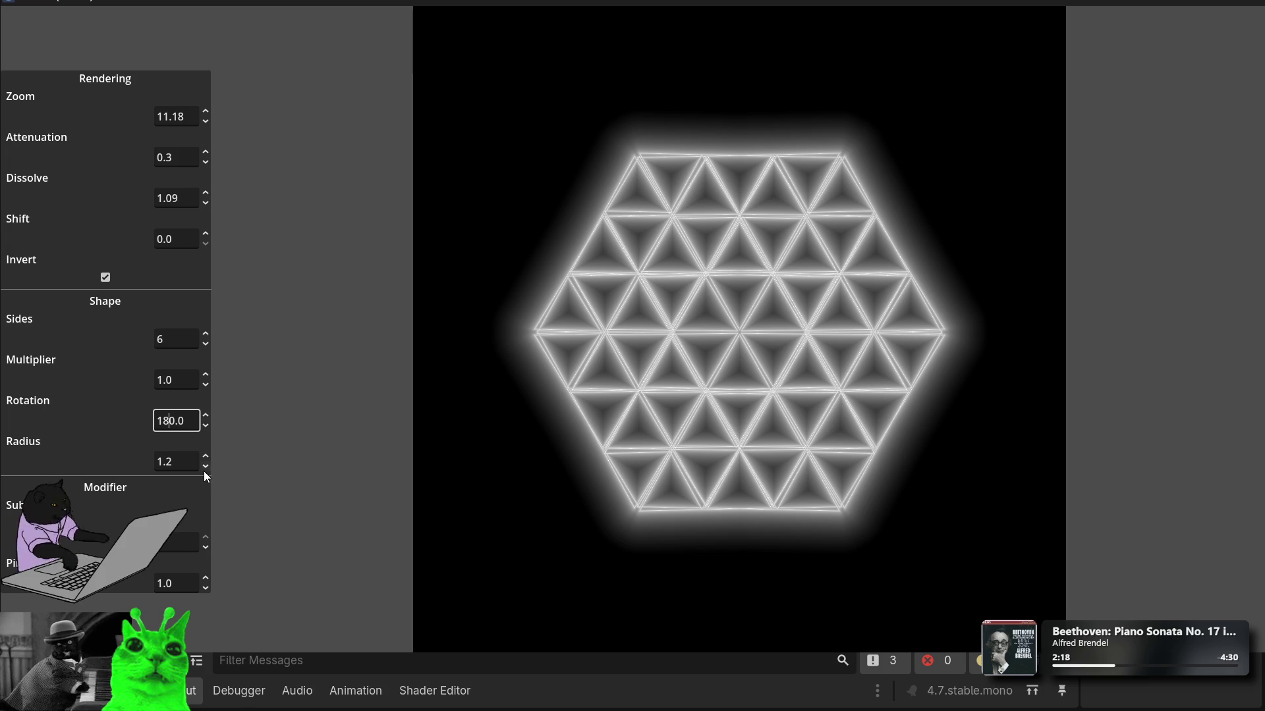
Step: Raise Shift gradually from zero to about 0.4
left_click(206, 233)
left_click_drag(207, 234, 207, 234)
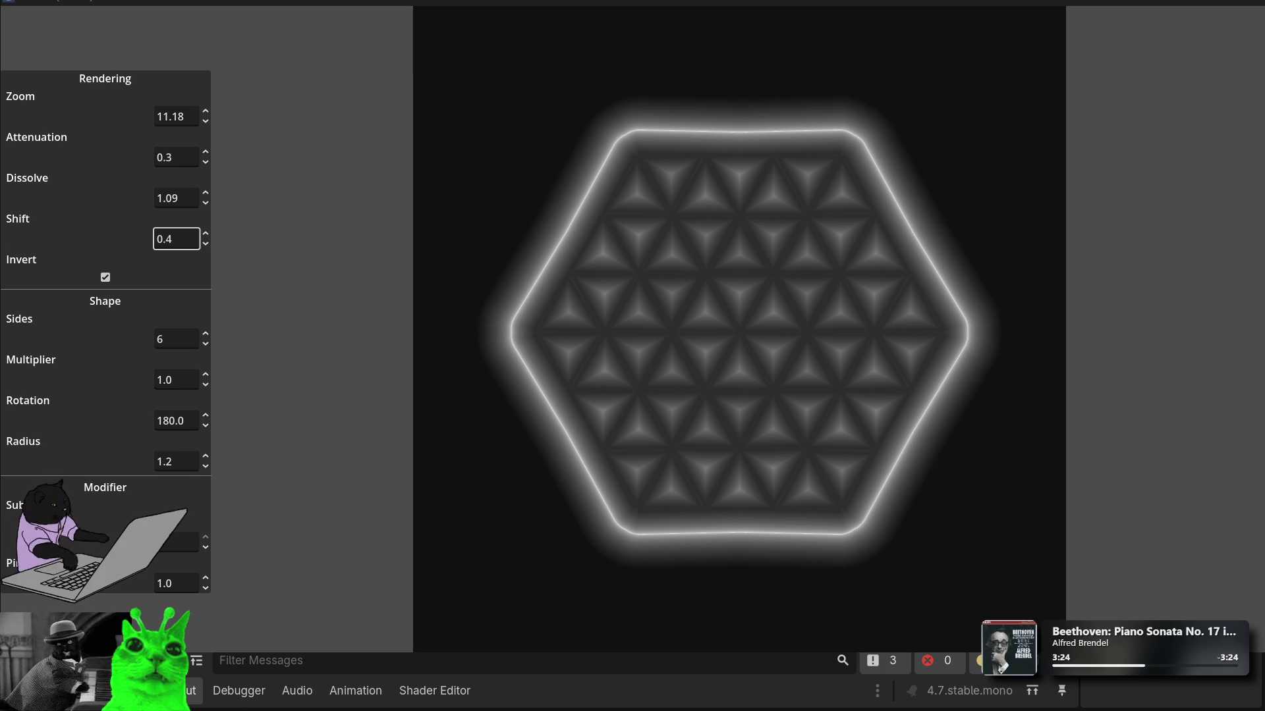
Step: Try 8 sides, then set Sides to 4, Radius to 2.35 and Shift to 0.42
left_click(157, 340)
type("8")
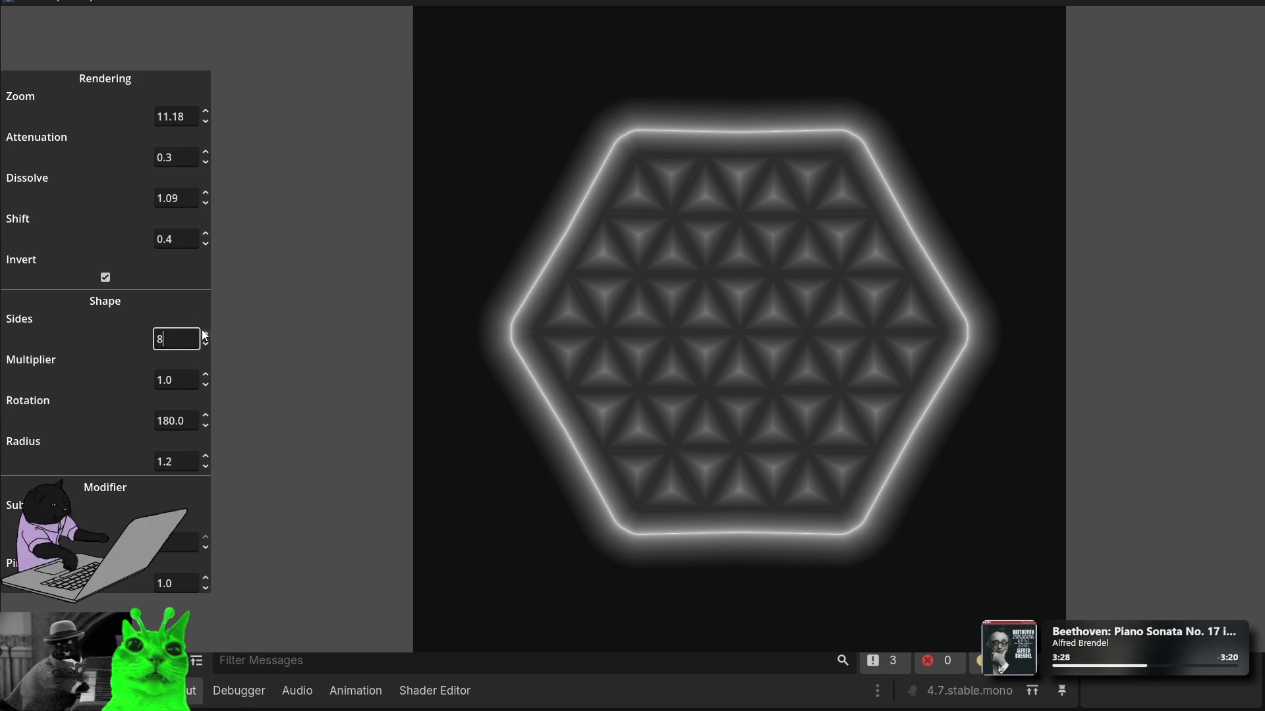
left_click(184, 239)
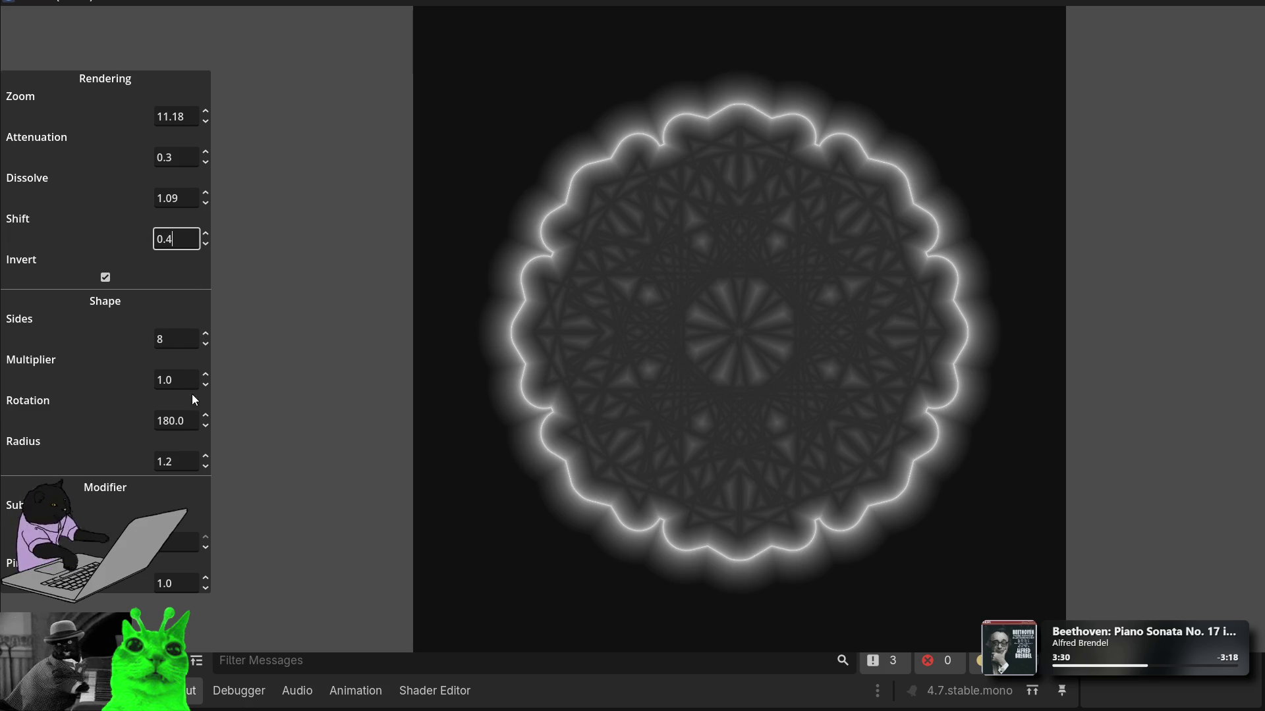
left_click(112, 339)
type("12")
key("ctrl+a")
type("4")
left_click(178, 232)
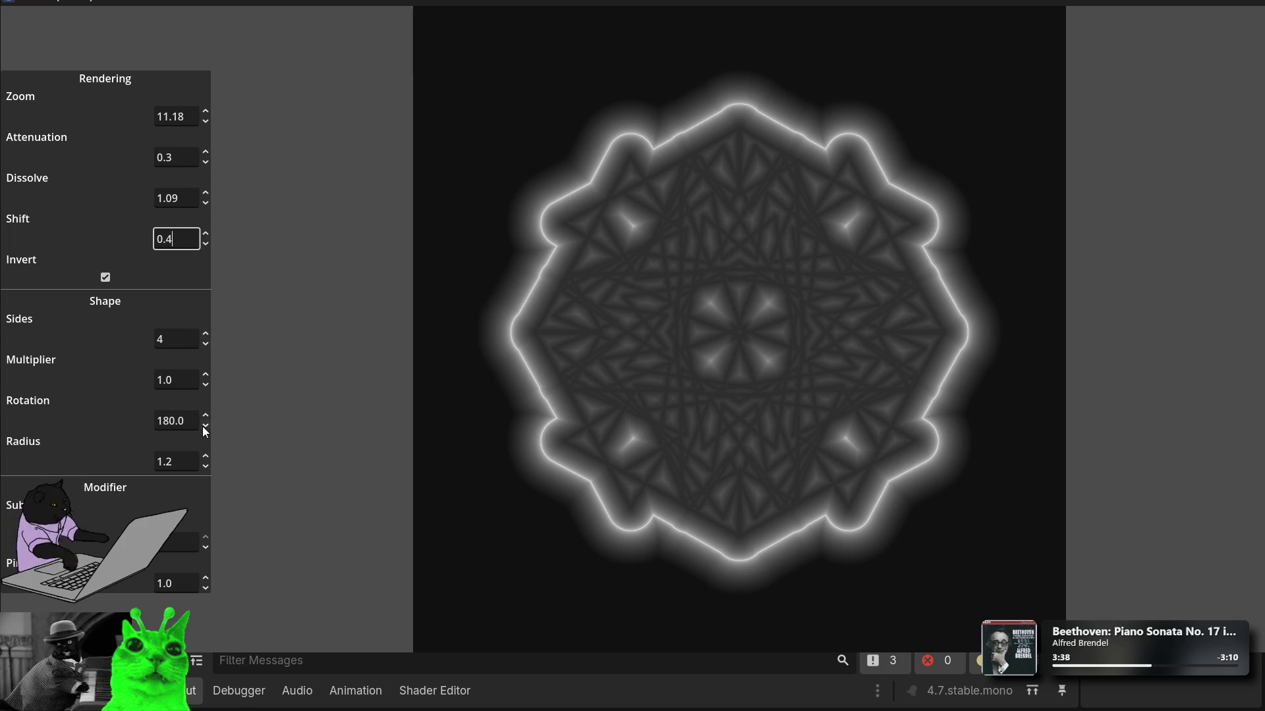
mouse_move(206, 470)
left_mouse_down()
mouse_move(206, 386)
mouse_move(206, 547)
mouse_move(205, 469)
left_mouse_up()
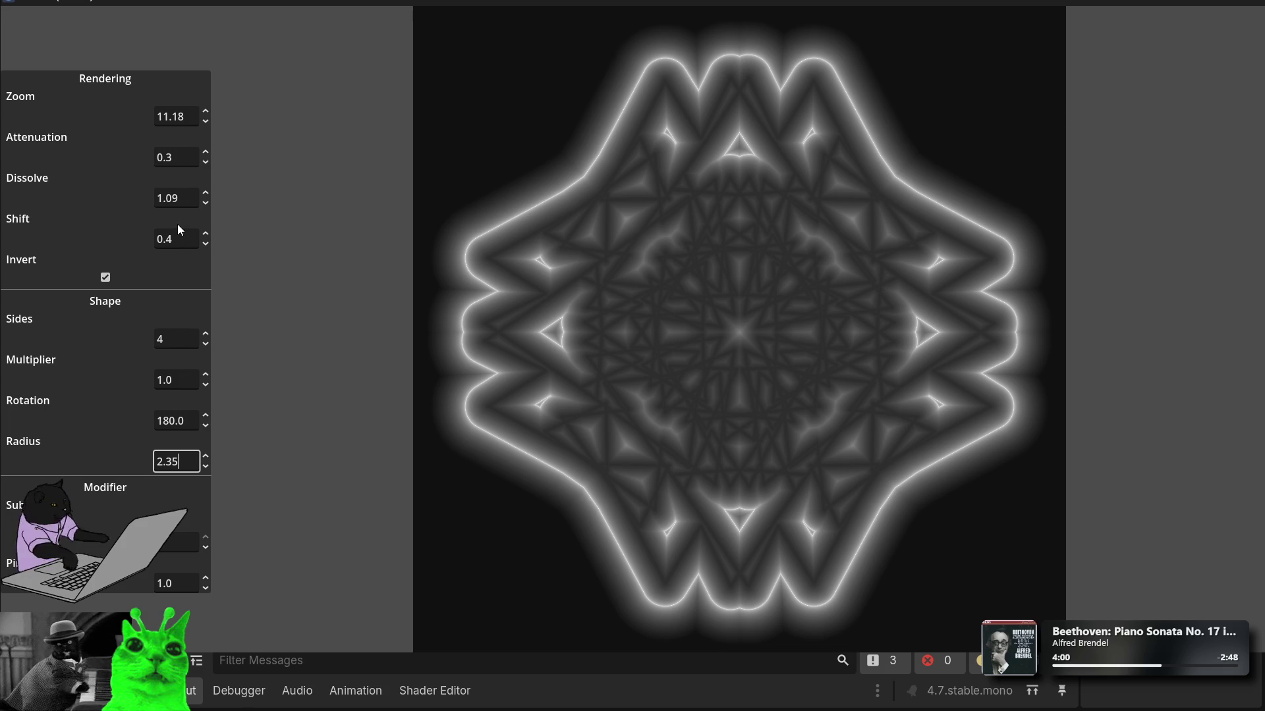
left_click_drag(206, 242, 207, 232)
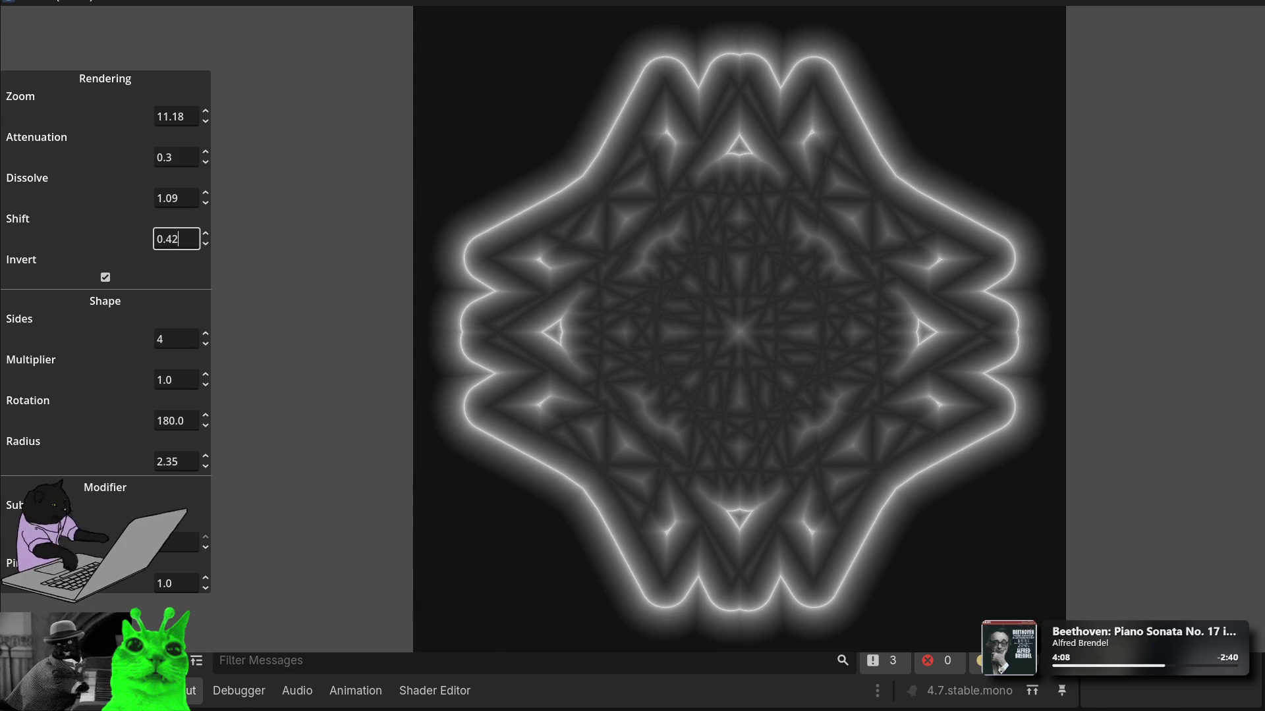
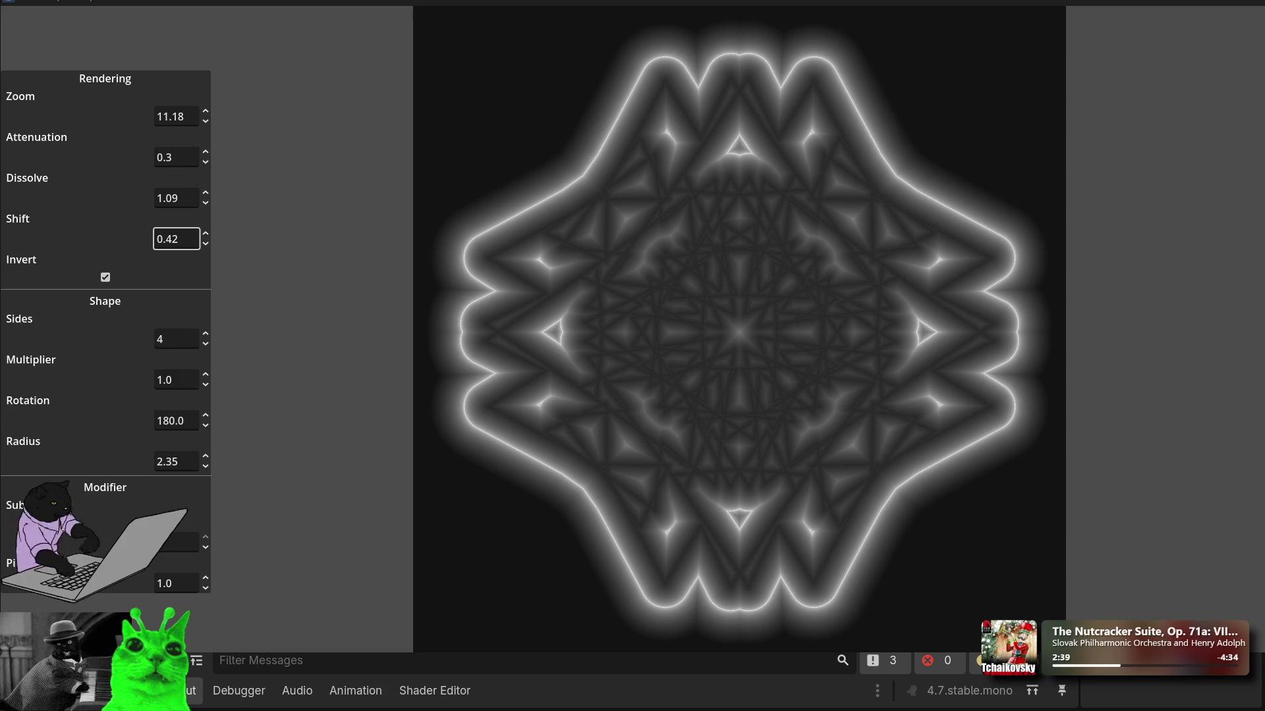
Step: In the Rendering panel, set Zoom to 13.8 and Attenuation to 0.2
left_click(194, 112)
mouse_move(207, 116)
left_mouse_down()
mouse_move(206, 99)
mouse_move(207, 198)
mouse_move(204, 112)
left_mouse_up()
type("13.8")
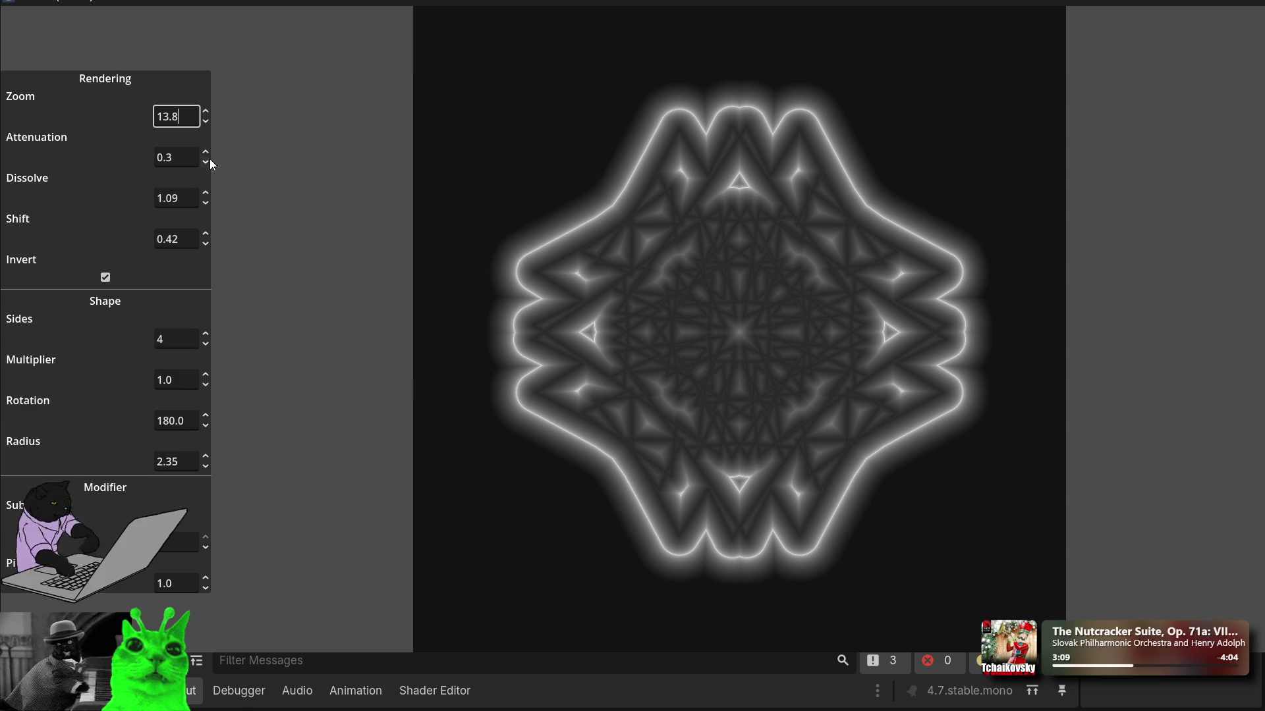
key("Tab")
type("0.8")
key("BackSpace")
type("3")
key("BackSpace")
type("2")
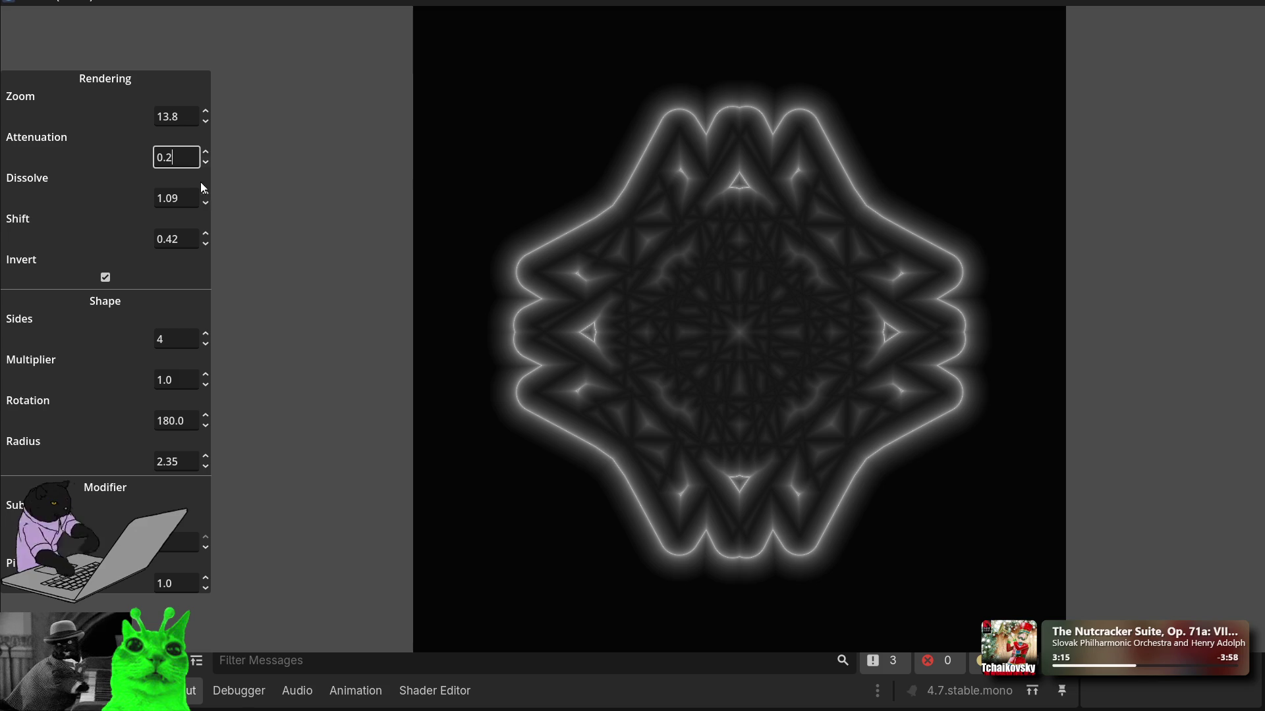
Step: Change the Dissolve value to 1.14, dimming the four-sided outline
key("Tab")
key("BackSpace")
key("BackSpace")
type("15")
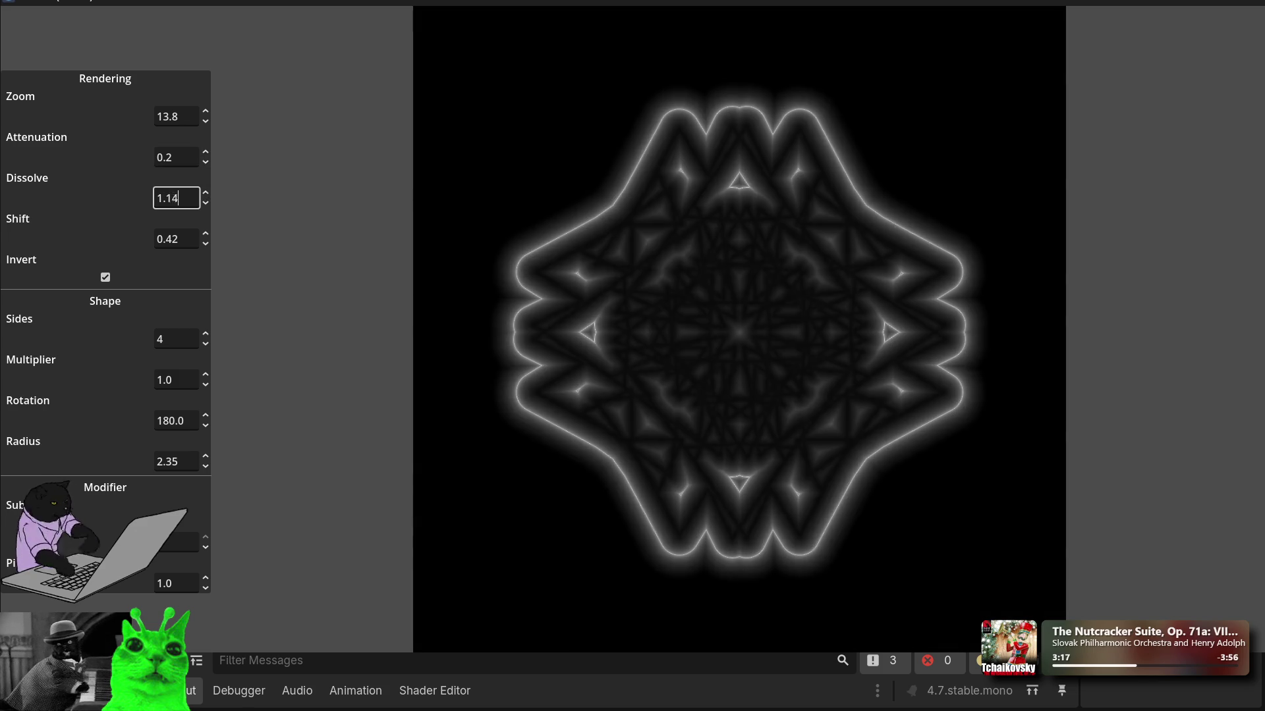